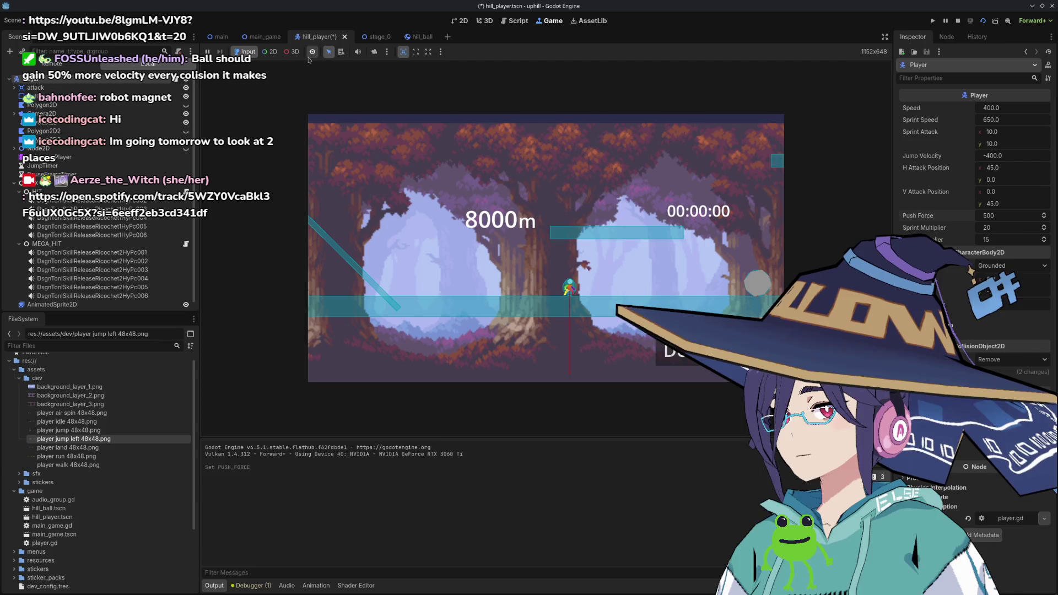
Set the Camera2D zoom to 1.0 in the Inspector.
scroll(177, 73, down, 1)
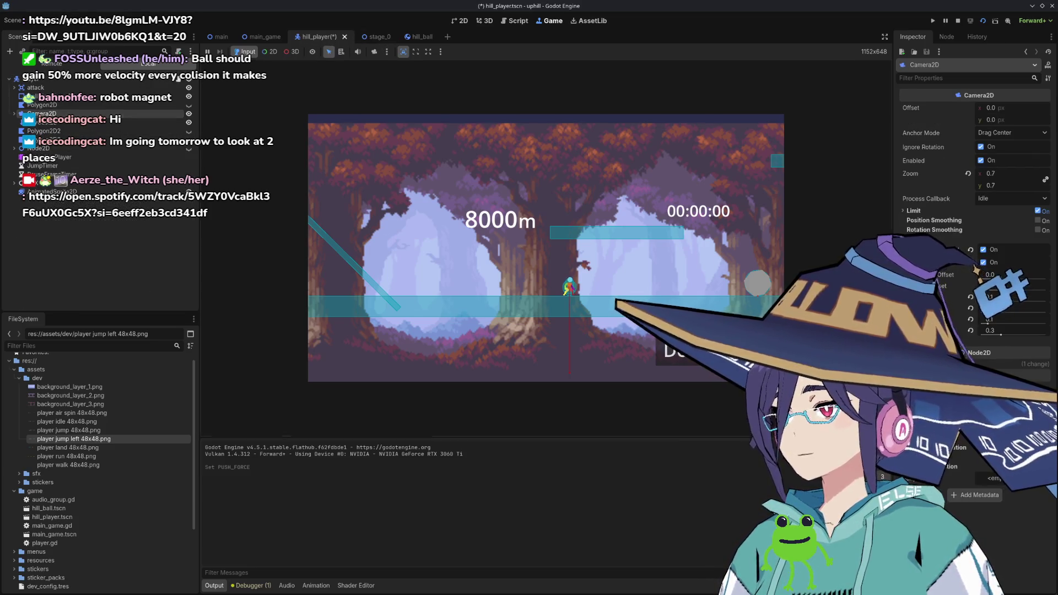
click(1001, 174)
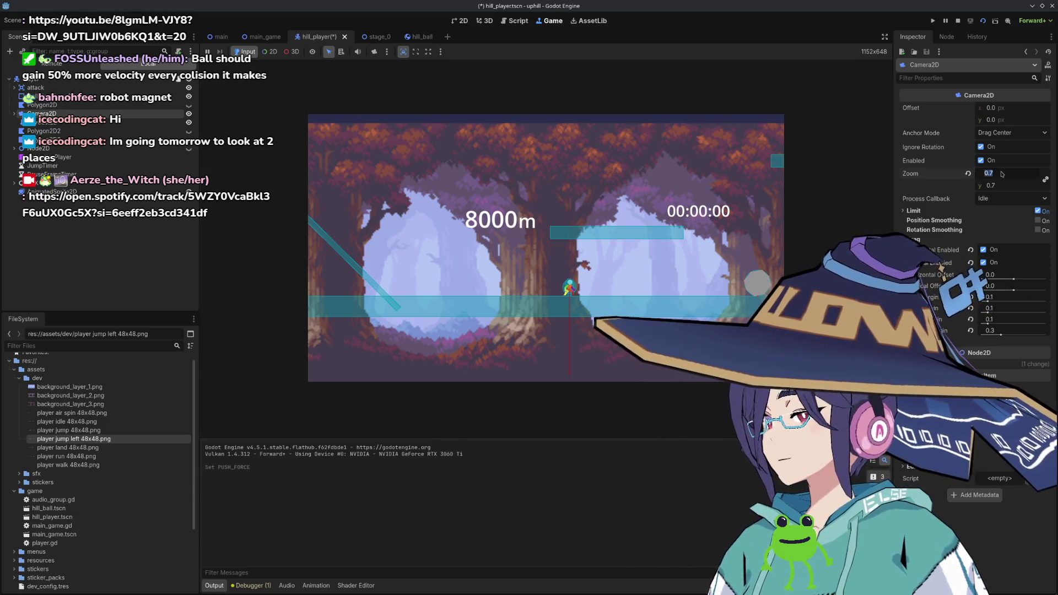
text(1)
key(Return)
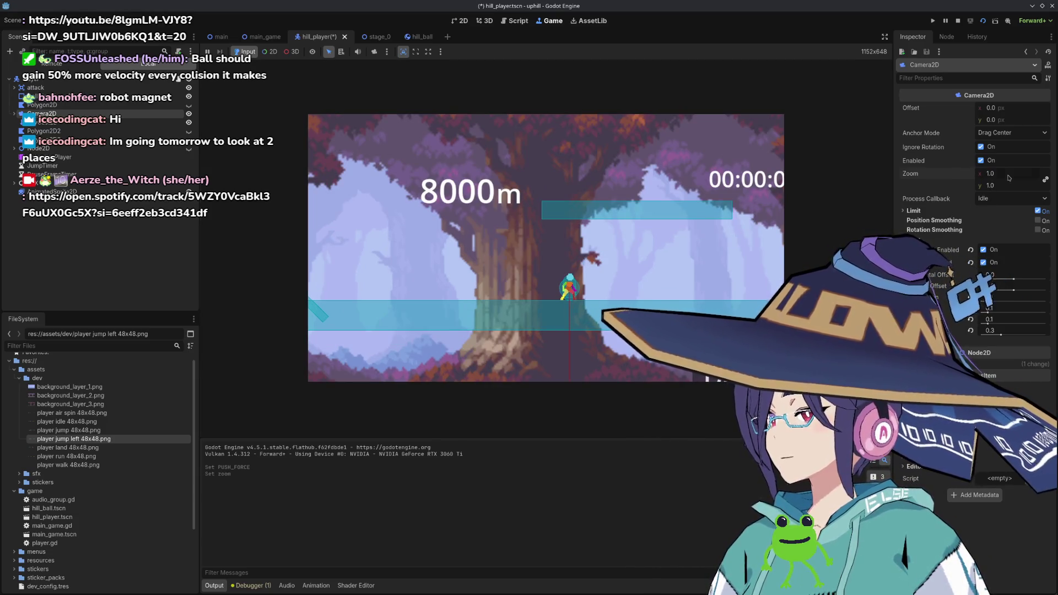
click(1008, 177)
click(1007, 175)
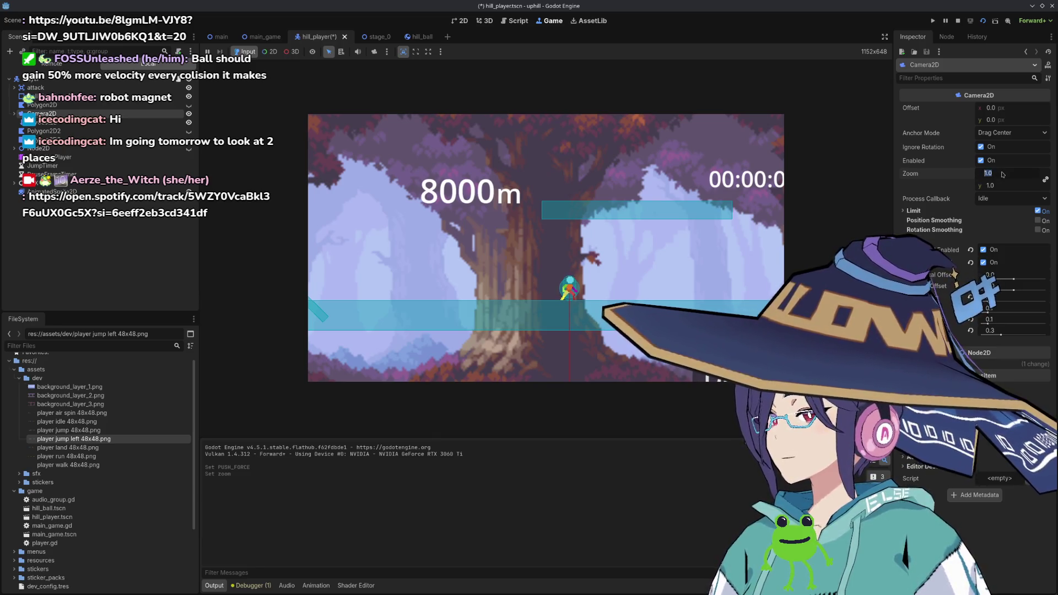
key(Return)
Try camera zooms of 0.8 and 0.9, settle on 0.7, and show the 2D editor.
click(999, 174)
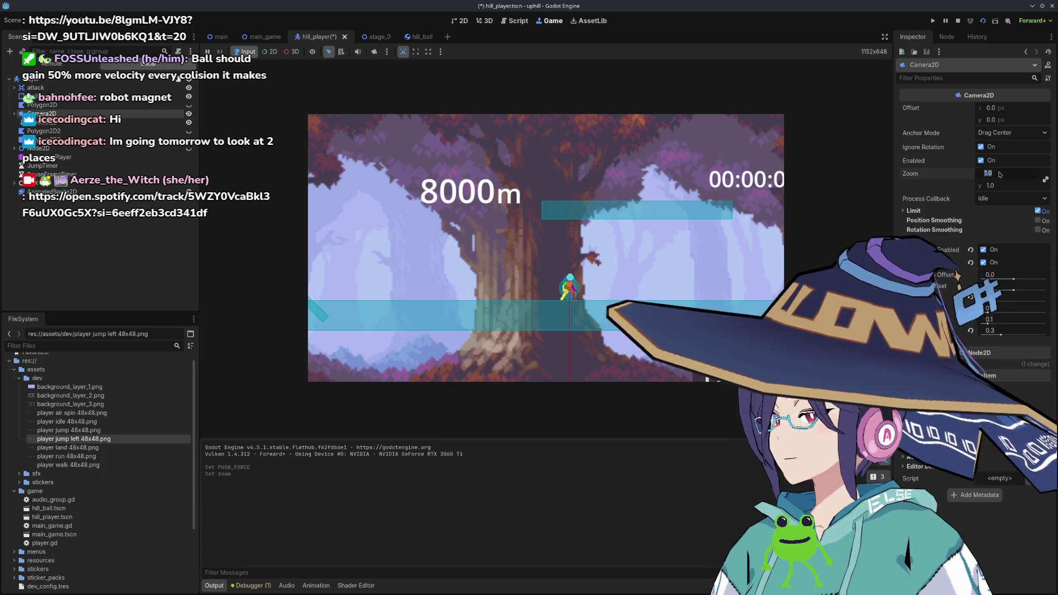
text(0.8)
key(Return)
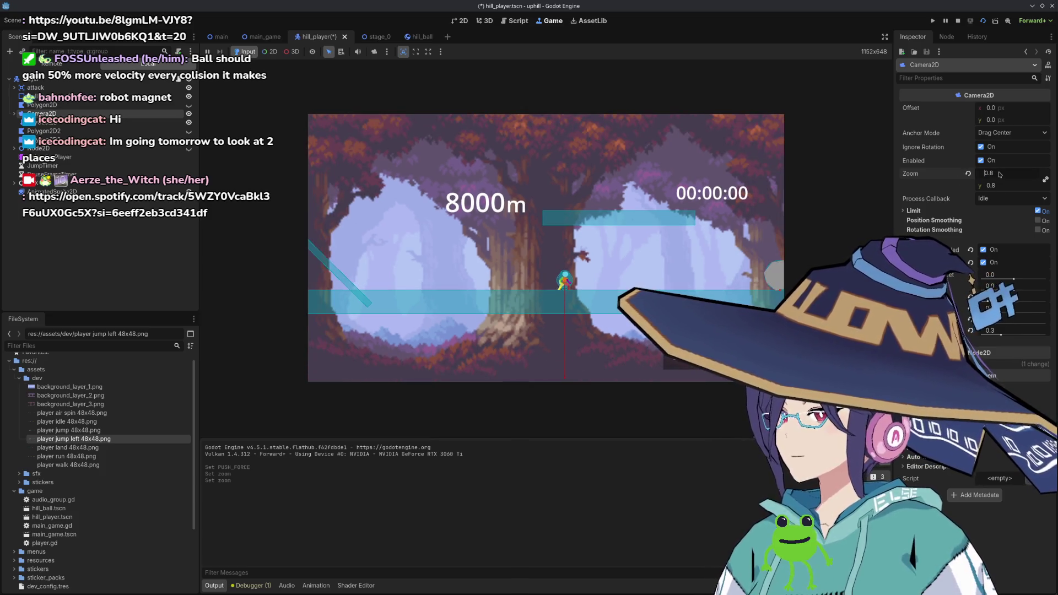
text(0.9)
key(Return)
text(0.8)
key(Return)
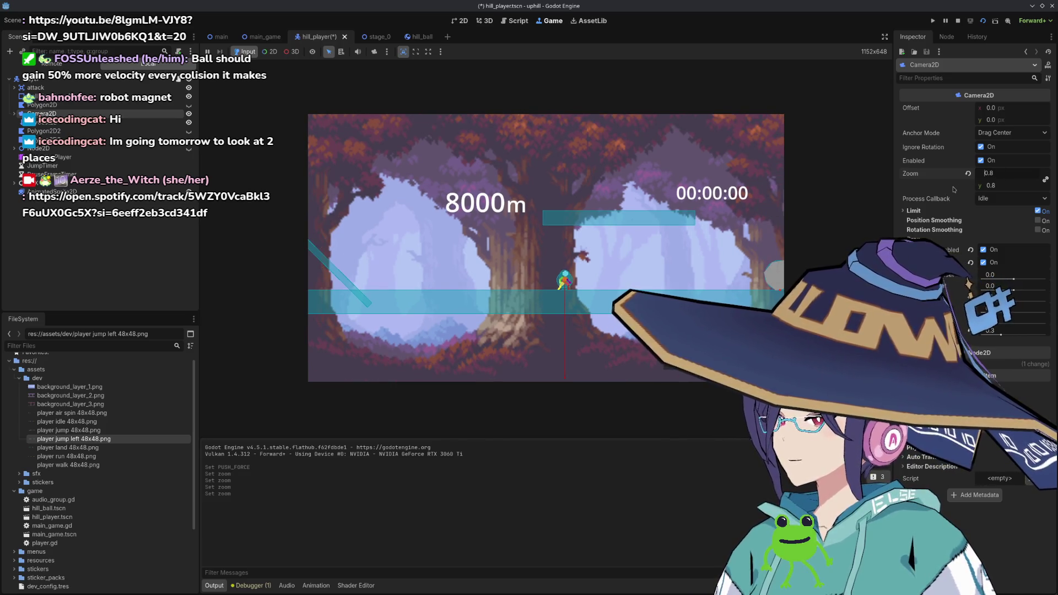
key(BackSpace)
text(7)
key(Return)
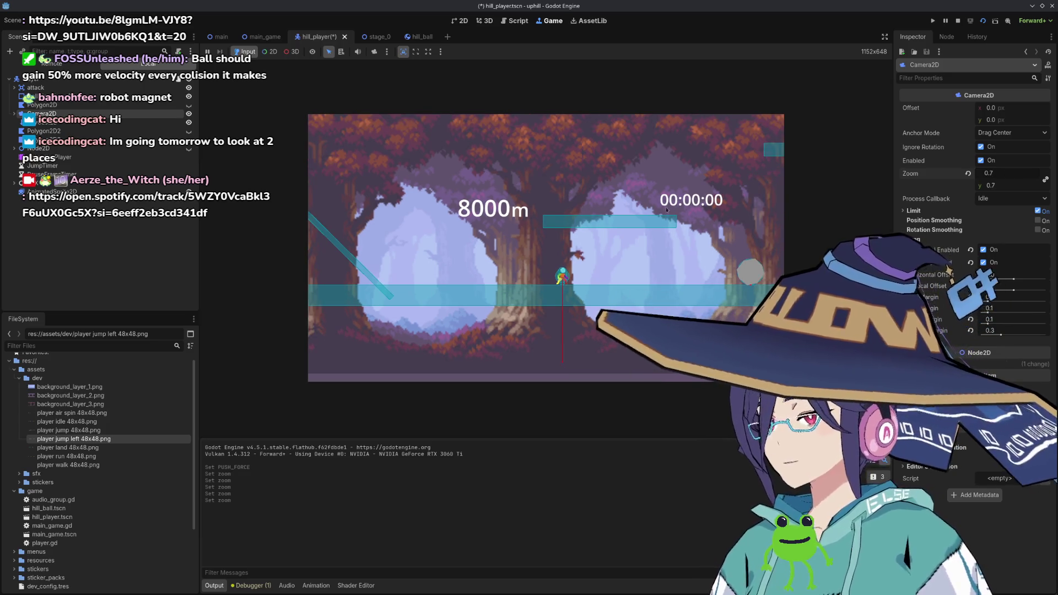
click(461, 20)
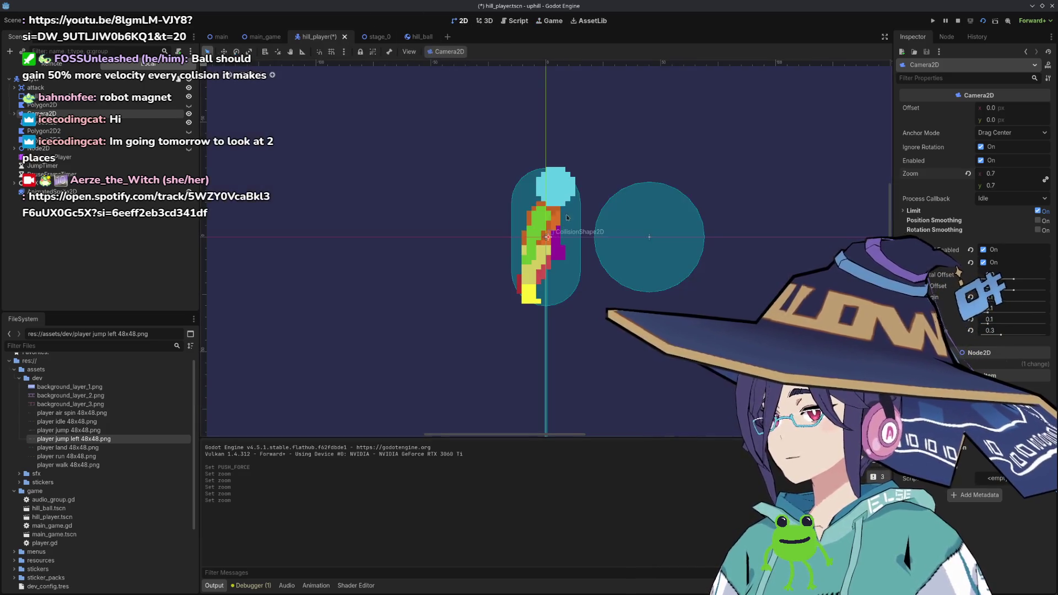
In stage_0, make the middle platform thinner and lower the next and upper platforms.
click(370, 37)
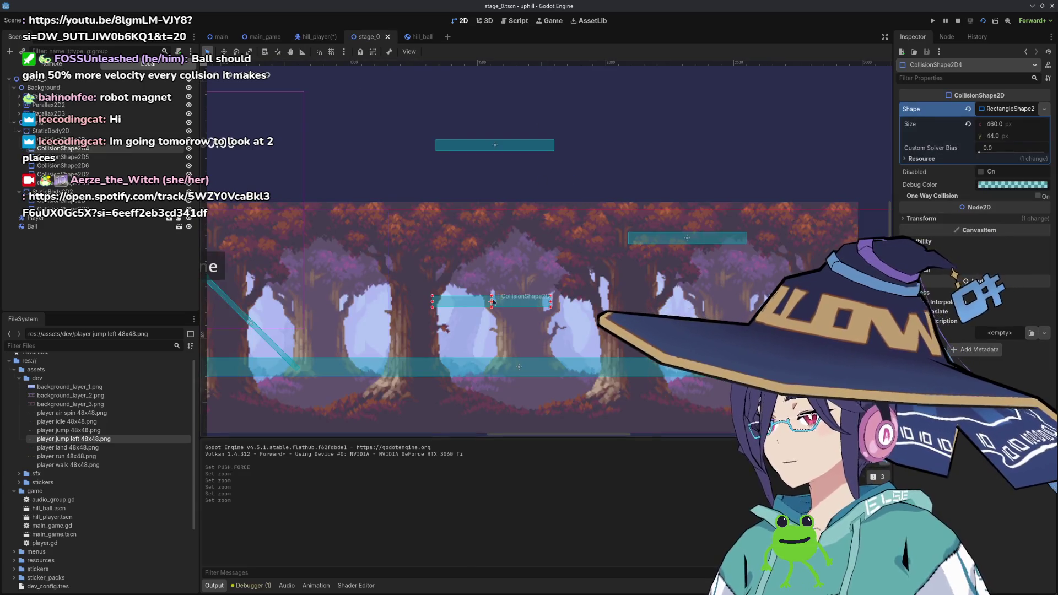
drag(492, 312, 492, 336)
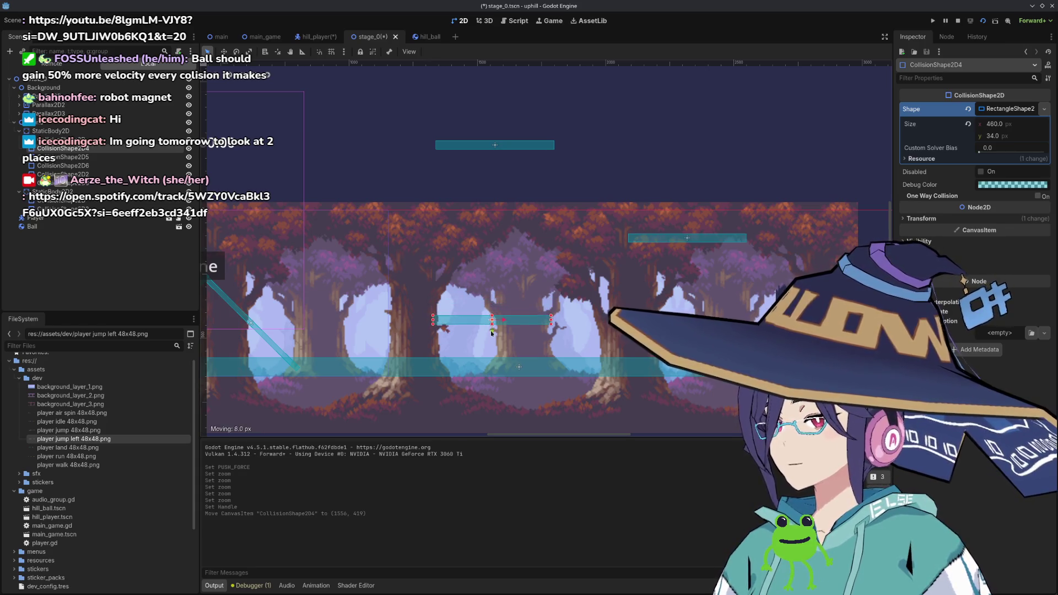
click(687, 238)
mouse_move(687, 256)
mouse_down()
mouse_move(687, 321)
mouse_move(688, 307)
mouse_move(639, 306)
mouse_up()
click(496, 145)
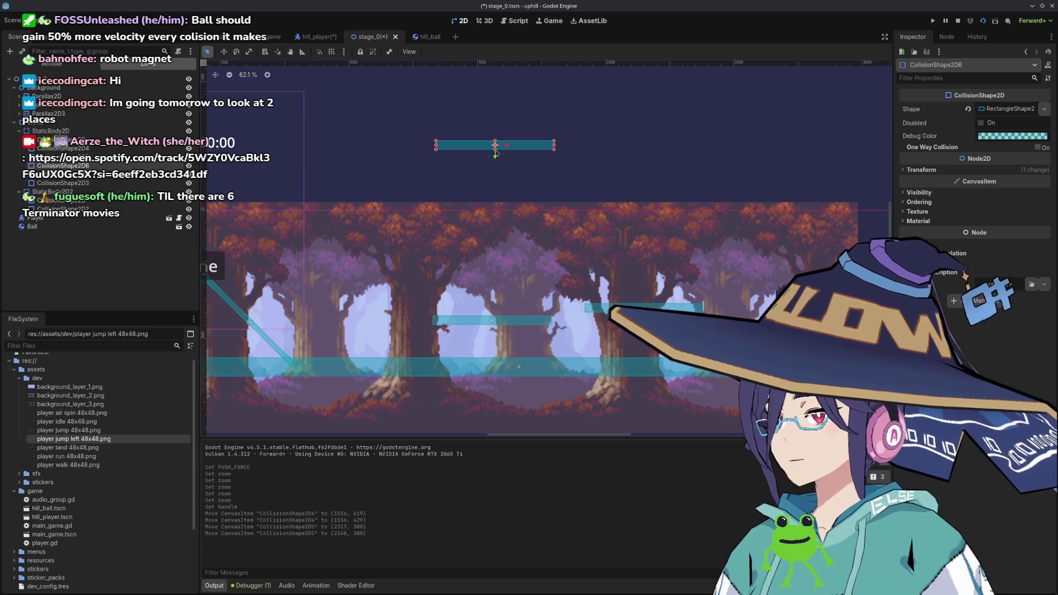
mouse_move(495, 159)
mouse_down()
mouse_move(495, 297)
mouse_move(495, 278)
mouse_move(546, 268)
mouse_move(533, 284)
mouse_up()
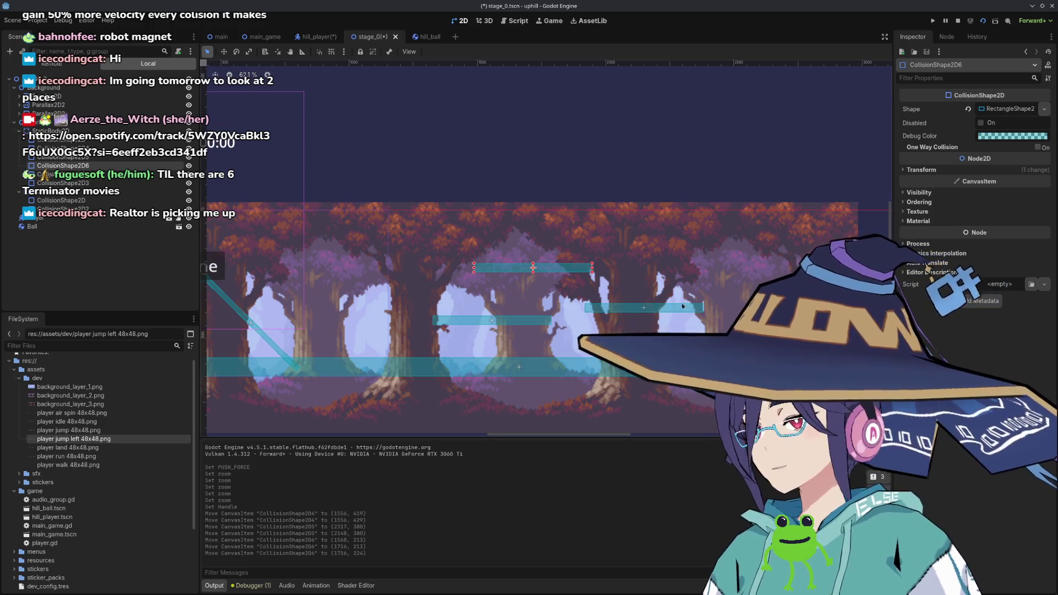
Duplicate the right-hand platform twice, placing one copy at the right and one at the left.
click(644, 308)
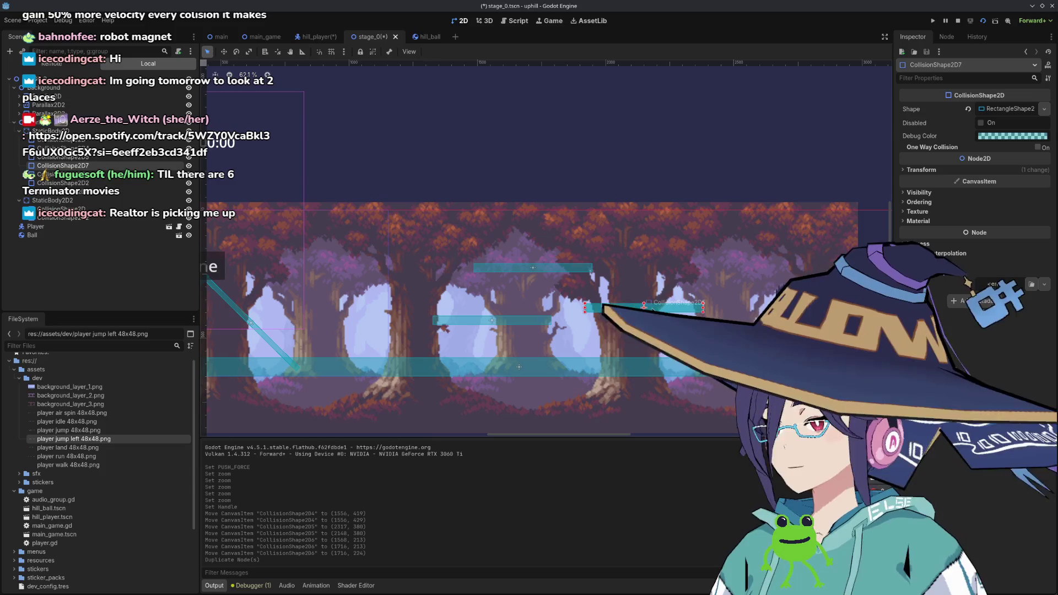
key(ctrl+d)
drag(653, 312, 739, 297)
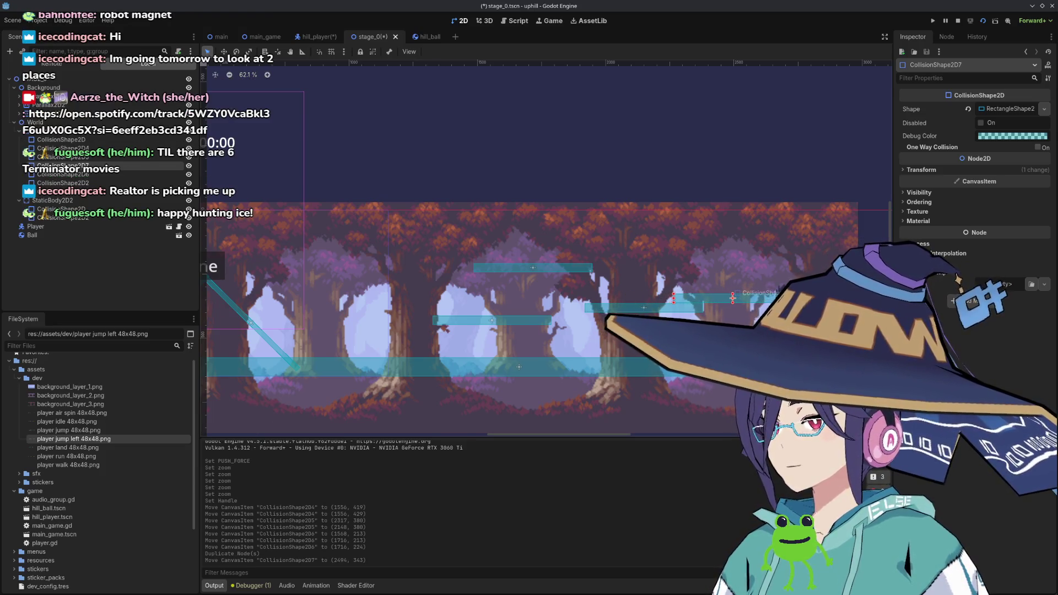
click(732, 298)
key(ctrl+z)
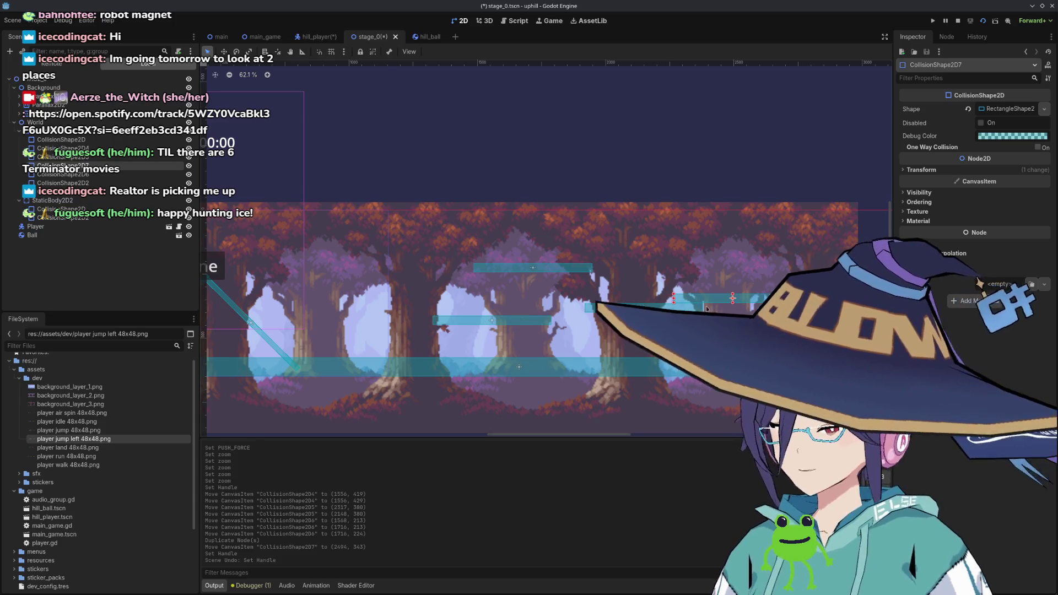
key(ctrl+d)
drag(732, 298, 401, 311)
click(583, 354)
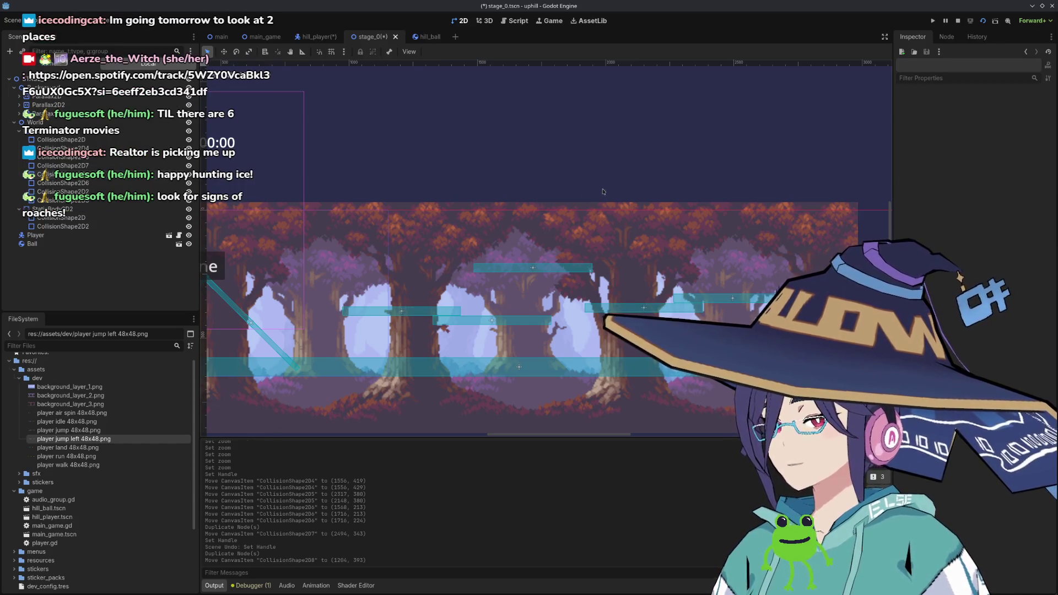
Save the stage_0 scene with its rearranged platforms using Ctrl+S.
key(ctrl+s)
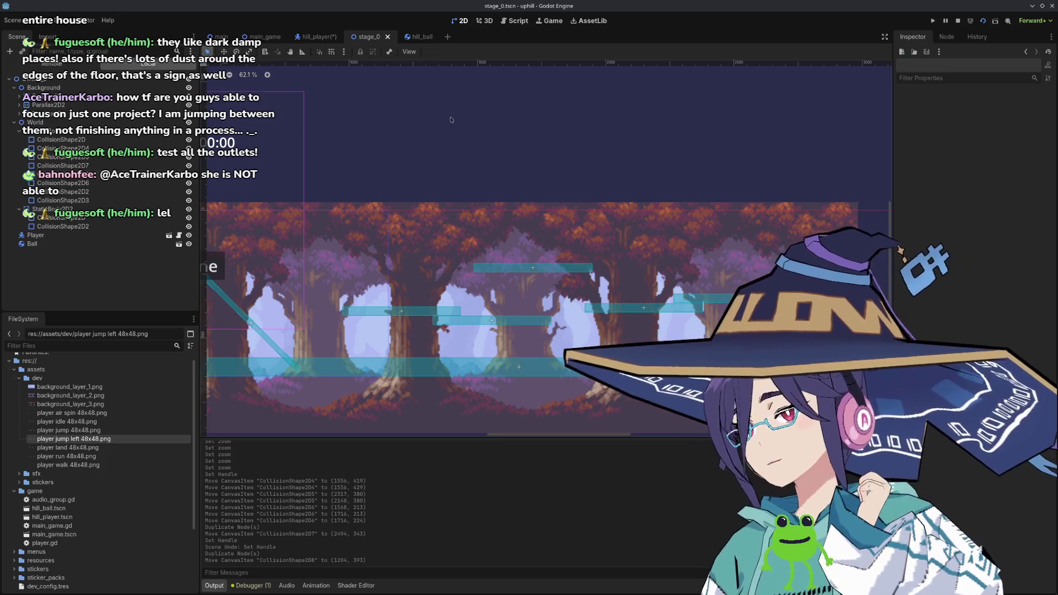
Zoom and pan the stage_0 view, then bring up the stream bot's Konsole log.
scroll(518, 307, up, 2)
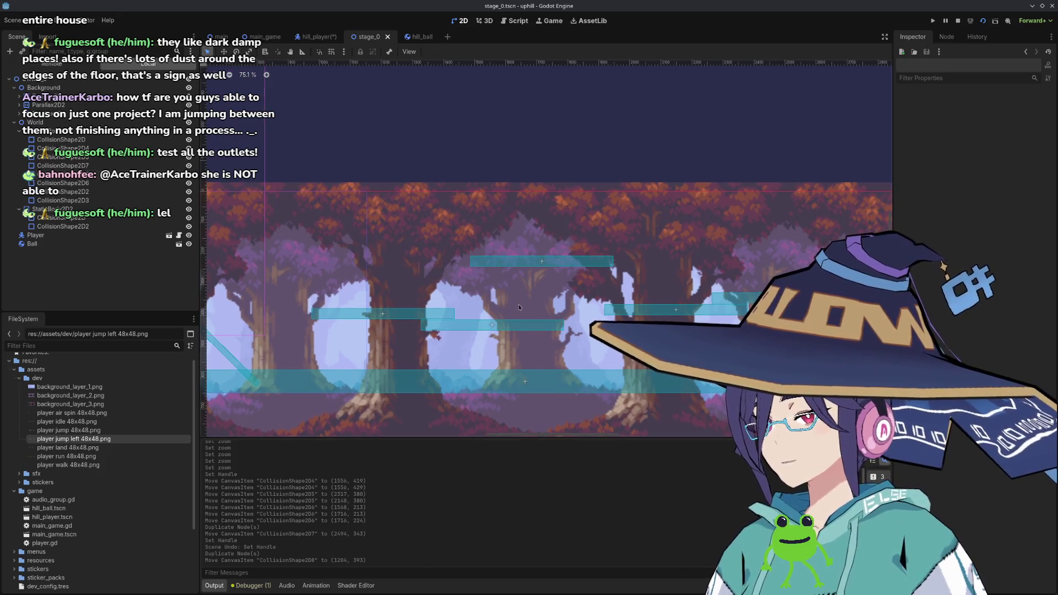
drag(519, 307, 497, 289)
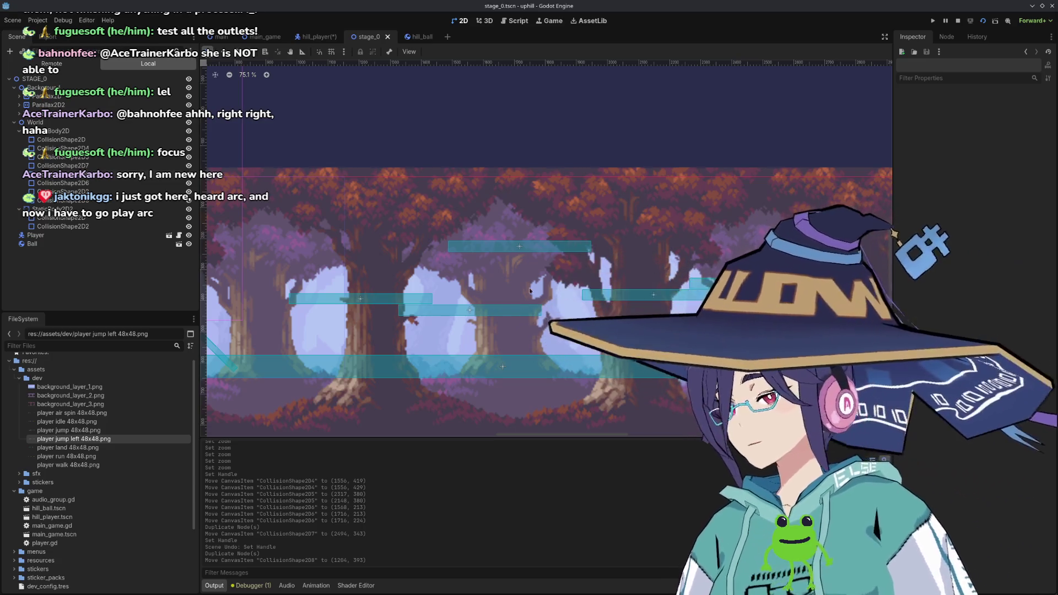
scroll(506, 307, down, 1)
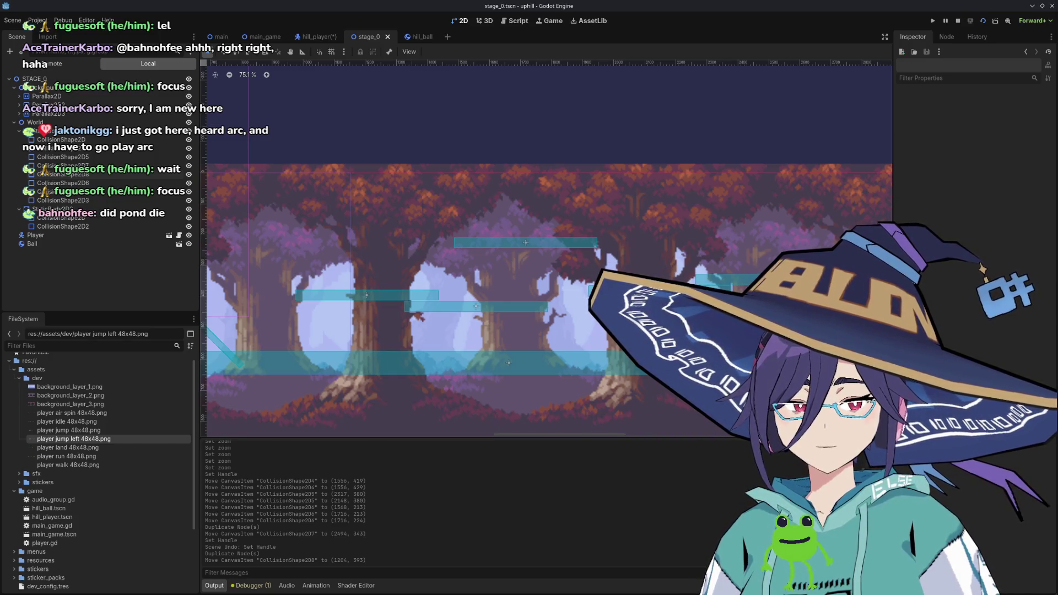
key(alt+Tab)
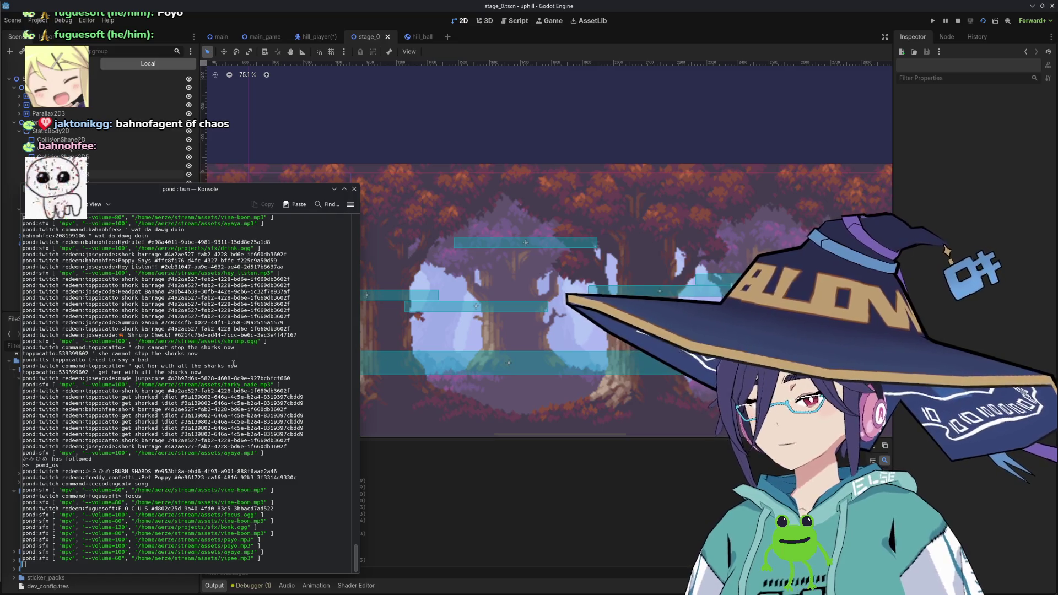
Switch back to Godot and run the game to test the new platforms.
key(alt+Tab)
click(983, 21)
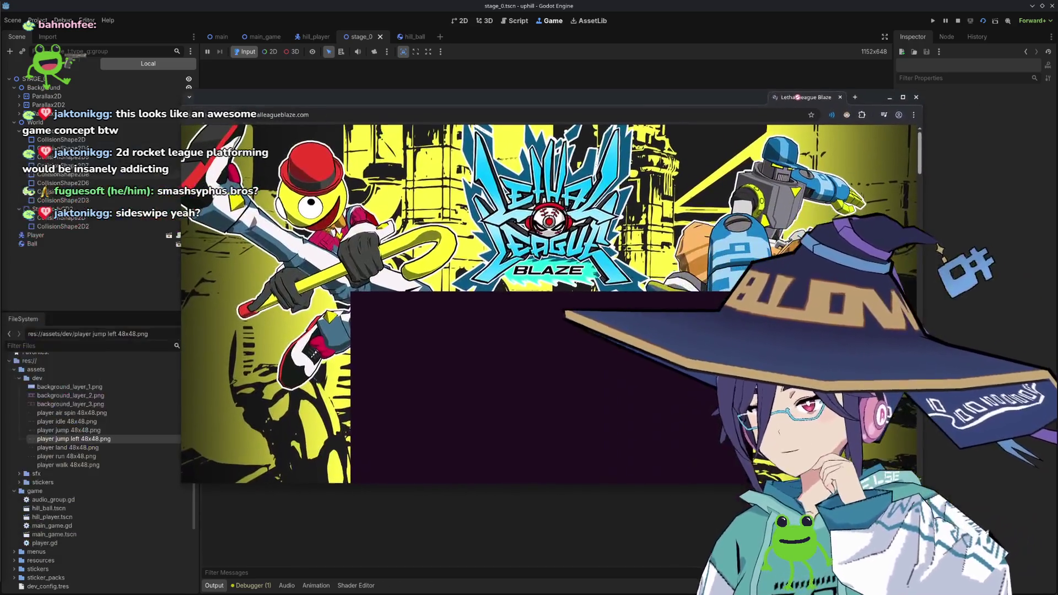
Scroll through the Lethal League Blaze site's gallery and footer, then back up to the trailer.
drag(797, 97, 795, 95)
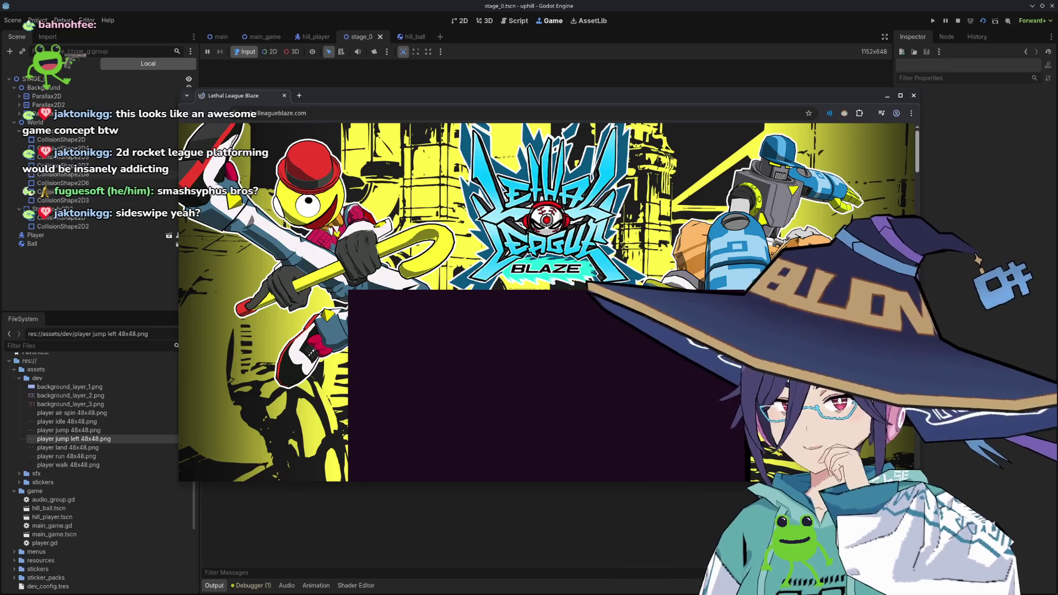
scroll(624, 400, down, 5)
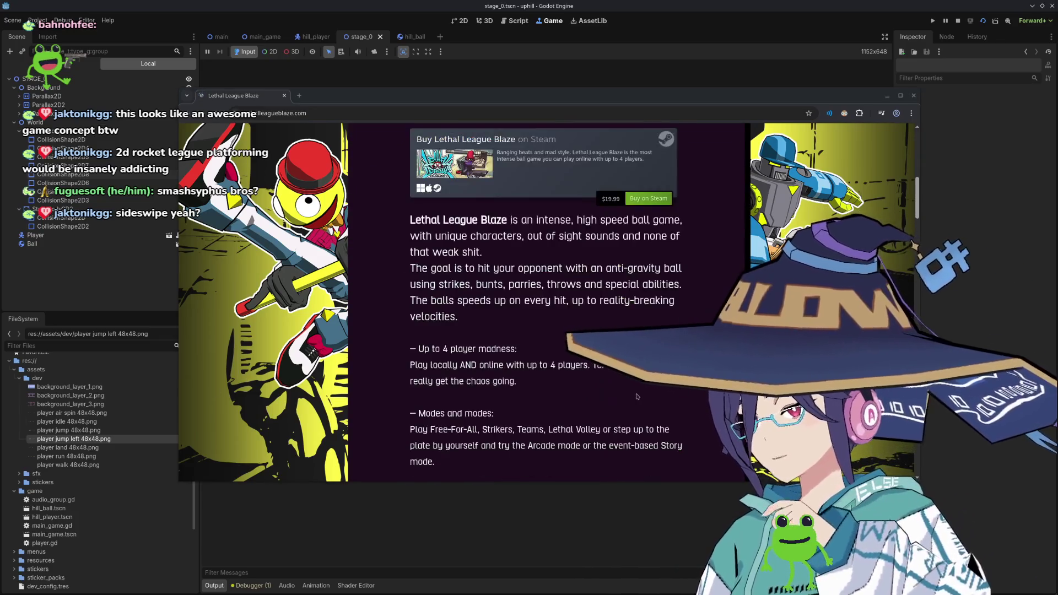
scroll(606, 403, down, 5)
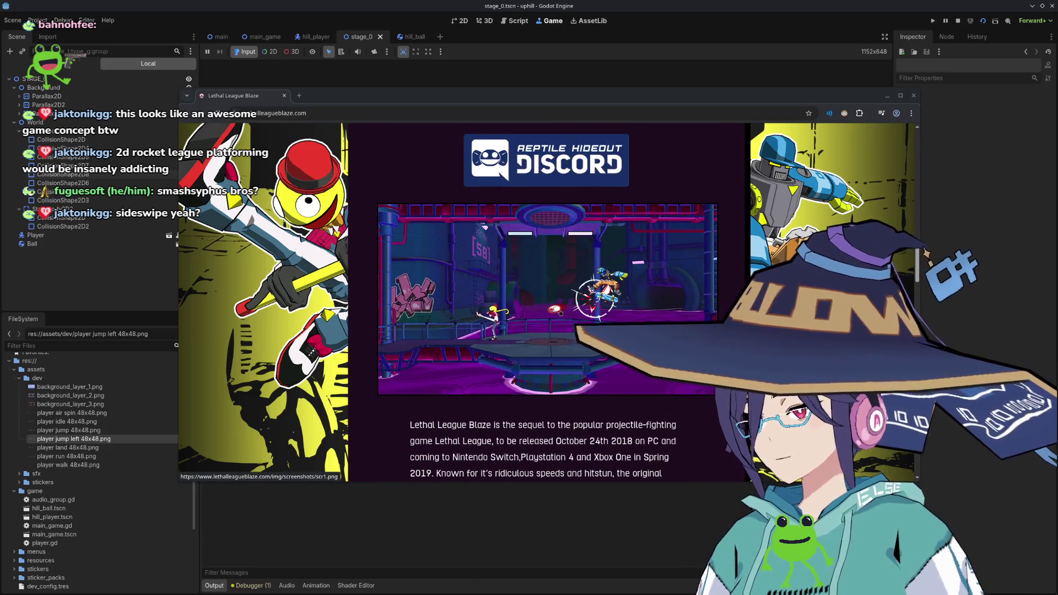
scroll(557, 329, down, 5)
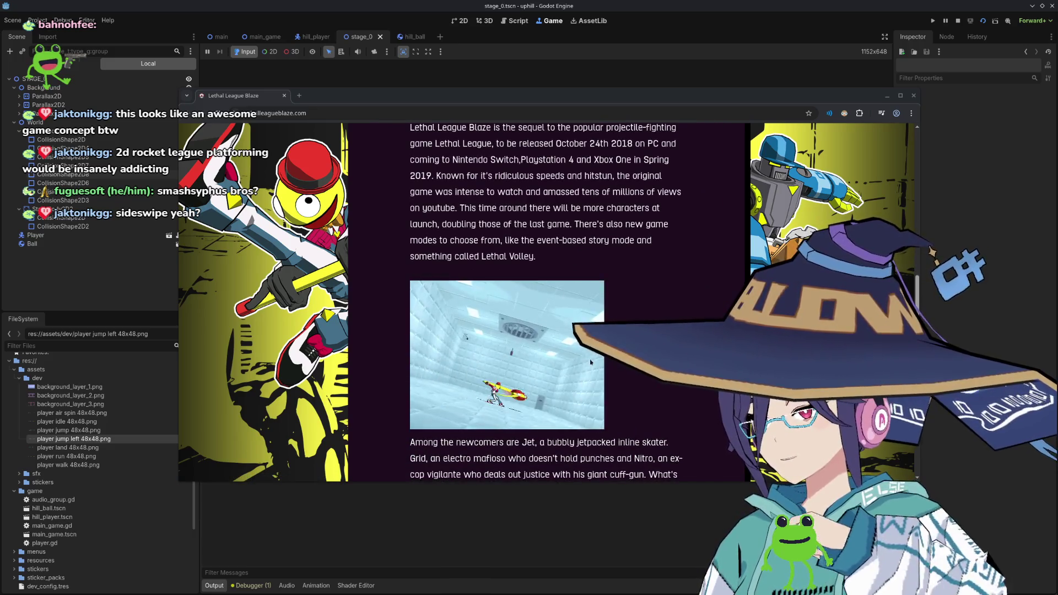
scroll(587, 362, down, 10)
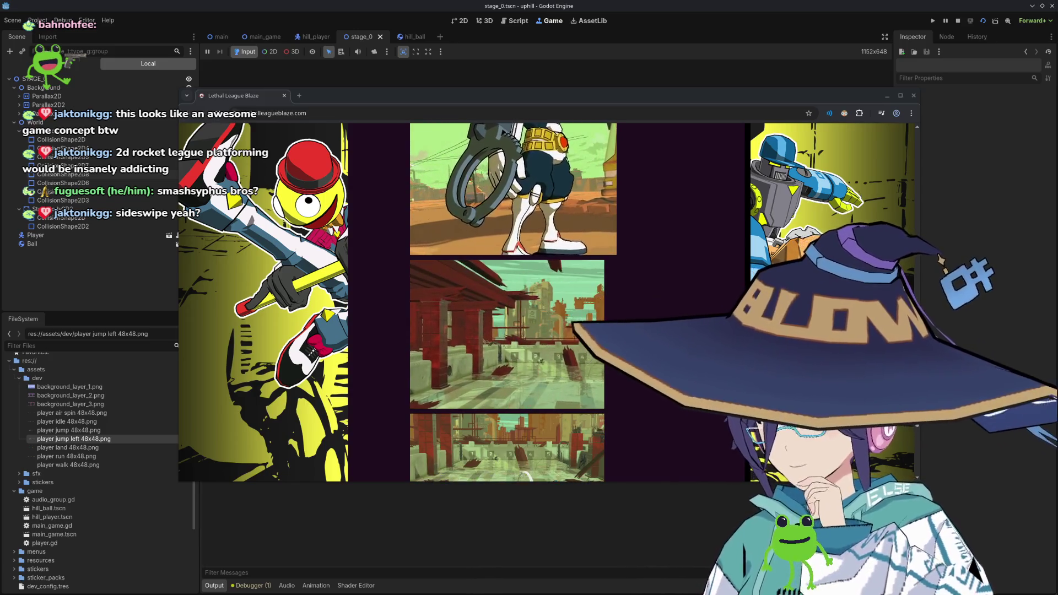
scroll(635, 361, down, 5)
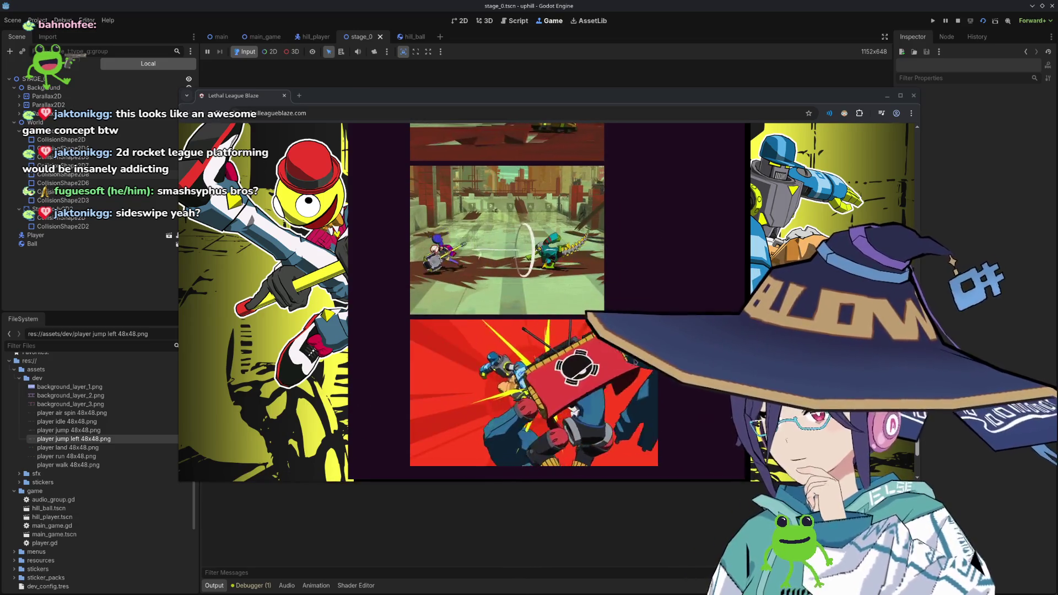
scroll(602, 360, down, 5)
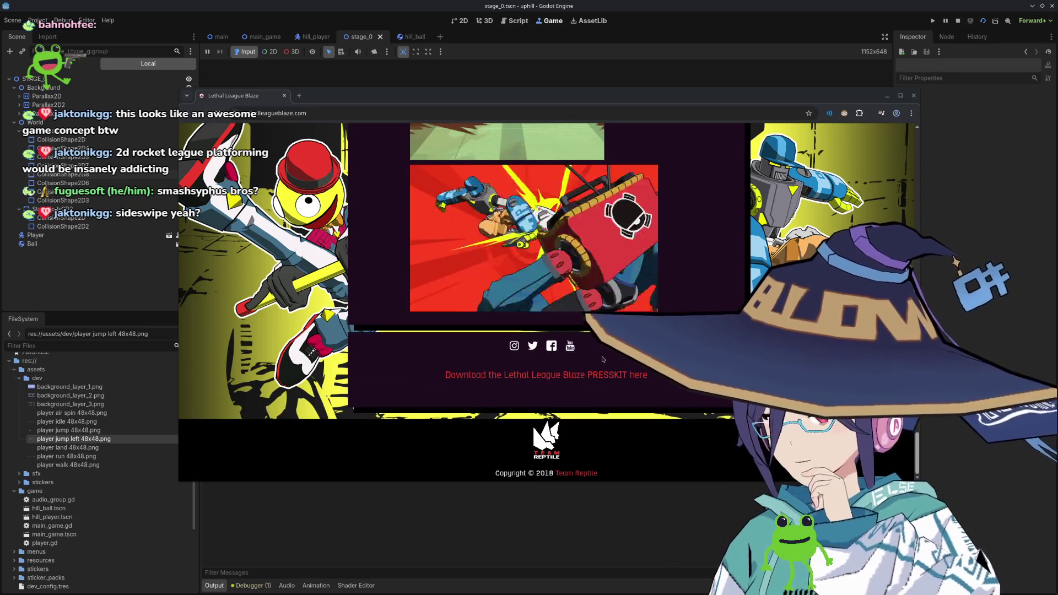
scroll(602, 359, up, 8)
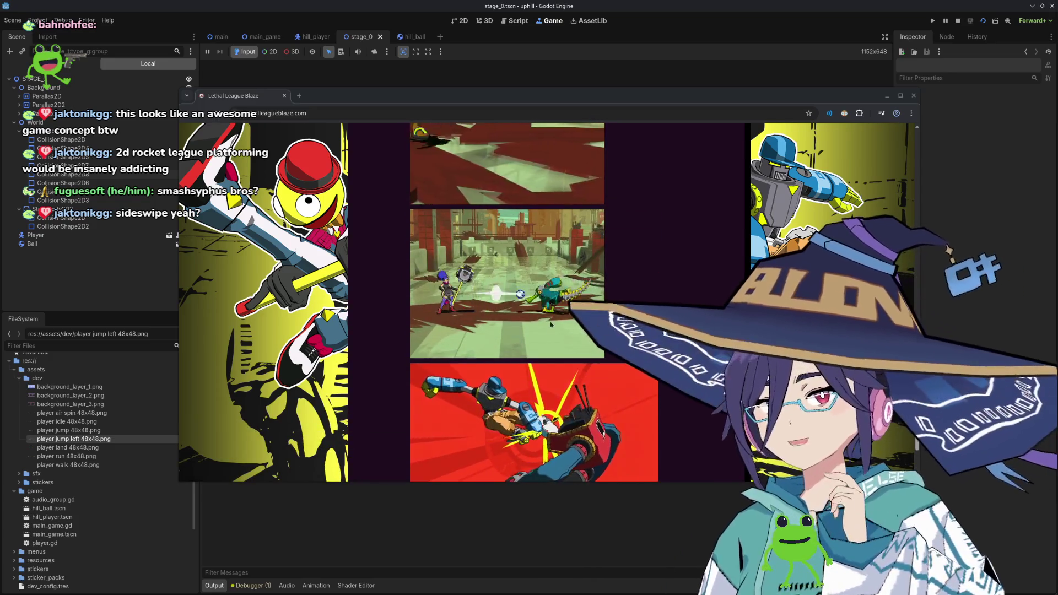
scroll(552, 328, up, 15)
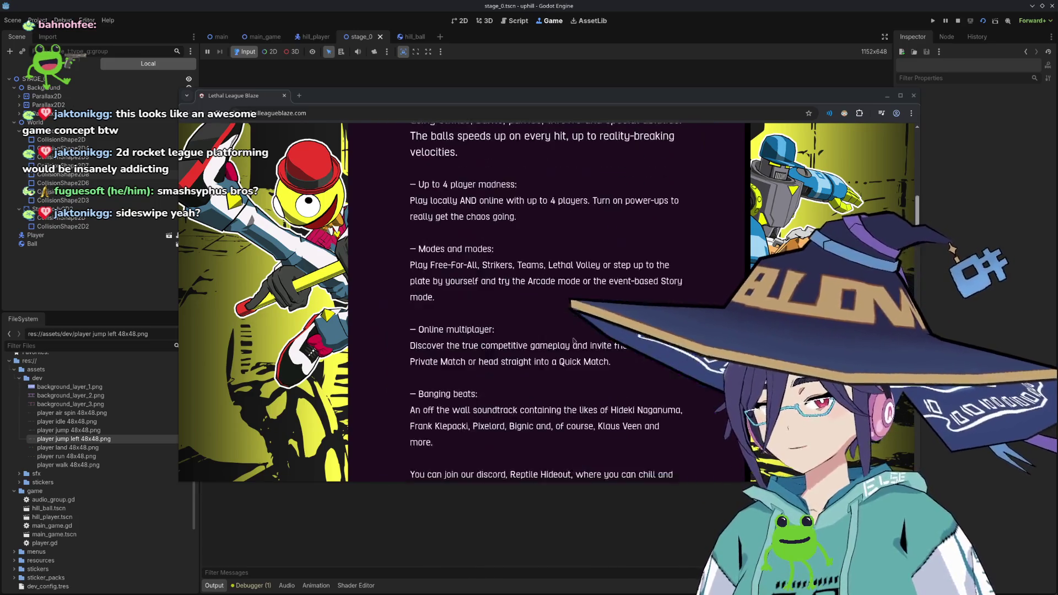
scroll(553, 327, down, 5)
scroll(553, 328, up, 5)
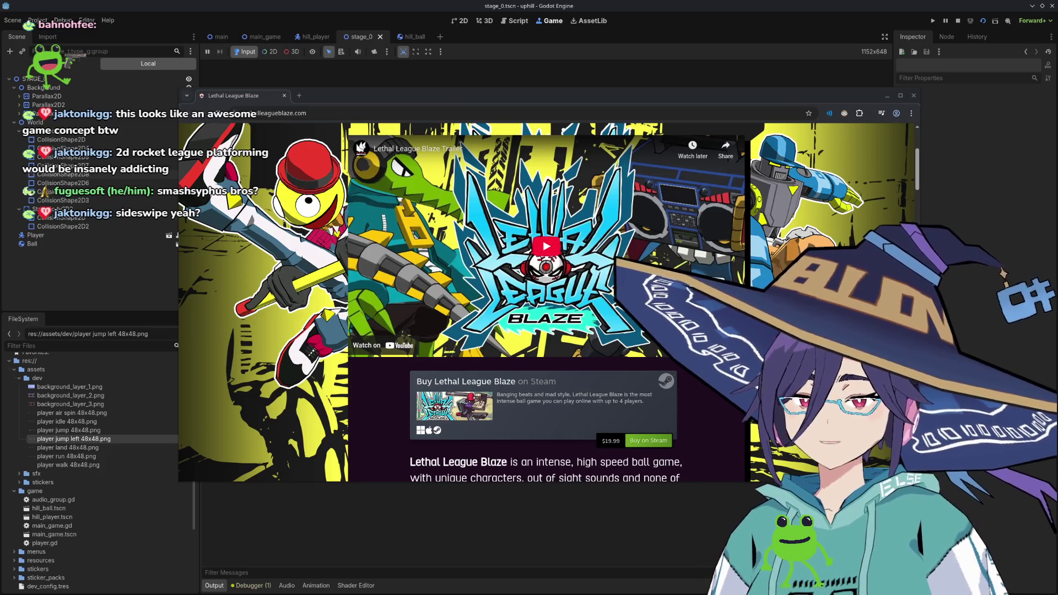
Watch the Lethal League Blaze trailer in full screen until it ends, then exit full screen.
click(545, 248)
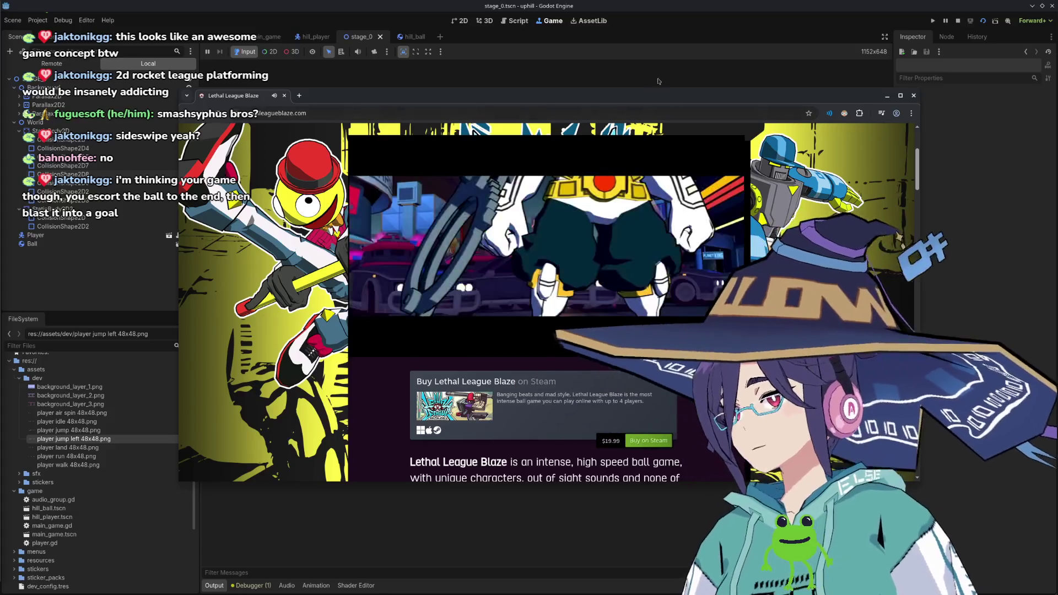
key(f)
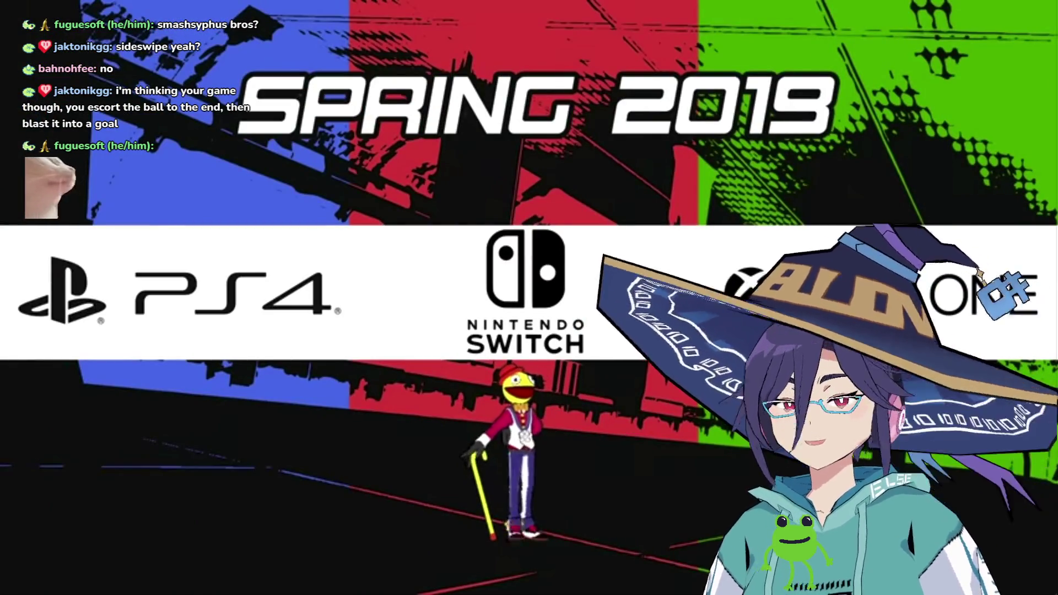
key(Escape)
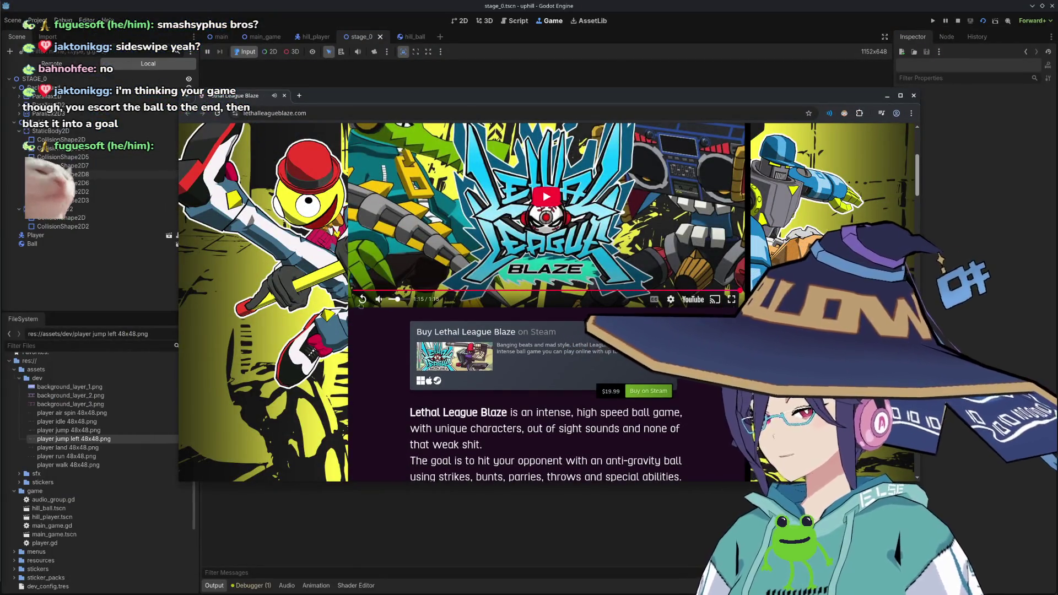
Scroll through the Lethal League Blaze page, then return to Godot's running game.
scroll(545, 303, up, 3)
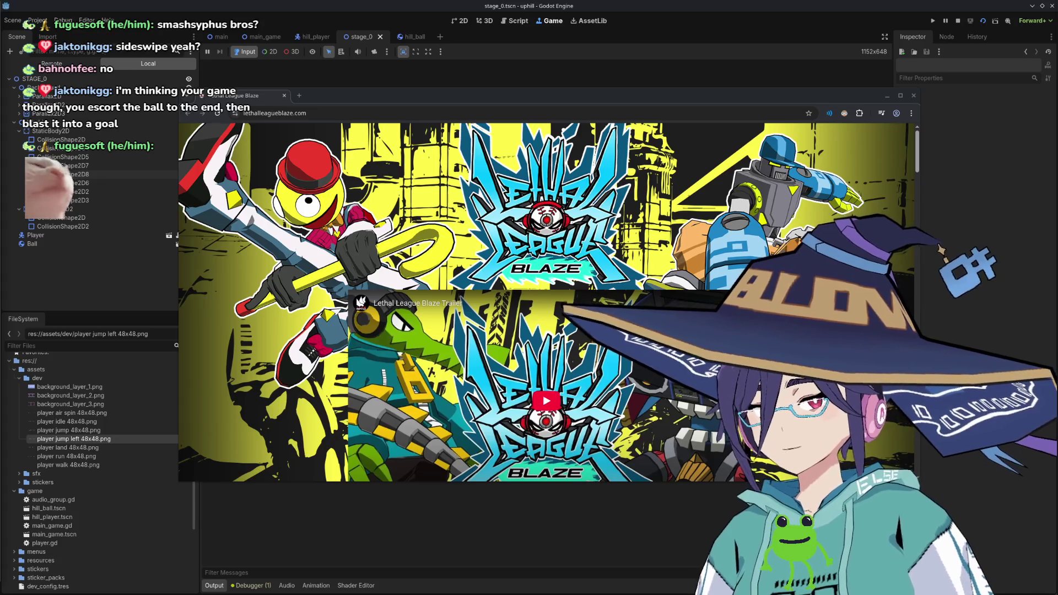
scroll(435, 413, down, 15)
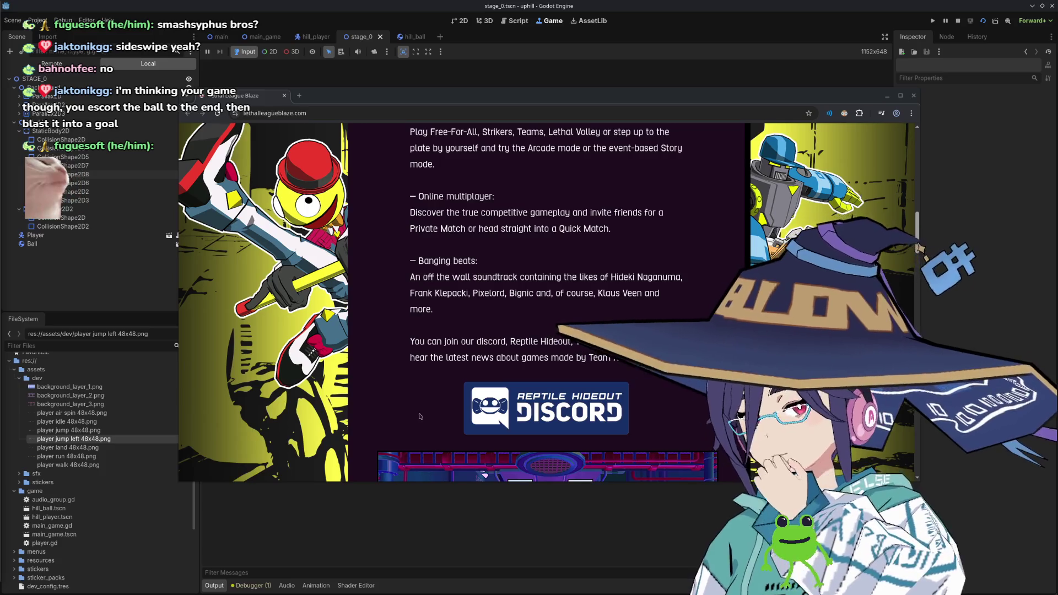
scroll(421, 416, down, 6)
scroll(413, 413, down, 5)
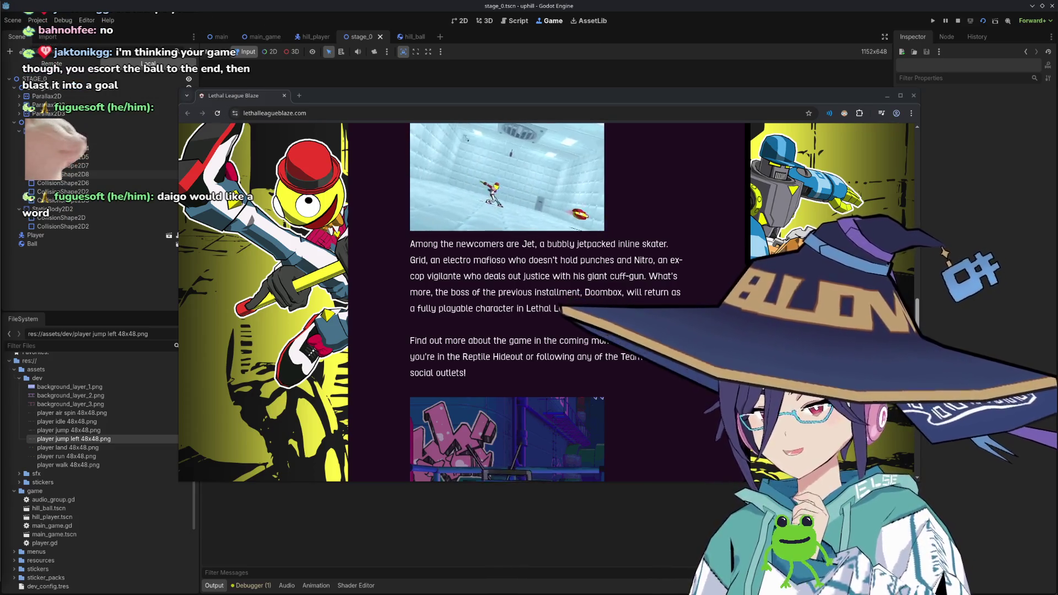
scroll(621, 410, down, 4)
scroll(621, 411, down, 4)
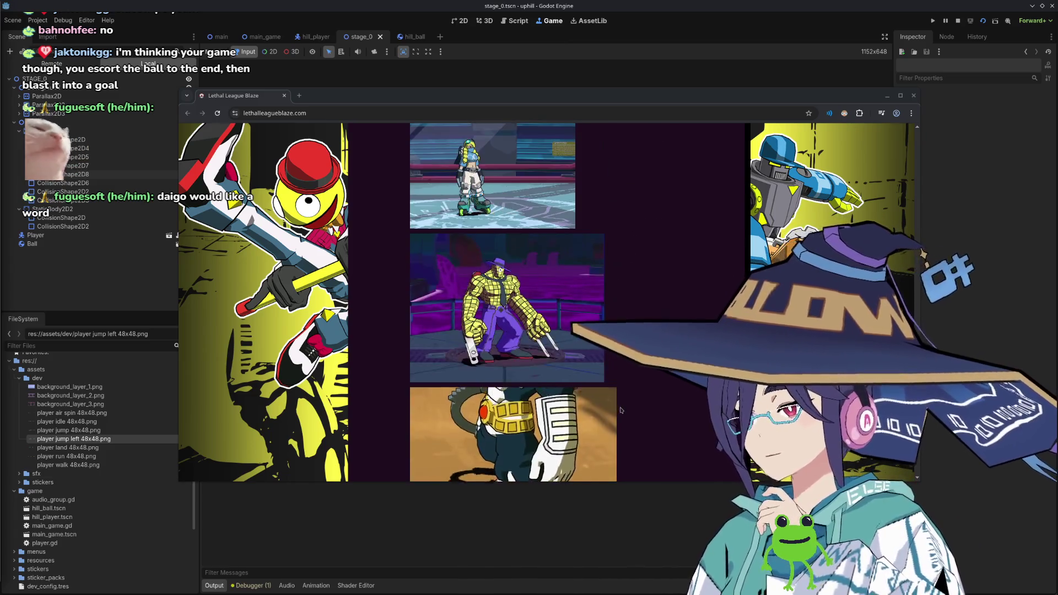
scroll(621, 410, down, 2)
scroll(621, 411, up, 6)
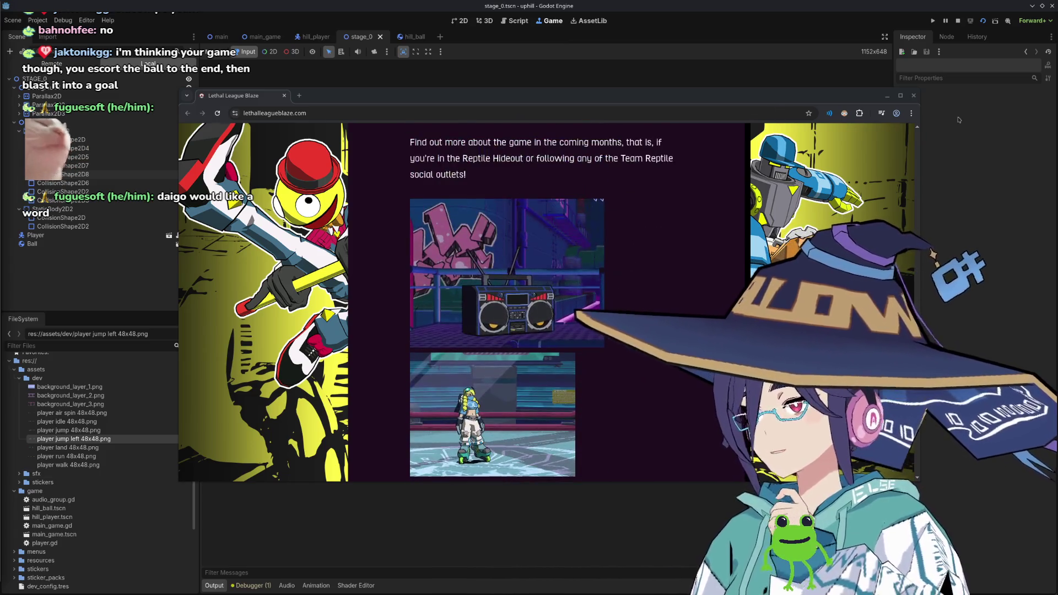
click(610, 261)
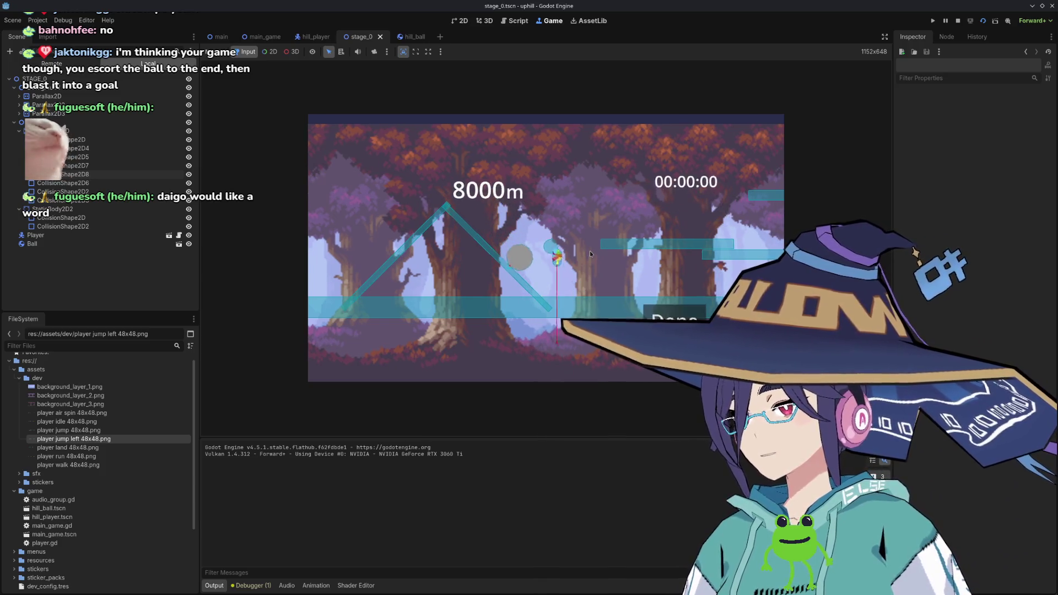
Use the arrow keys to push and carry the ball right, then left, then right again.
key(Right)
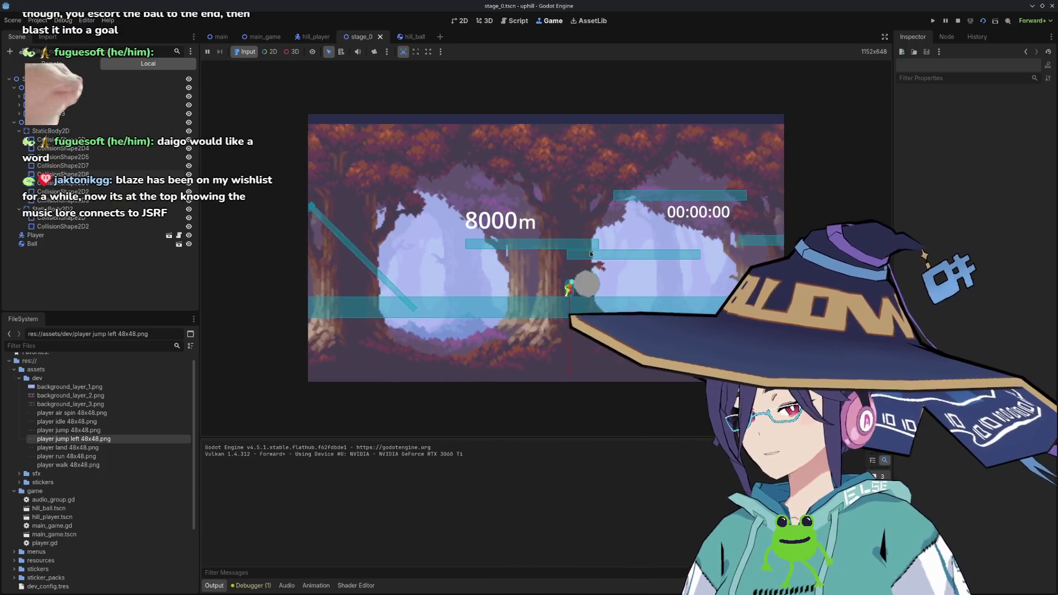
key(Right)
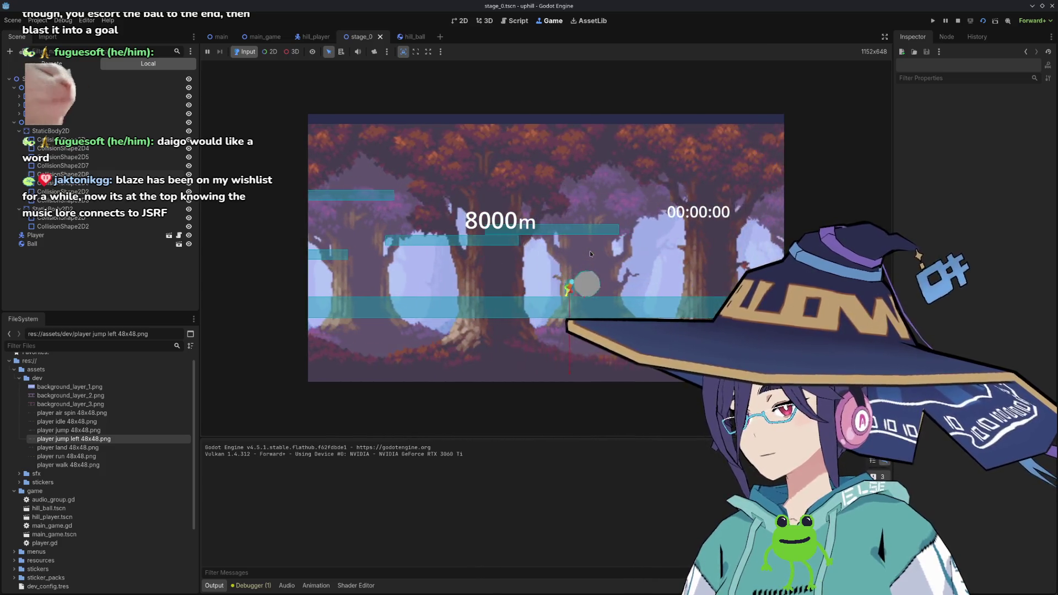
key(Right)
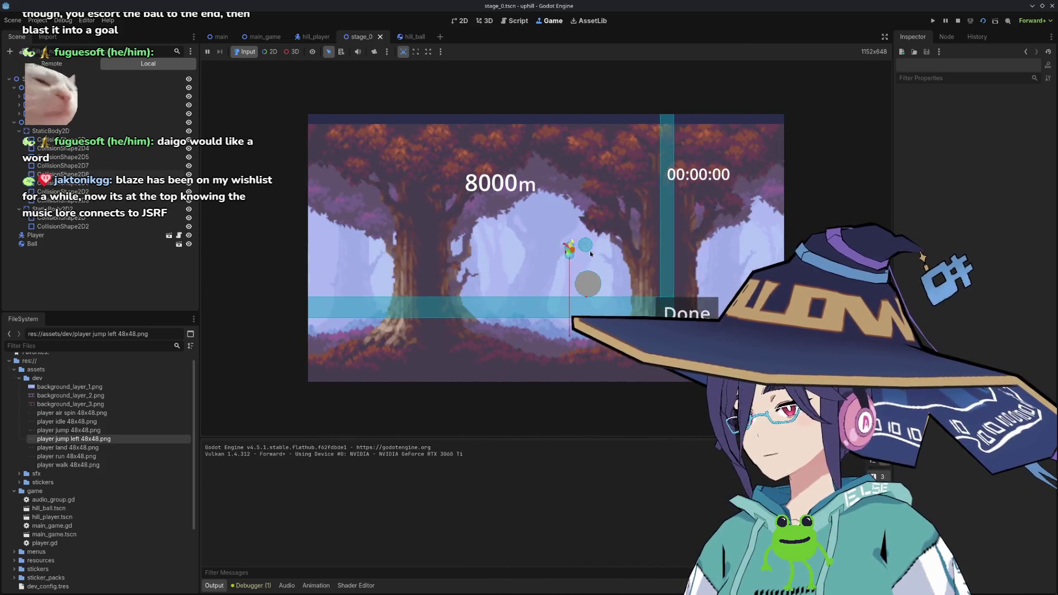
key(Right)
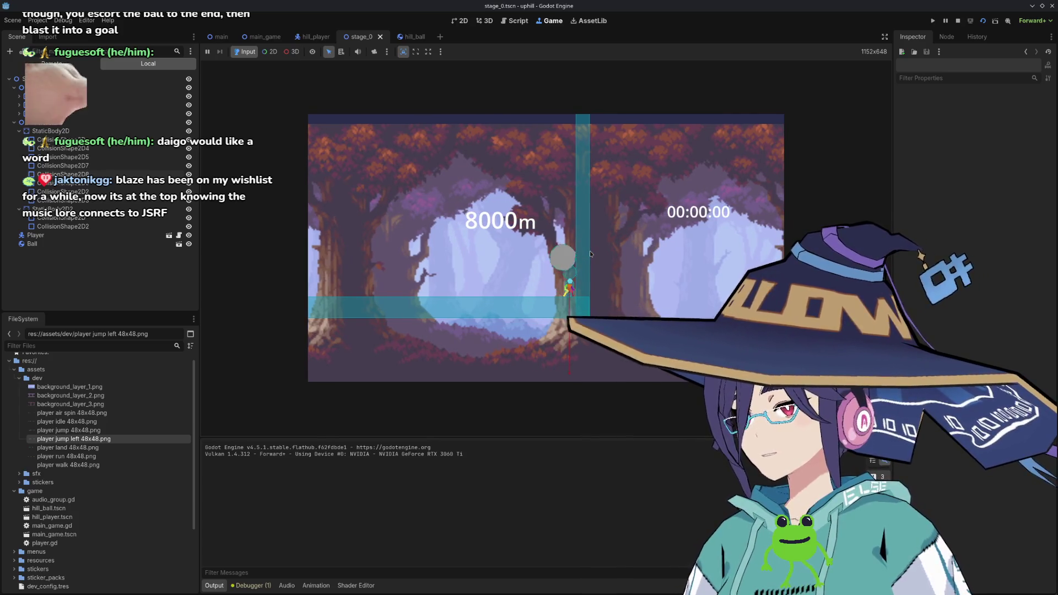
key(Left)
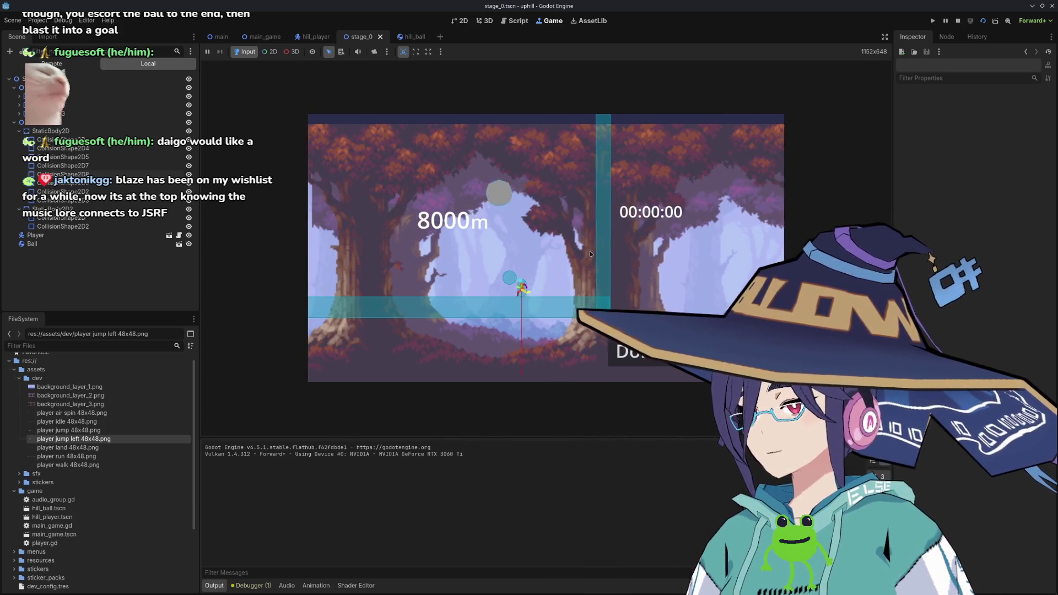
key(Left)
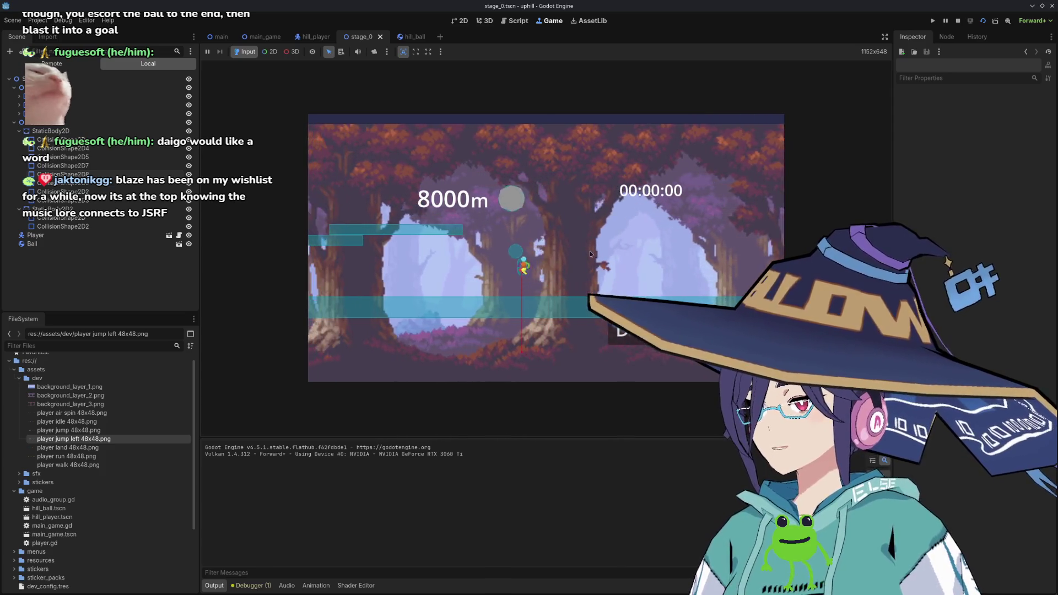
key(Left)
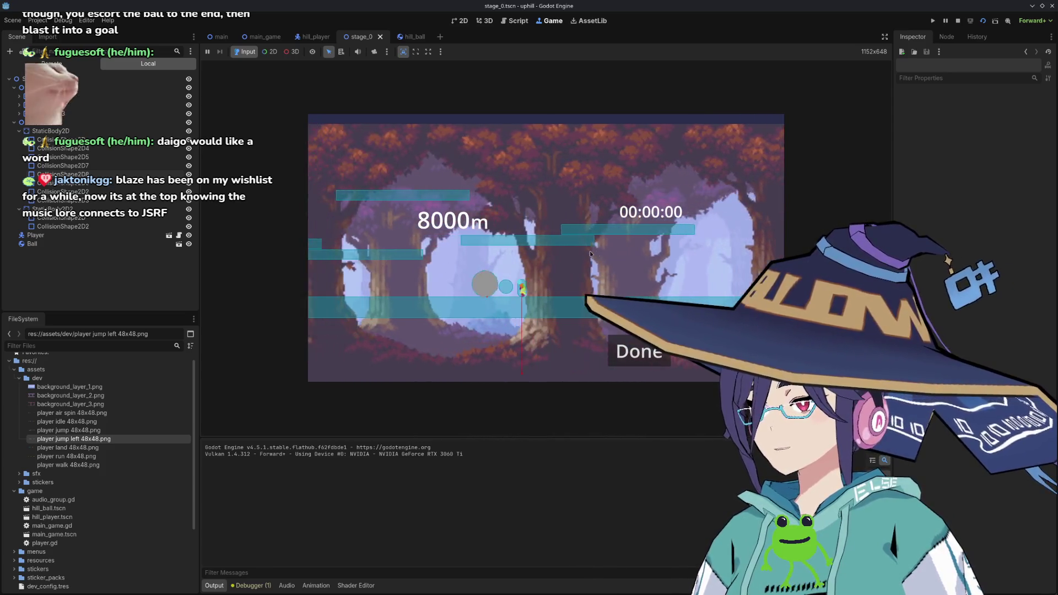
key(Left)
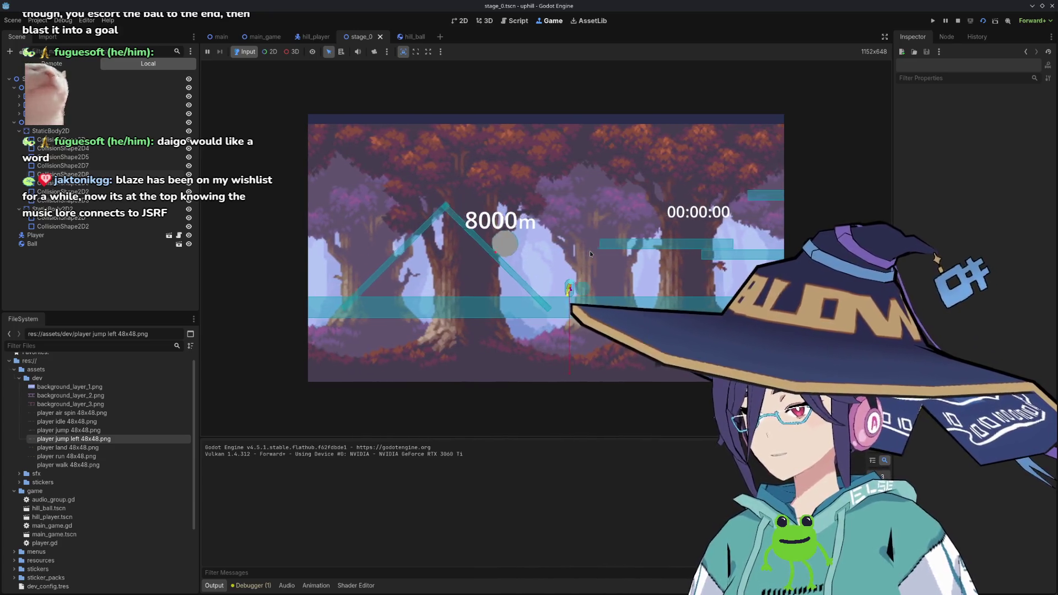
key(Right)
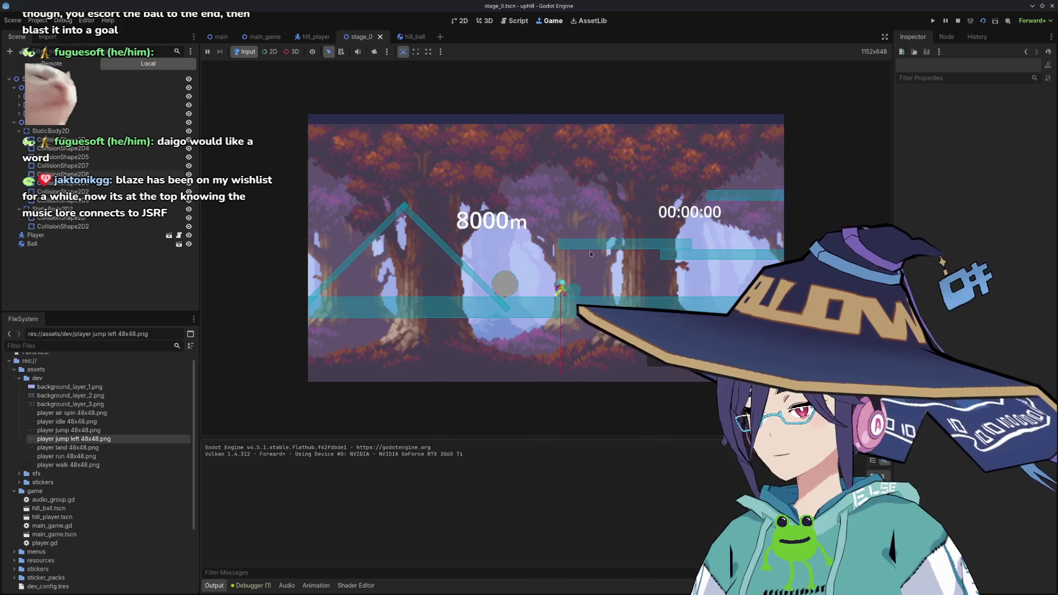
key(Left)
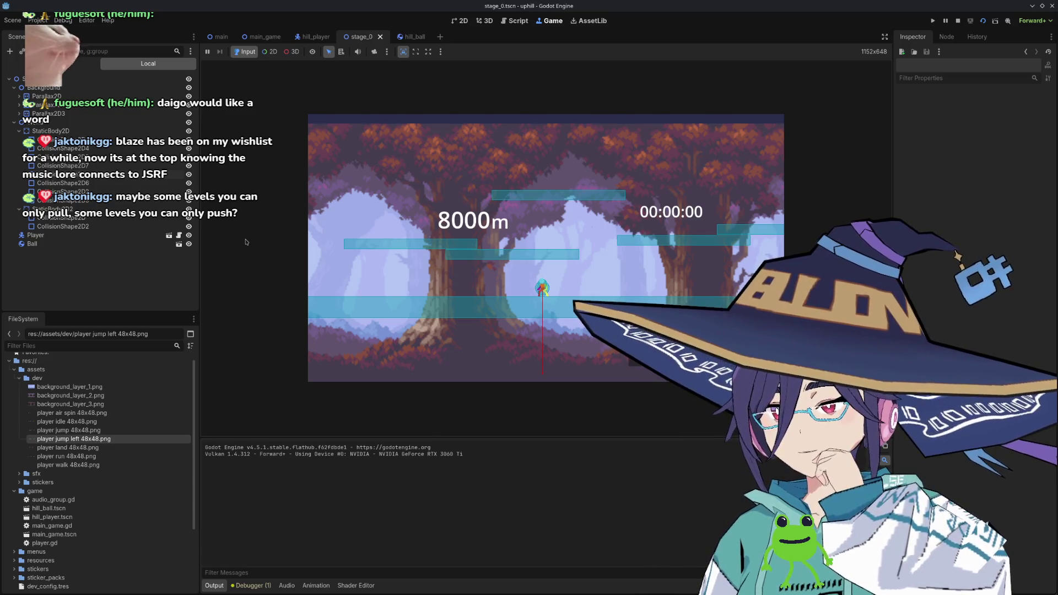
click(516, 21)
Scroll player.gd and place the cursor on blank line 137.
scroll(557, 243, down, 3)
scroll(558, 243, up, 2)
scroll(529, 250, down, 2)
click(505, 256)
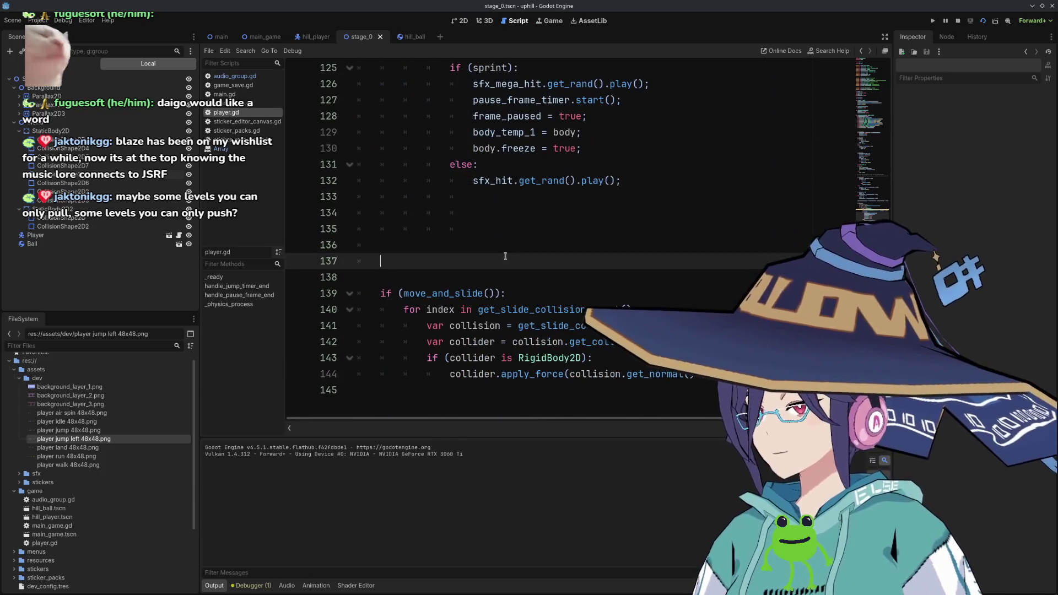
In Project Settings' Input Map, add a HOLD action bound to the right trigger (Joypad Axis 5).
click(37, 20)
click(60, 34)
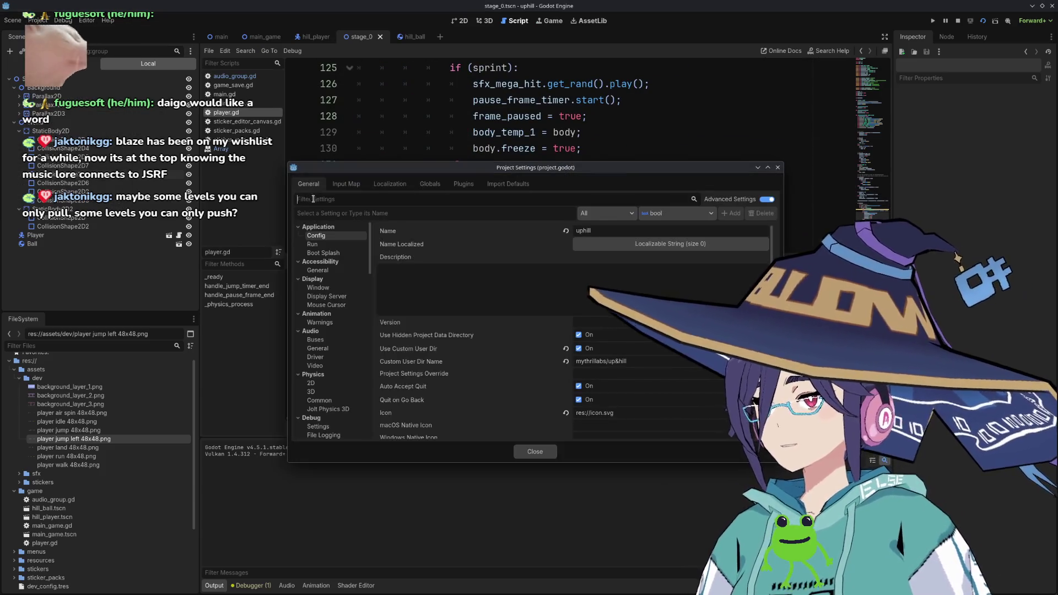
click(346, 183)
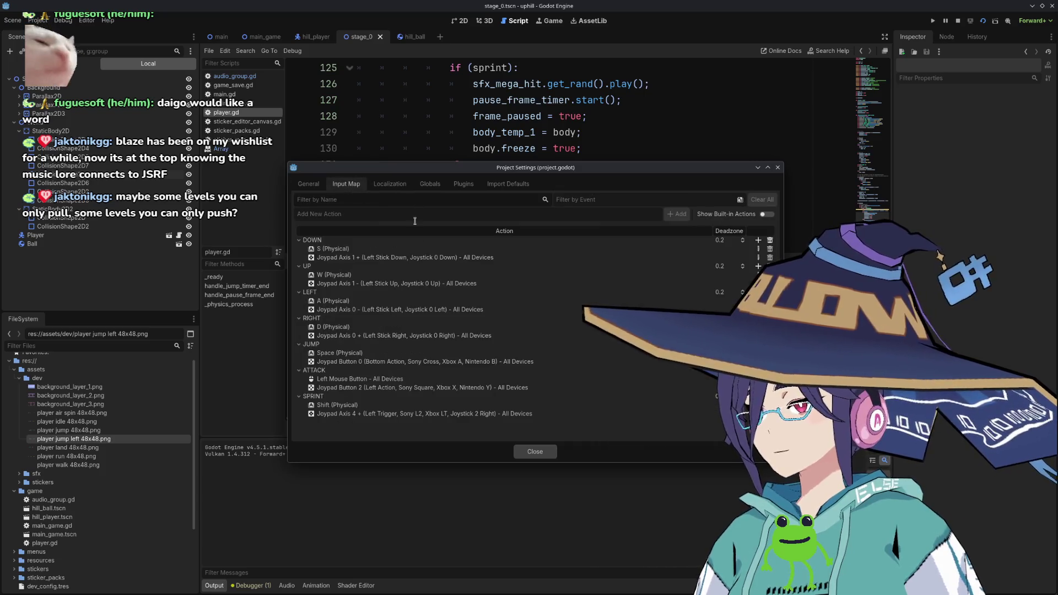
text(HOLD)
key(Return)
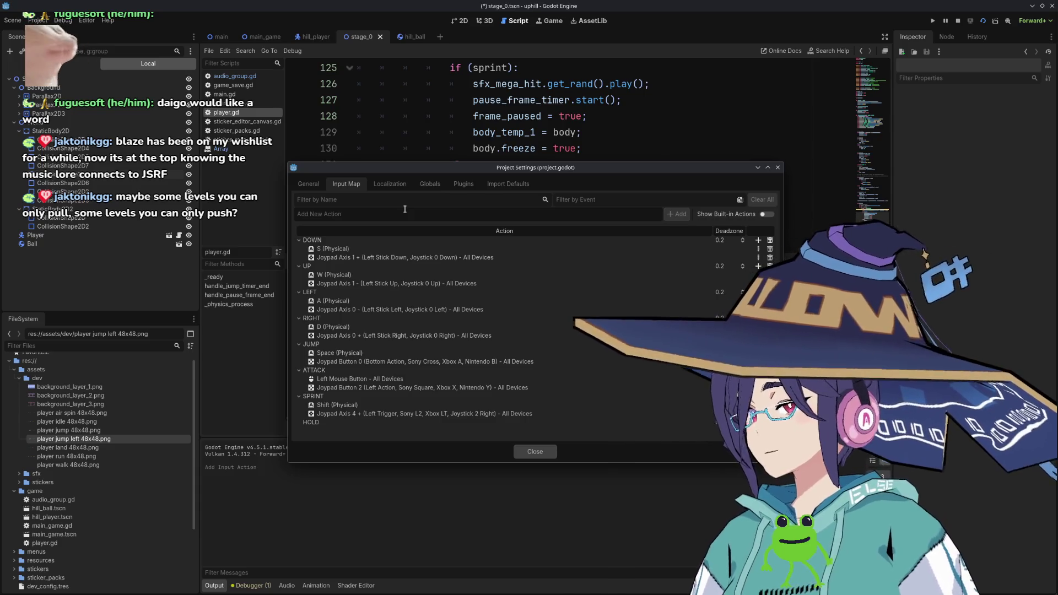
click(758, 422)
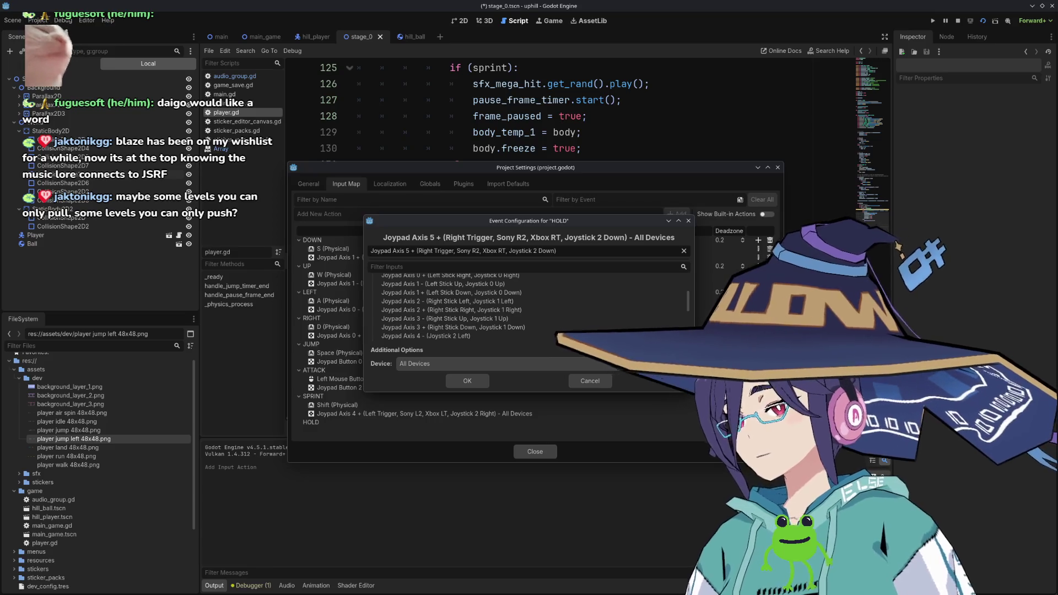
click(467, 381)
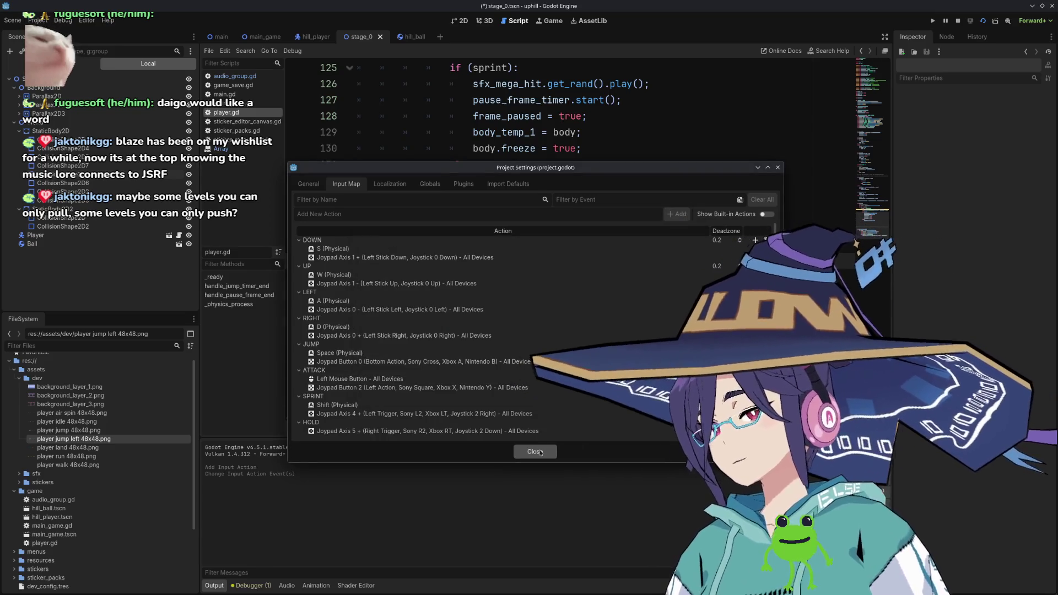
click(534, 452)
After line 57, add var hold: bool = Input.is_action_pressed("HOLD").
scroll(522, 297, up, 4)
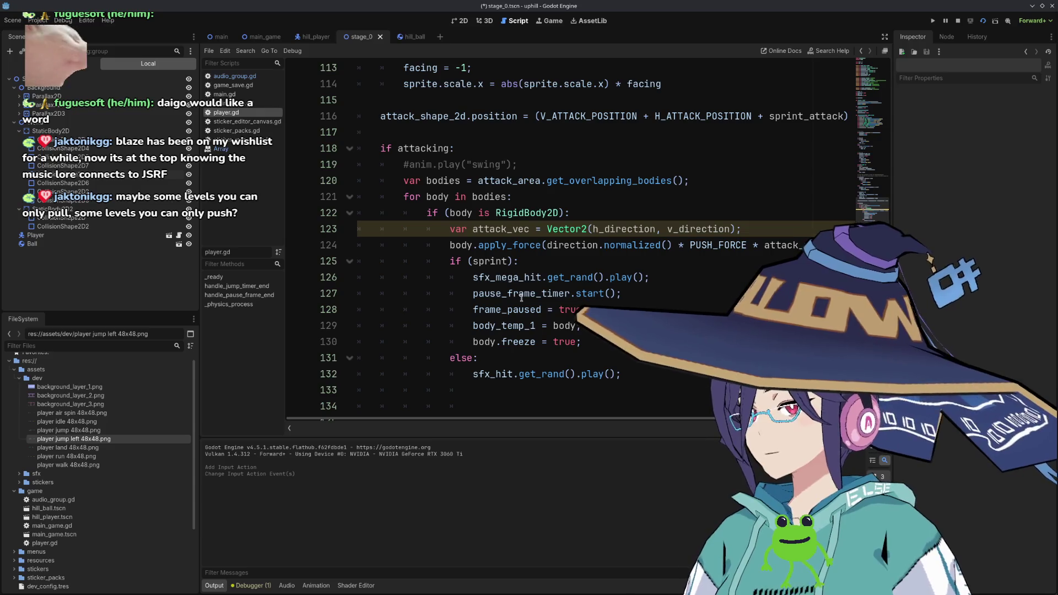
scroll(521, 297, up, 9)
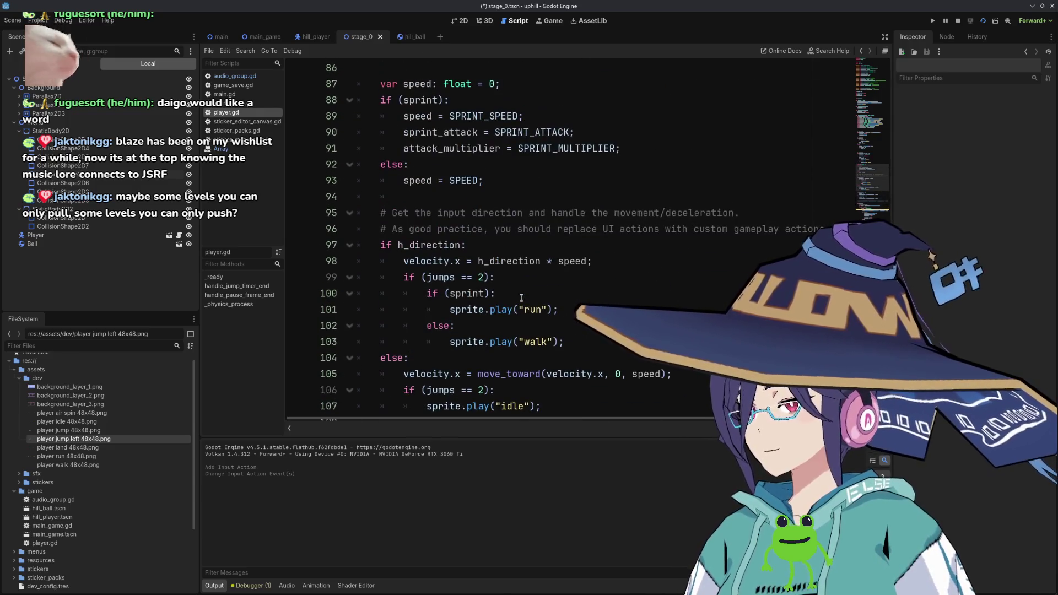
scroll(521, 298, up, 20)
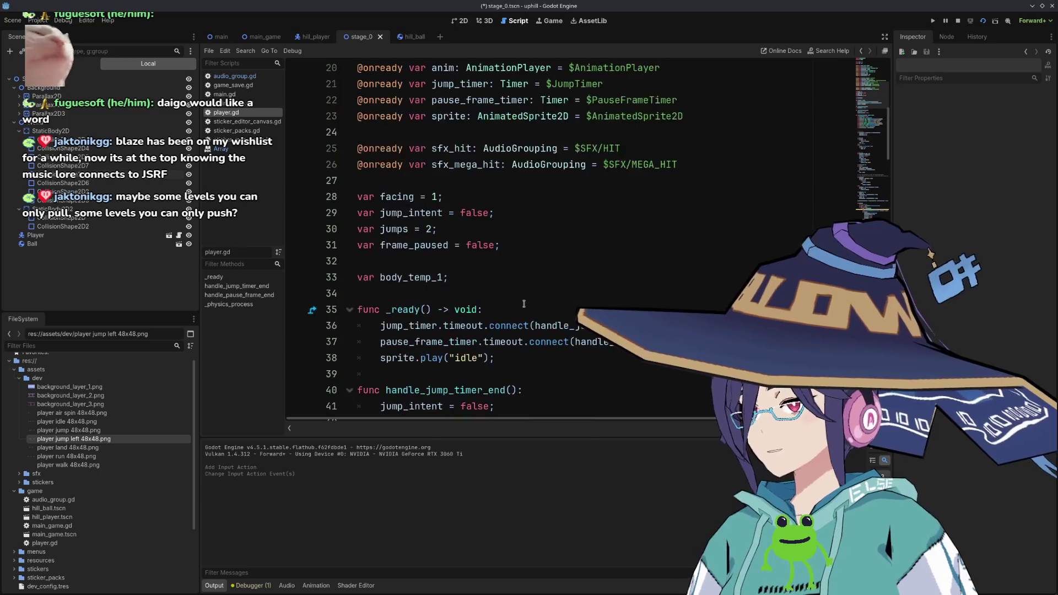
scroll(524, 303, up, 3)
scroll(512, 297, down, 13)
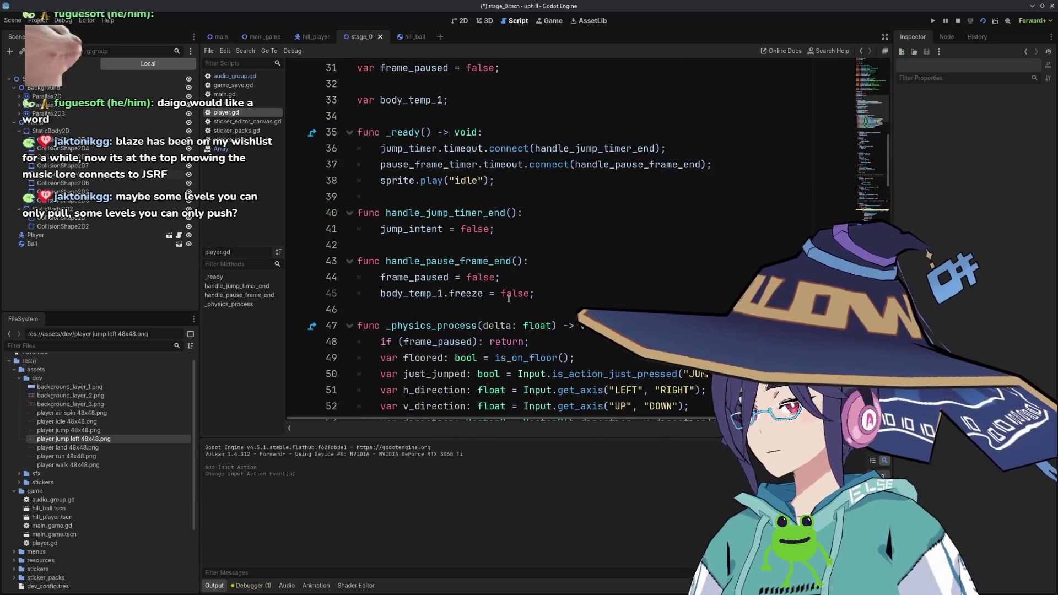
click(609, 341)
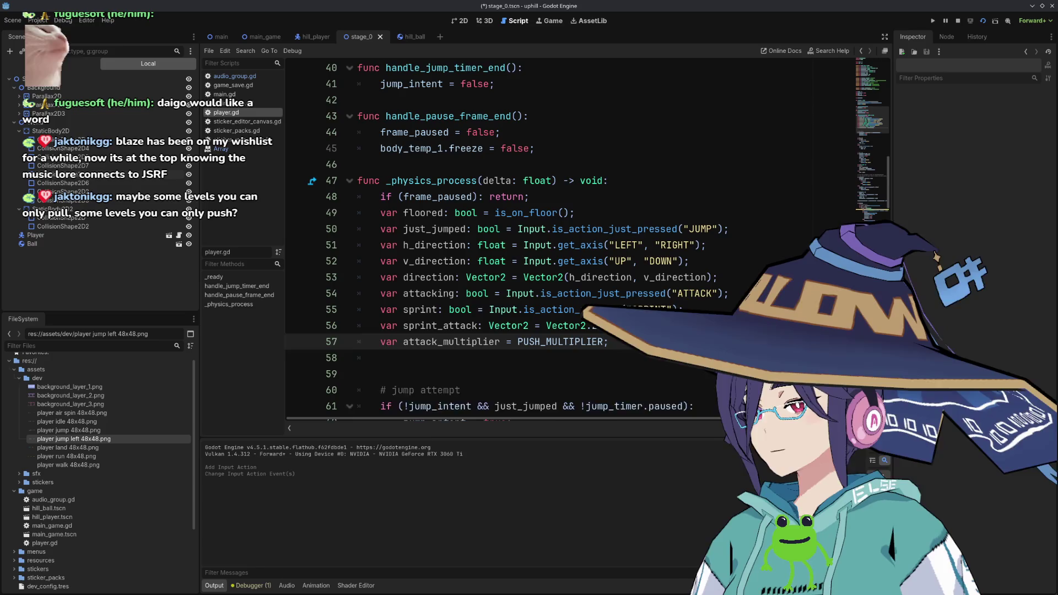
key(Return)
text(var hold: bool = In)
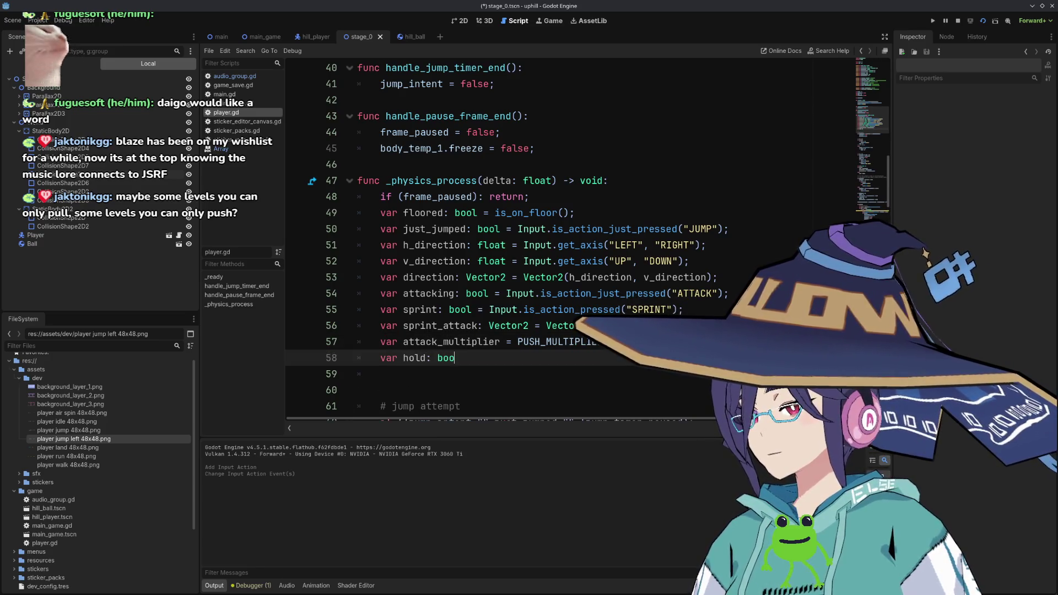
text(put)
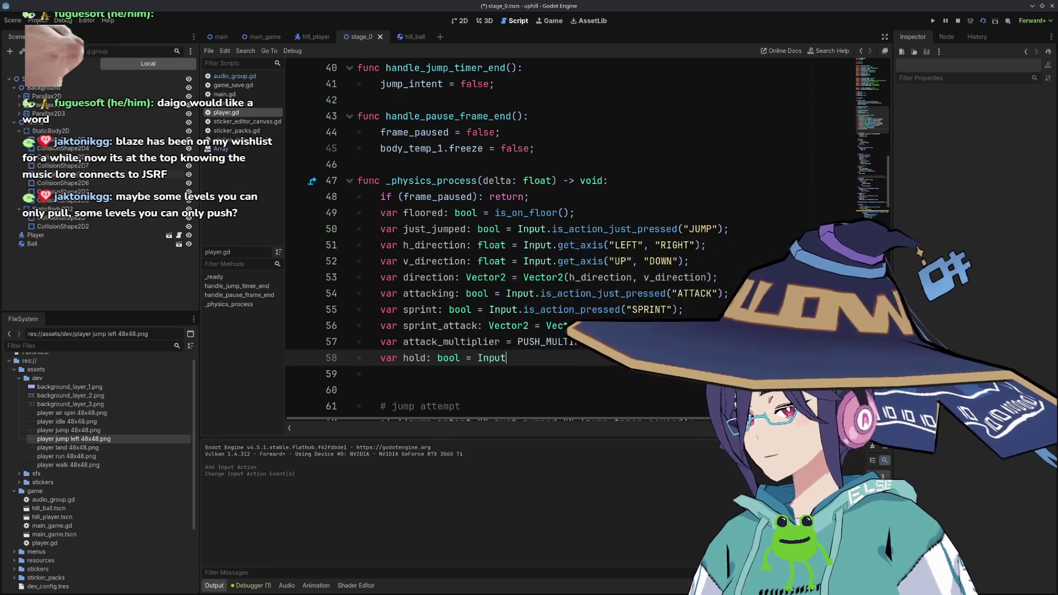
text(.is_ac)
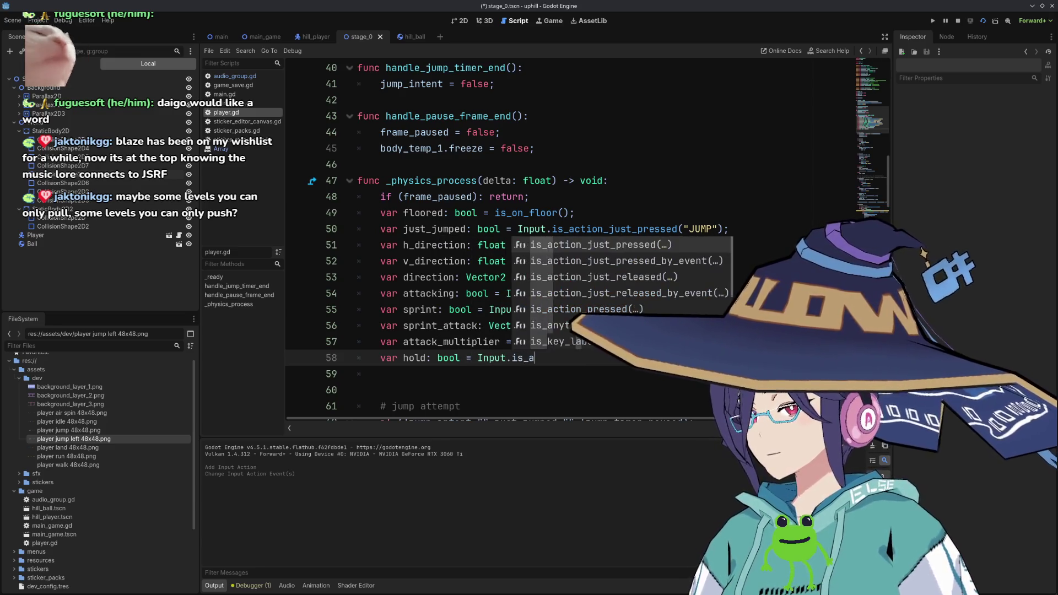
key(Down)
key(Down)
key(Down)
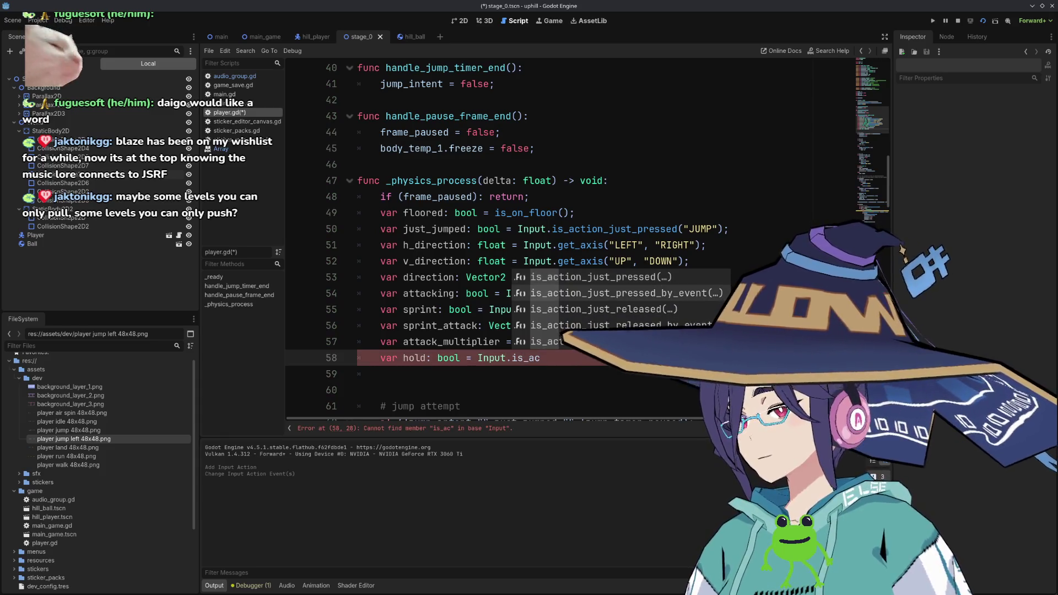
key(Return)
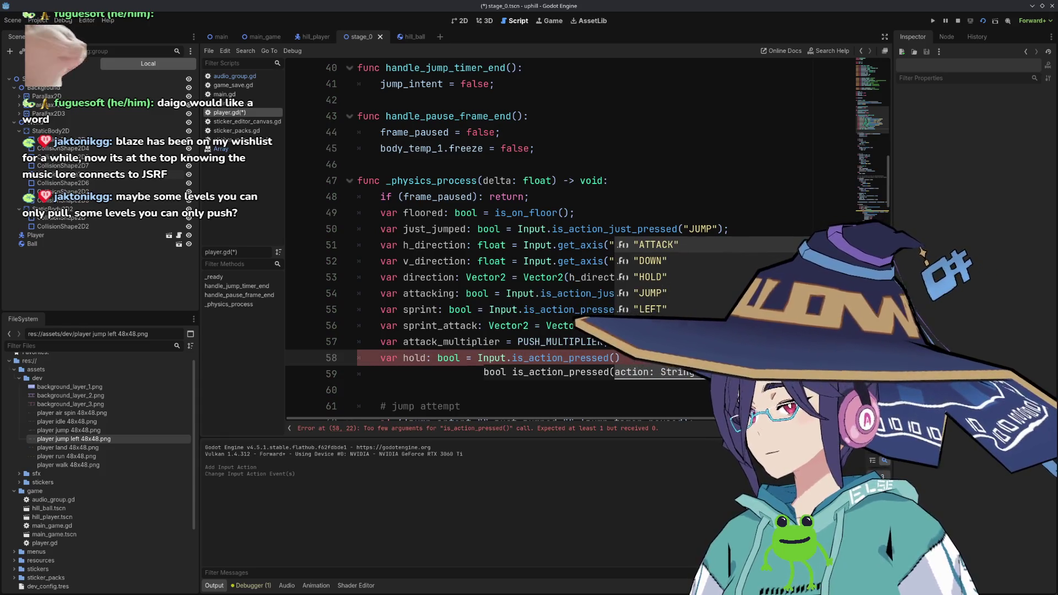
text(HOL)
key(BackSpace)
key(BackSpace)
key(BackSpace)
key(BackSpace)
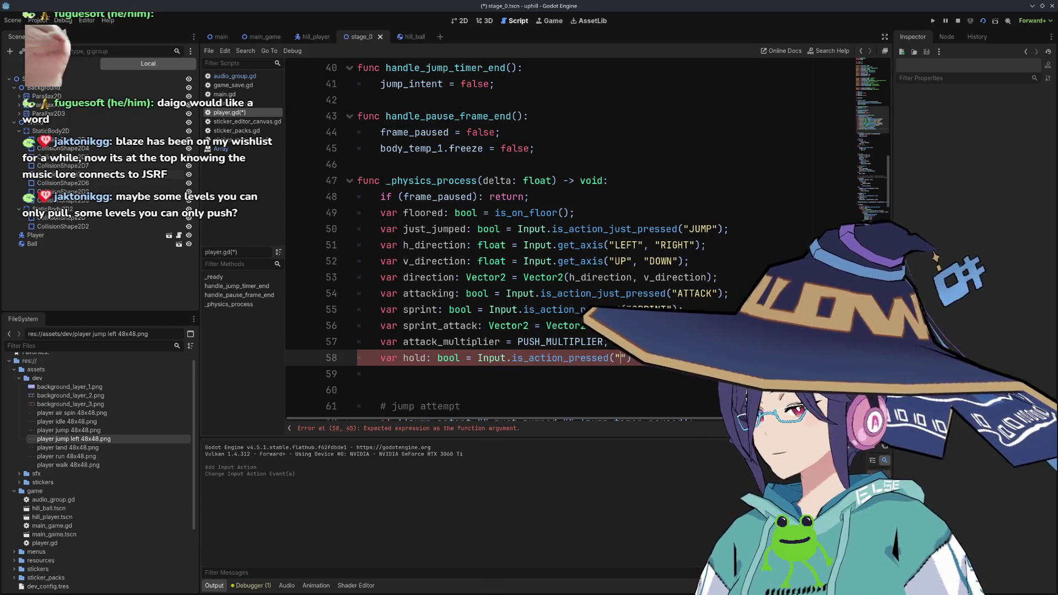
text(OLD)
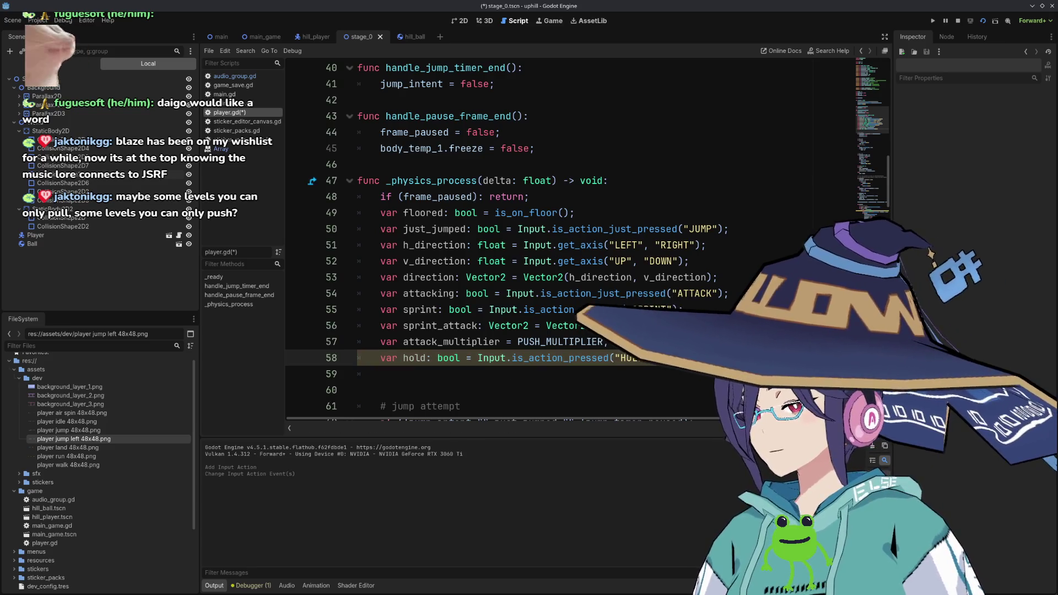
Above it, add hold_attempt = Input.is_action_just_pressed("HOLD").
key(ctrl+shift+Return)
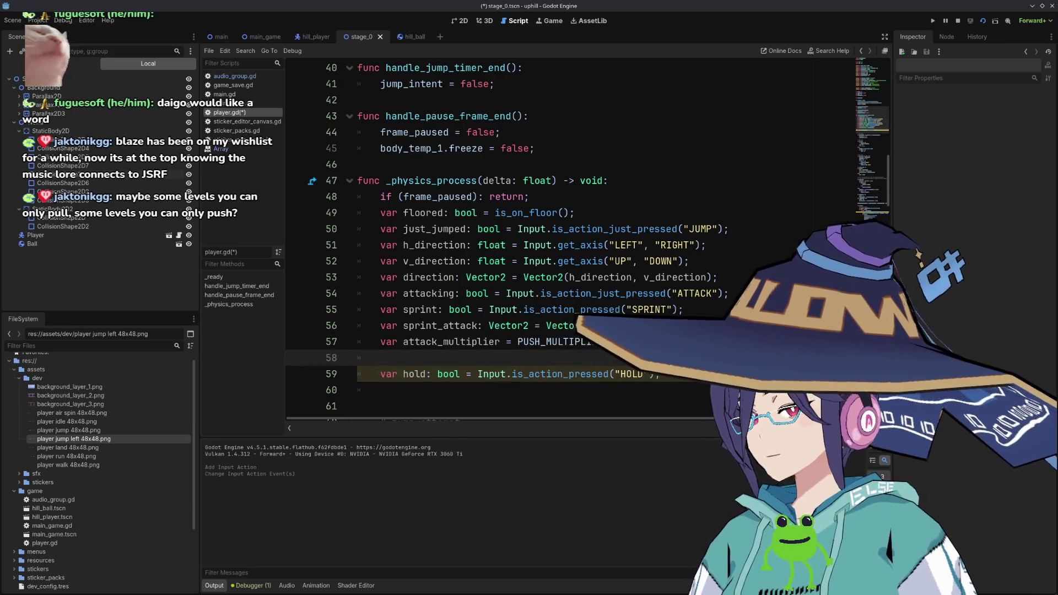
text(var )
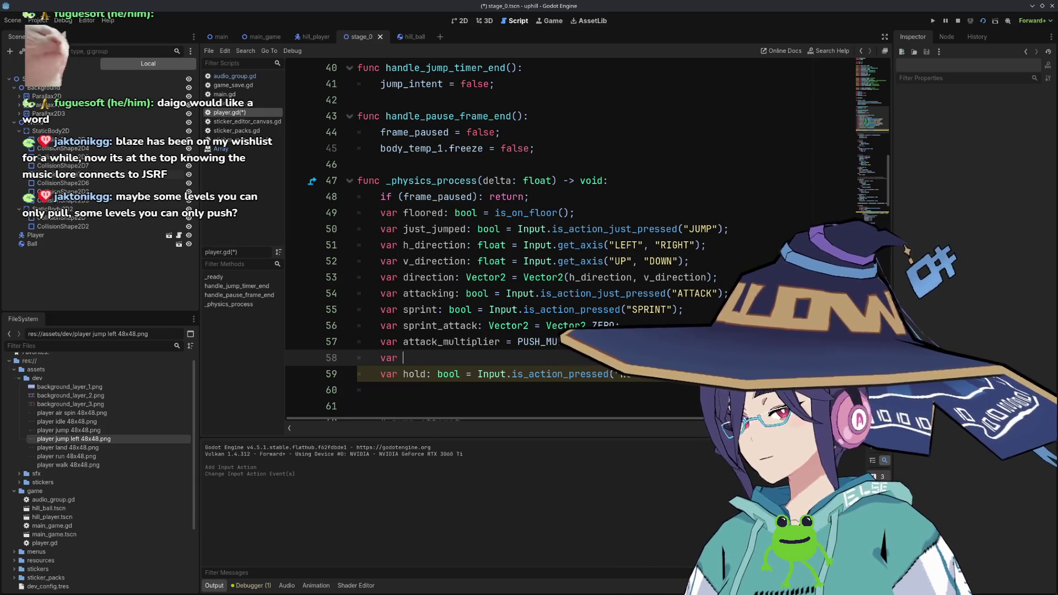
text(jol)
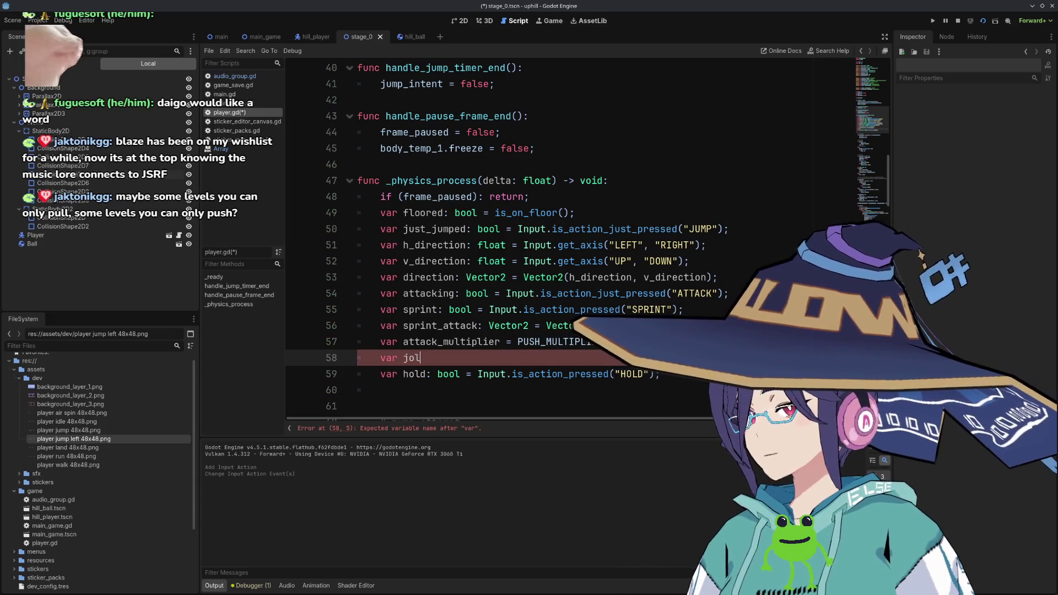
key(BackSpace)
key(BackSpace)
key(BackSpace)
text(hol)
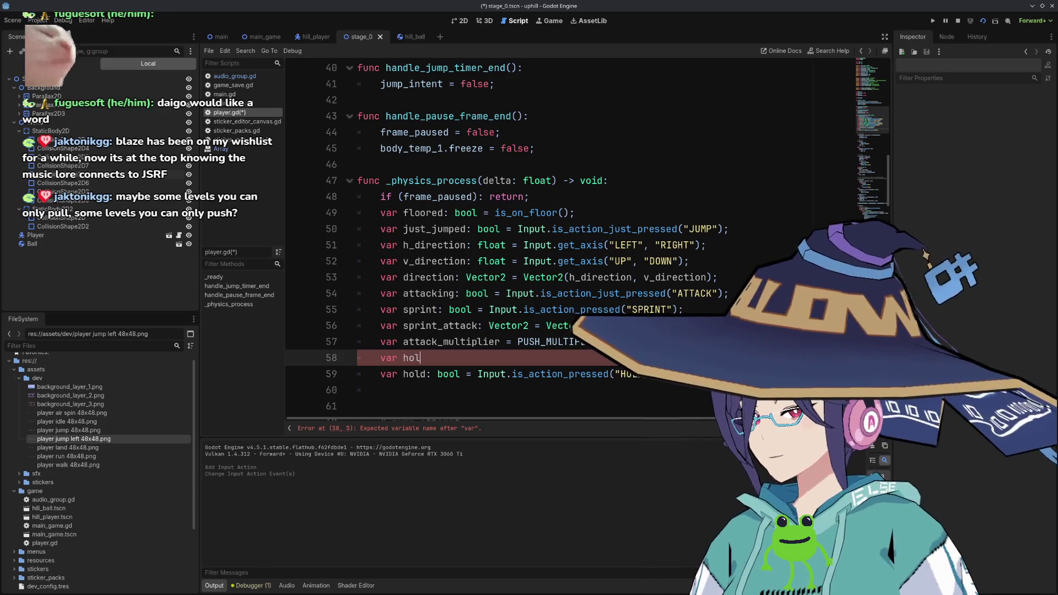
text(d_atte)
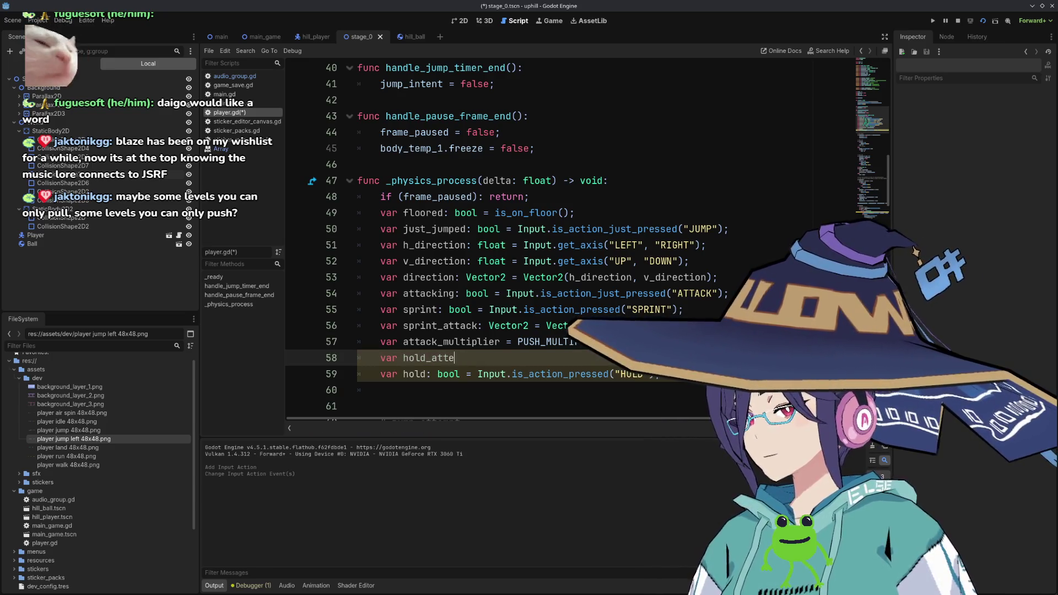
text(mpt = Input.isA)
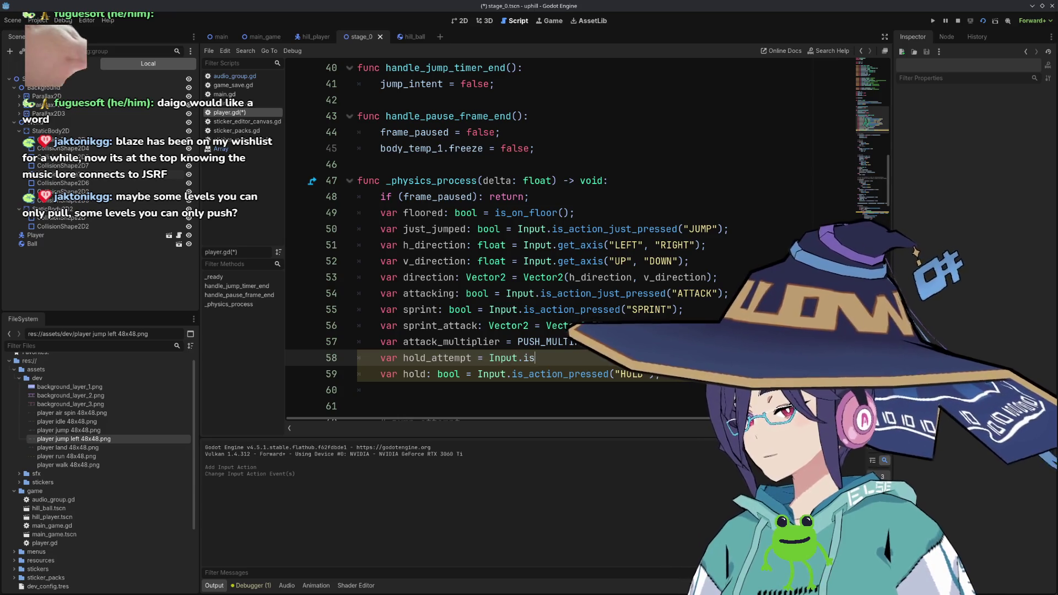
key(Return)
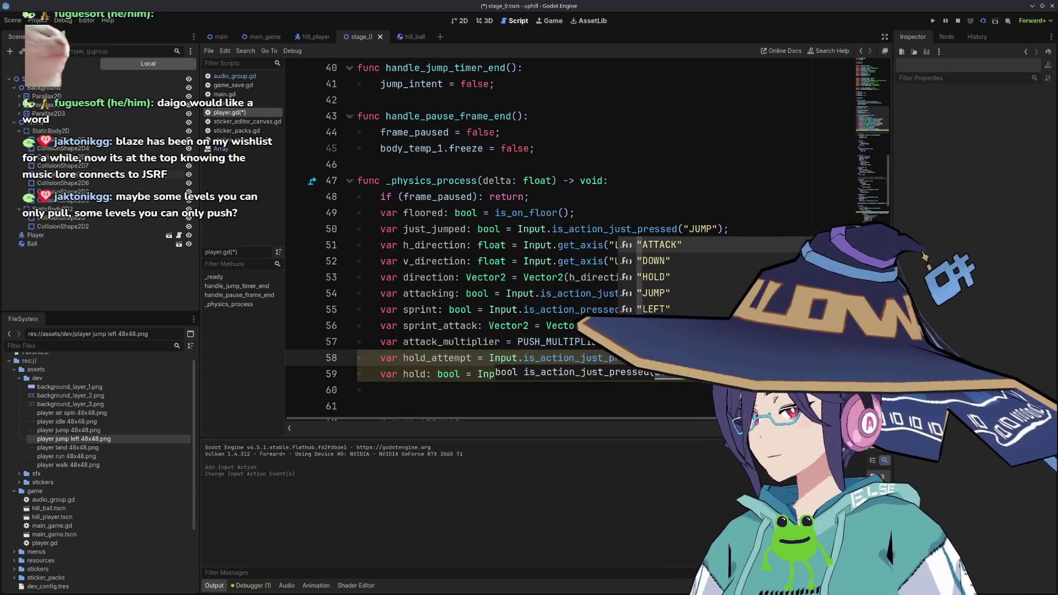
key(Return)
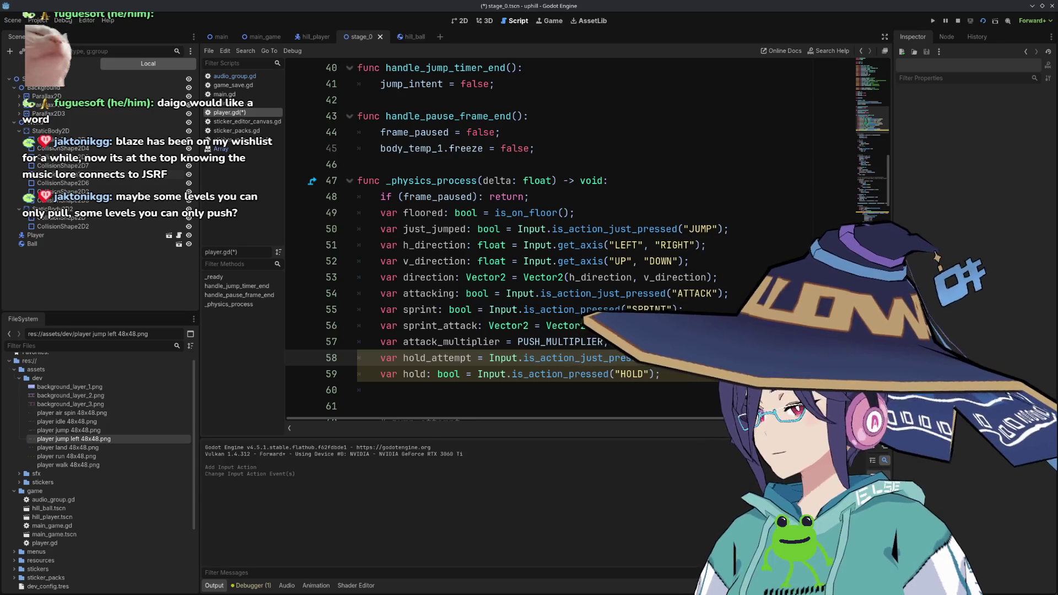
scroll(580, 348, down, 5)
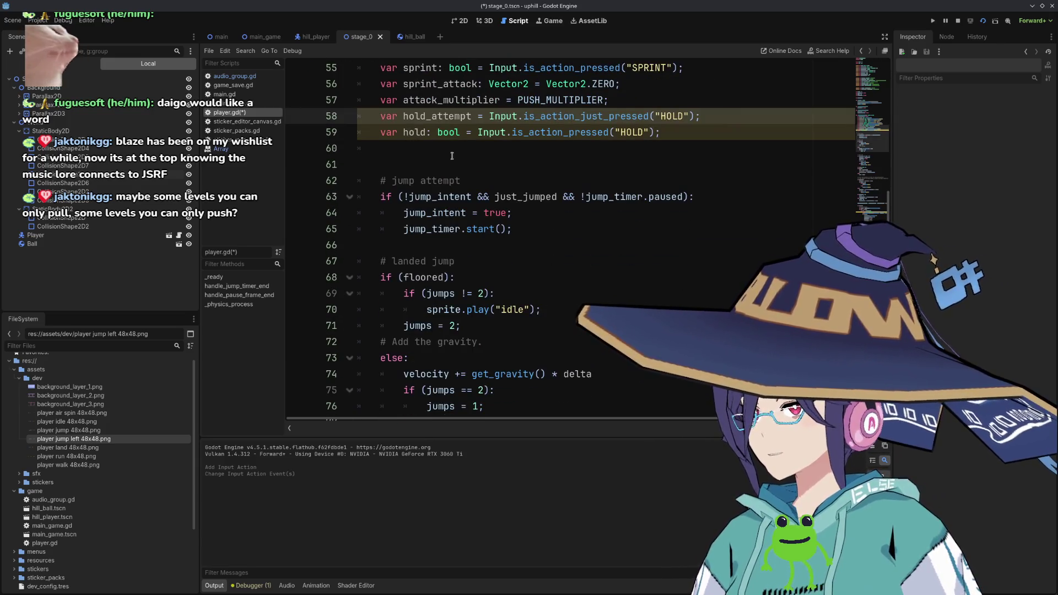
double_click(445, 119)
scroll(463, 170, down, 13)
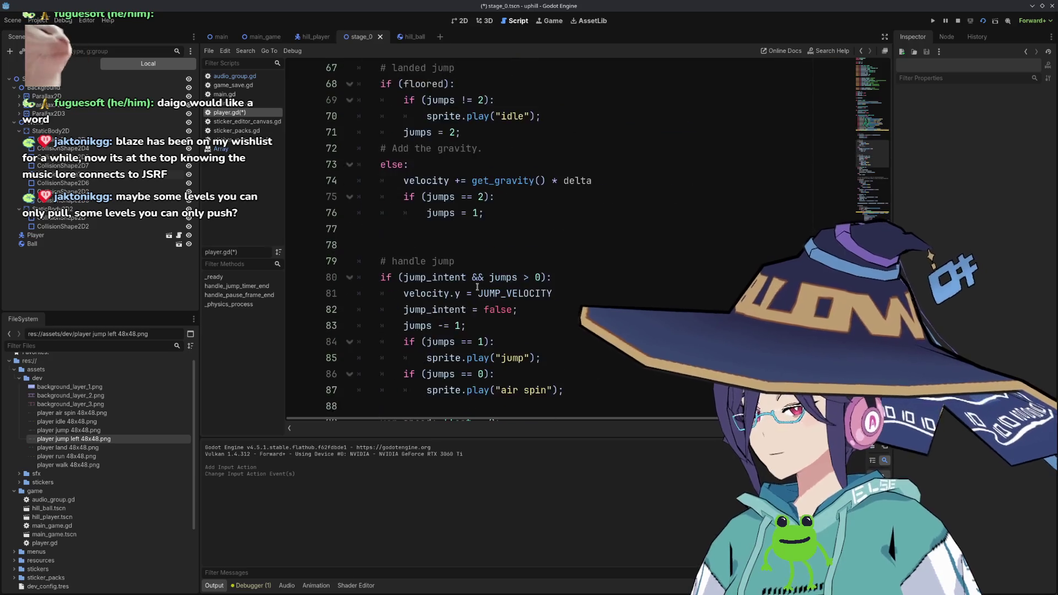
scroll(467, 282, down, 4)
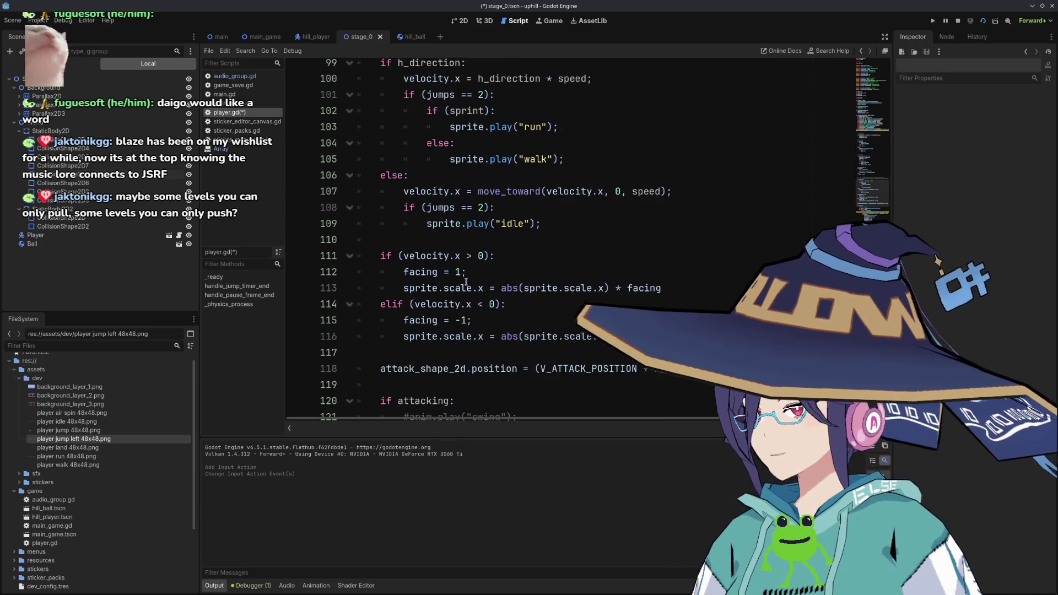
scroll(465, 283, down, 5)
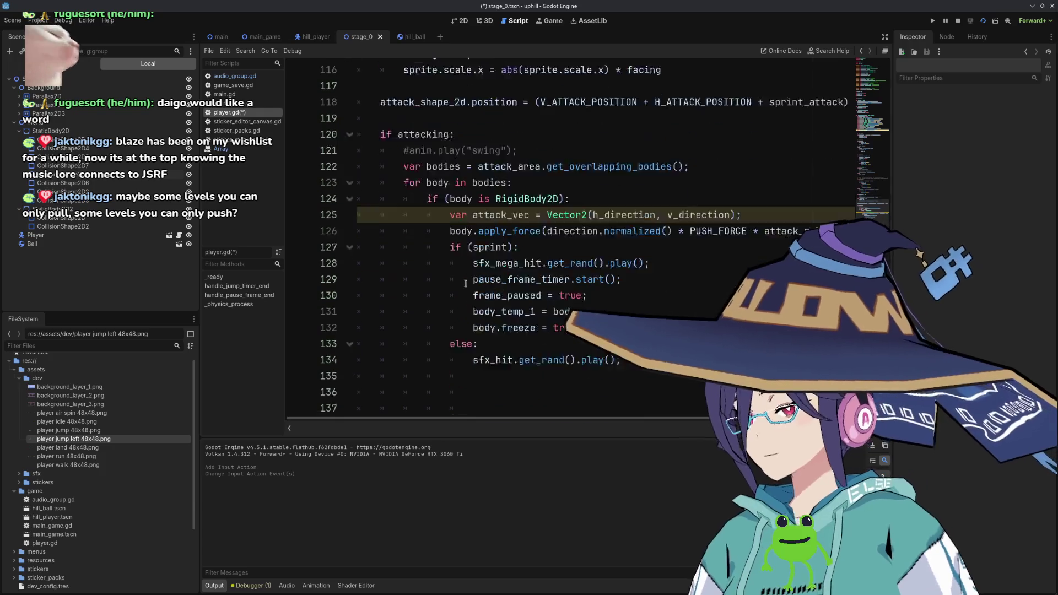
scroll(555, 194, up, 1)
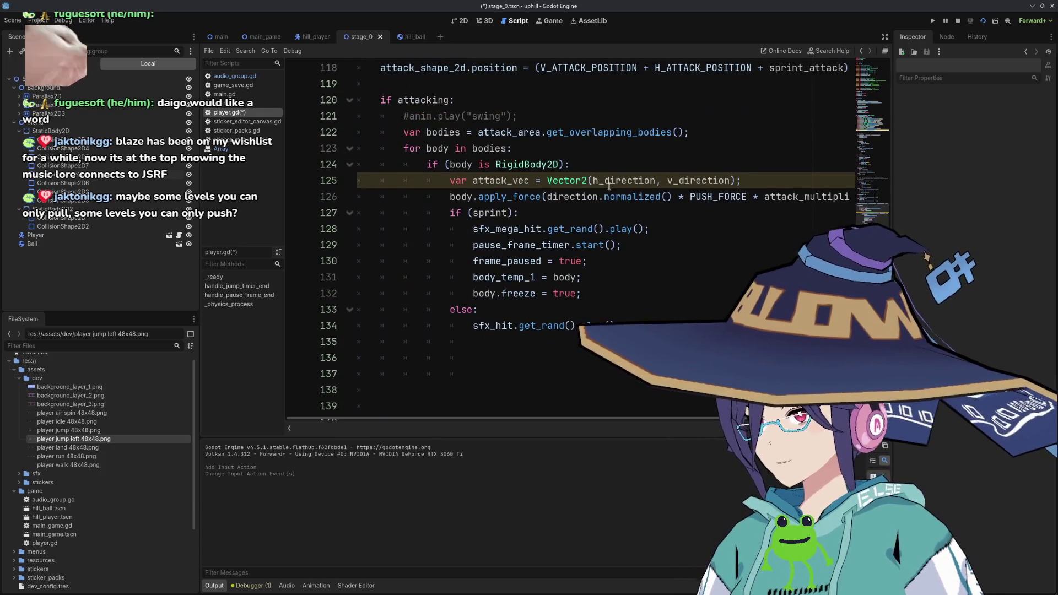
scroll(612, 190, up, 1)
click(475, 156)
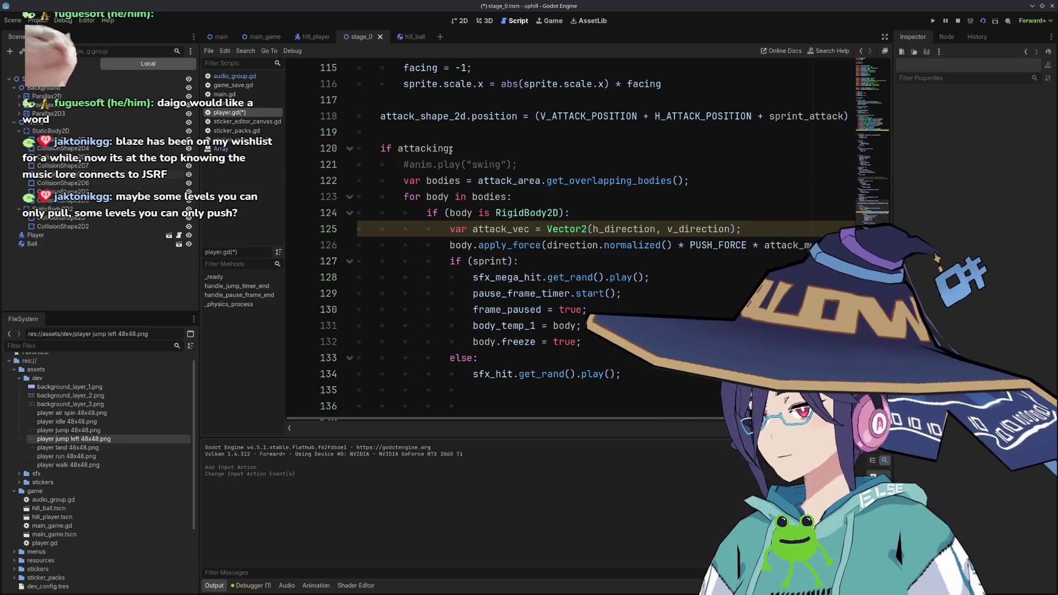
scroll(475, 275, up, 15)
scroll(475, 275, up, 10)
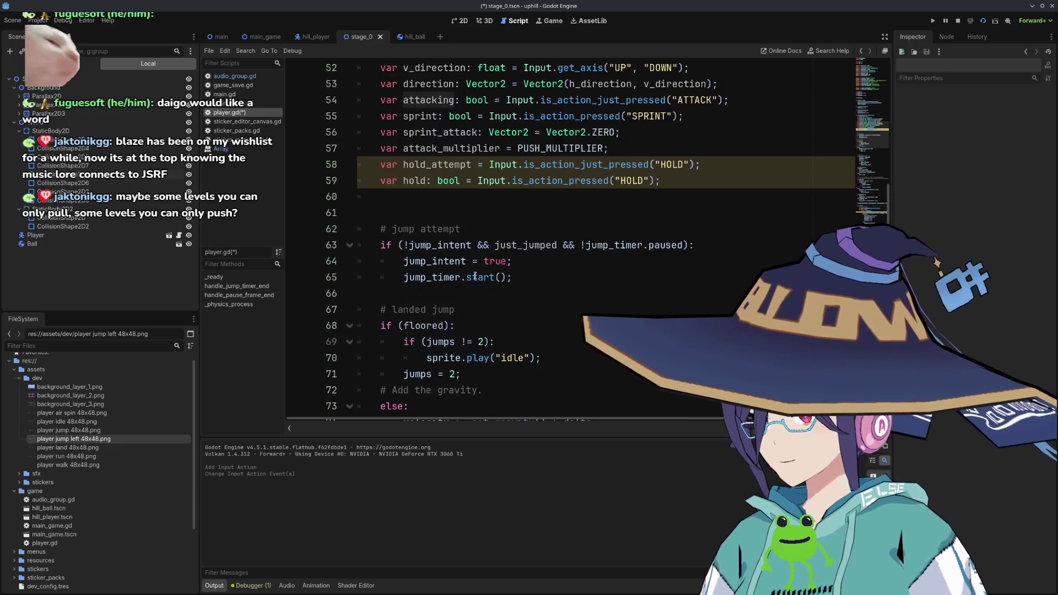
scroll(475, 275, down, 1)
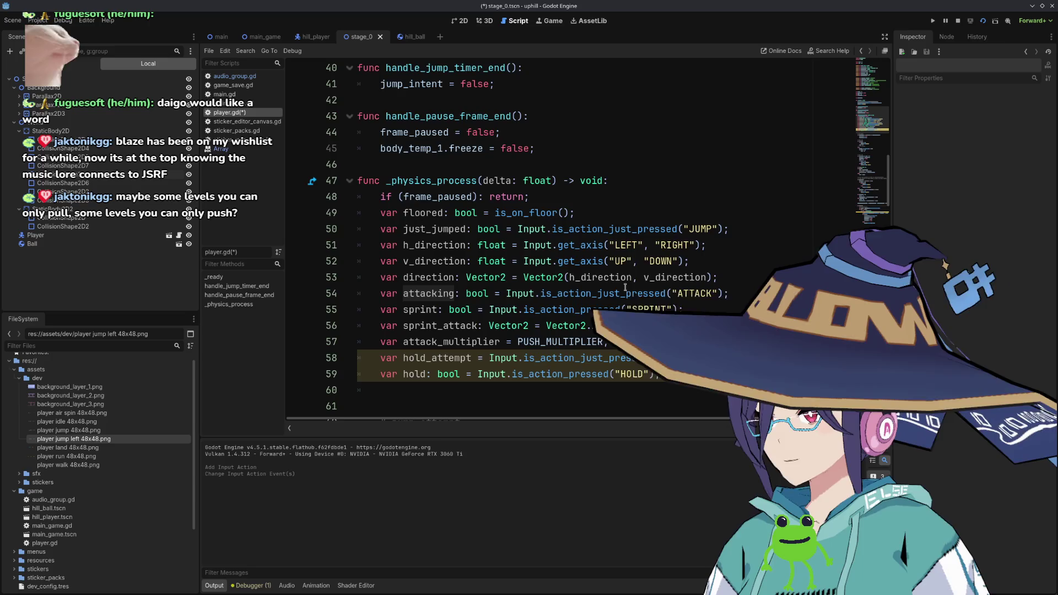
scroll(625, 287, down, 20)
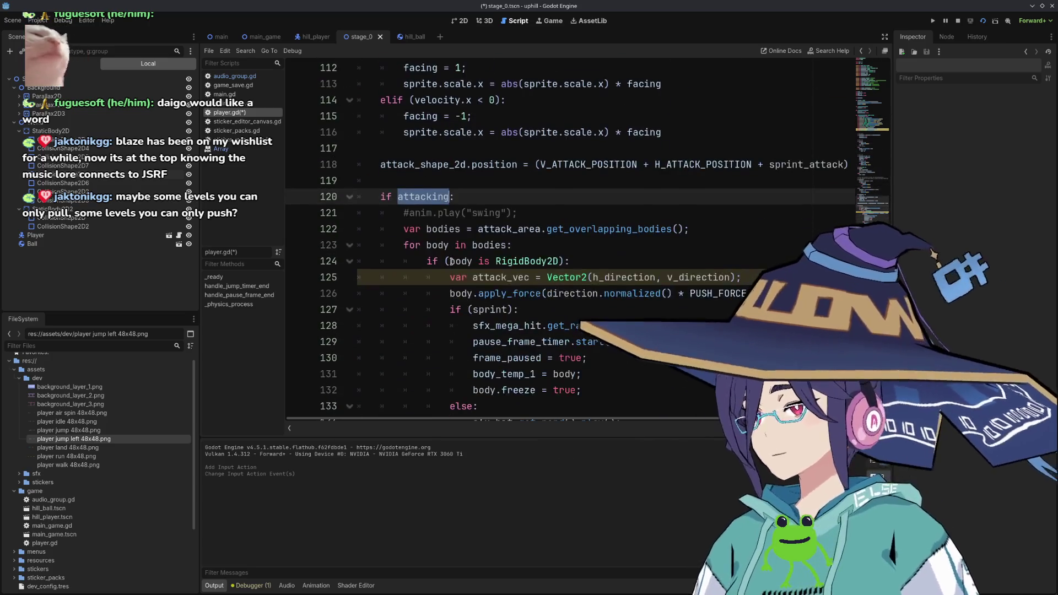
click(460, 177)
Above the attack code, add 'if hold_attempt:' containing var bodies = attack_area.get_overlapping_bodies();.
key(Return)
key(Return)
key(Up)
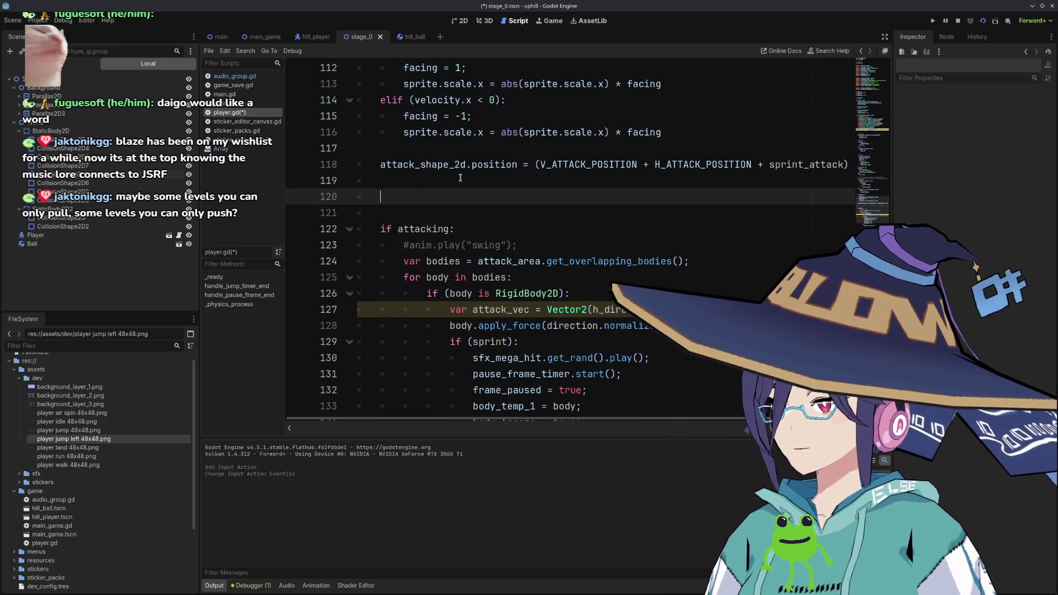
text(f ho)
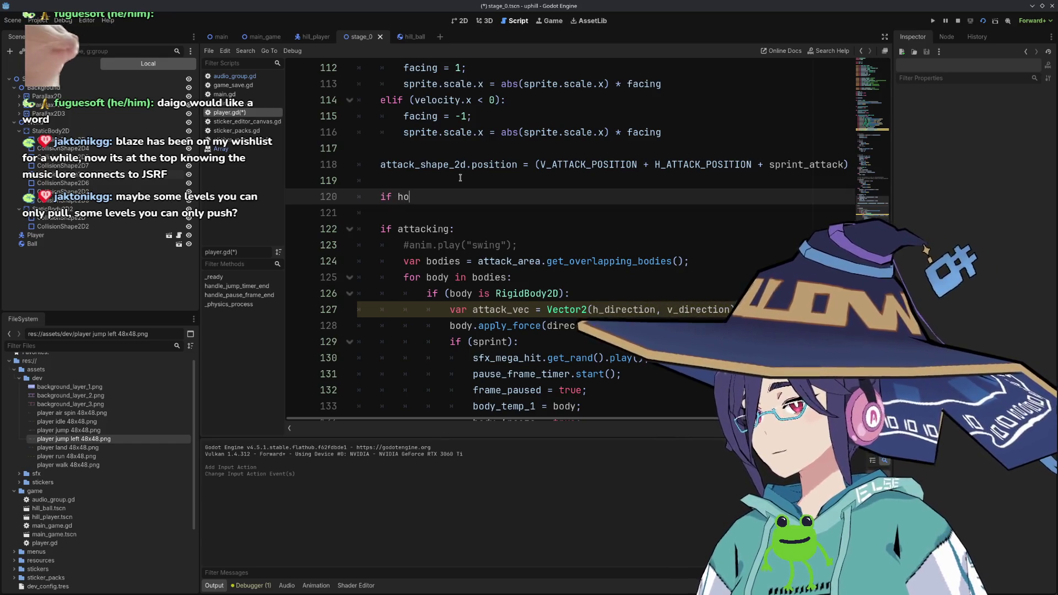
text(ld_attempt:)
key(Return)
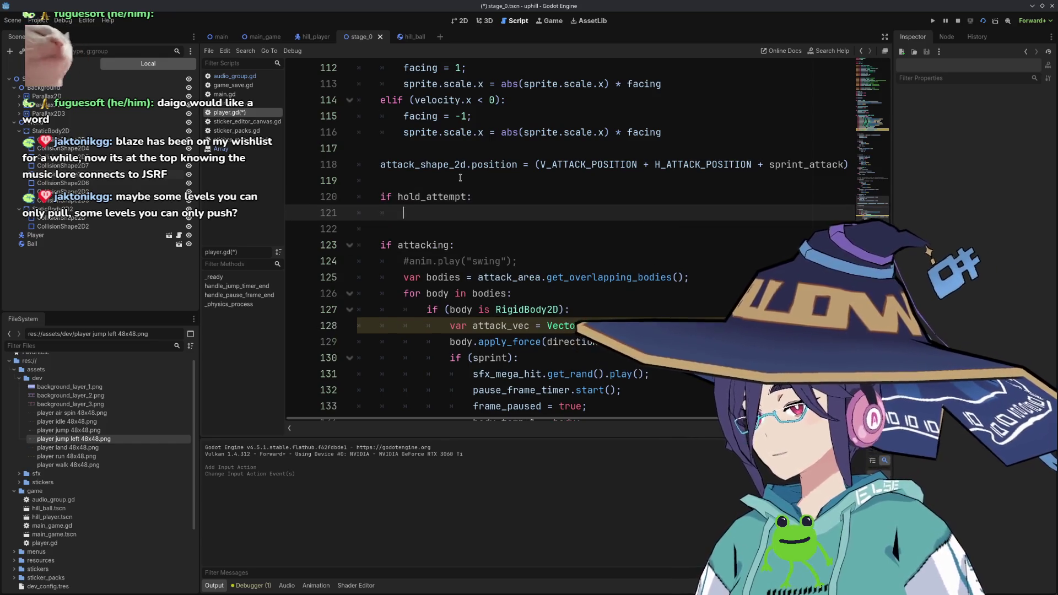
text(va)
key(BackSpace)
key(BackSpace)
text(b)
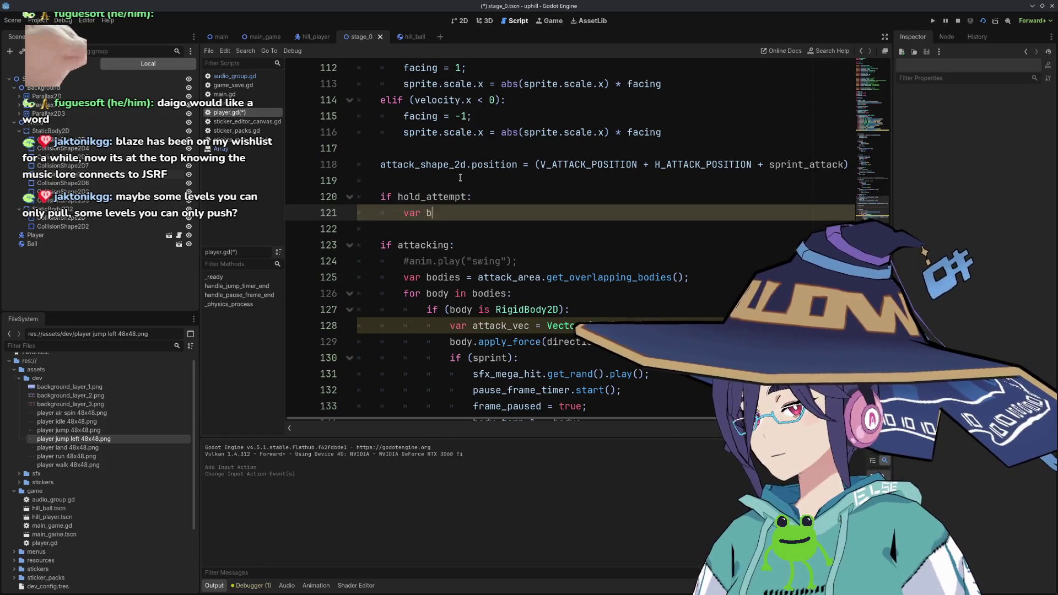
text(odies = at)
key(Return)
text(.ge)
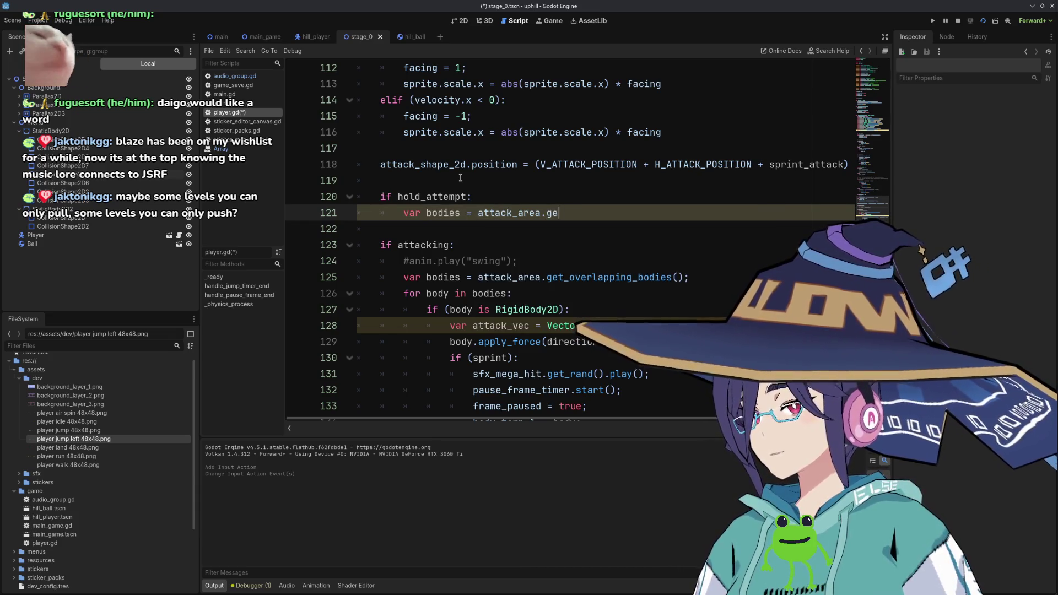
key(Return)
key(BackSpace)
key(BackSpace)
key(BackSpace)
key(BackSpace)
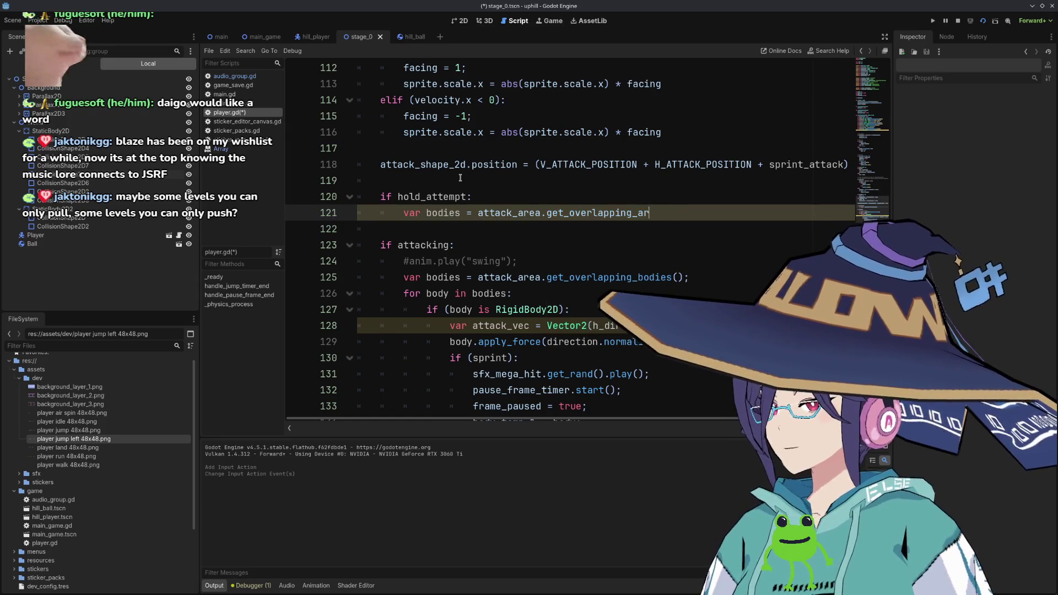
text(bo)
key(Return)
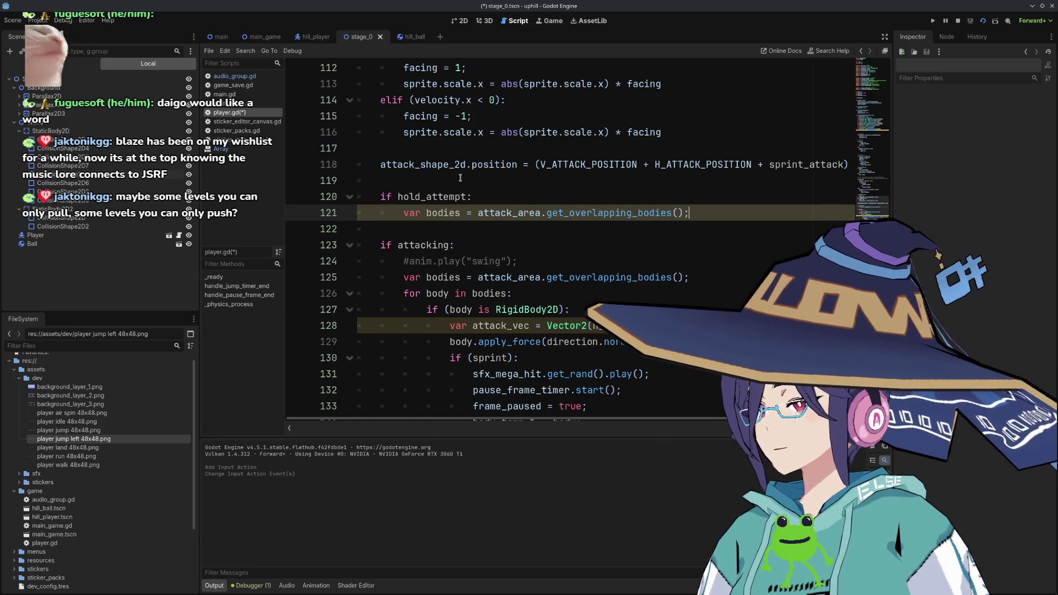
text(;)
key(Return)
Loop over bodies and add an 'if (body is RigidBody2D):' check inside the loop.
text(r (body in B)
key(BackSpace)
text(bod)
key(Return)
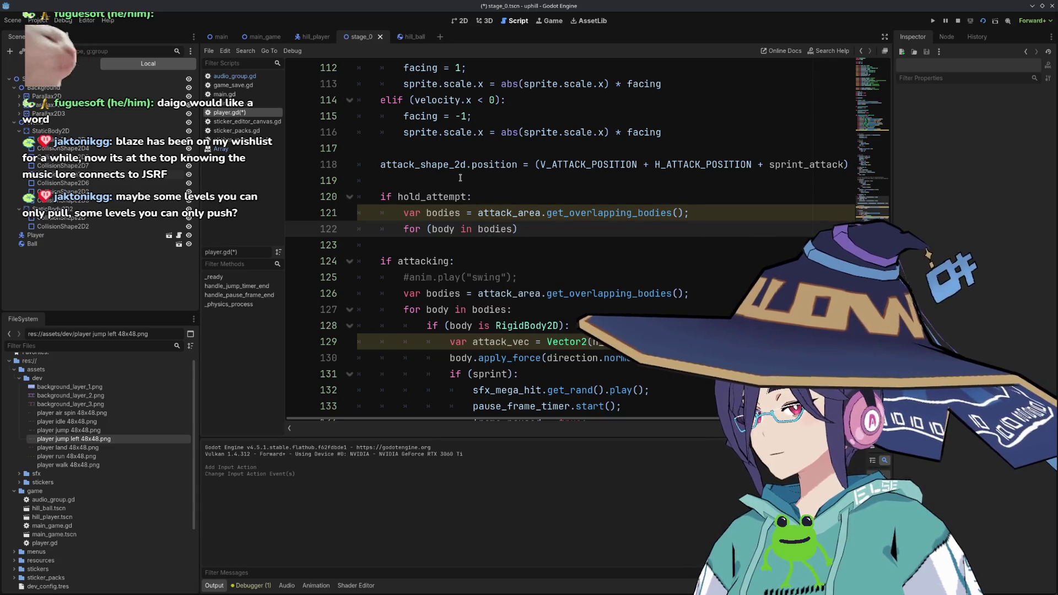
text():)
key(Return)
text(if (body)
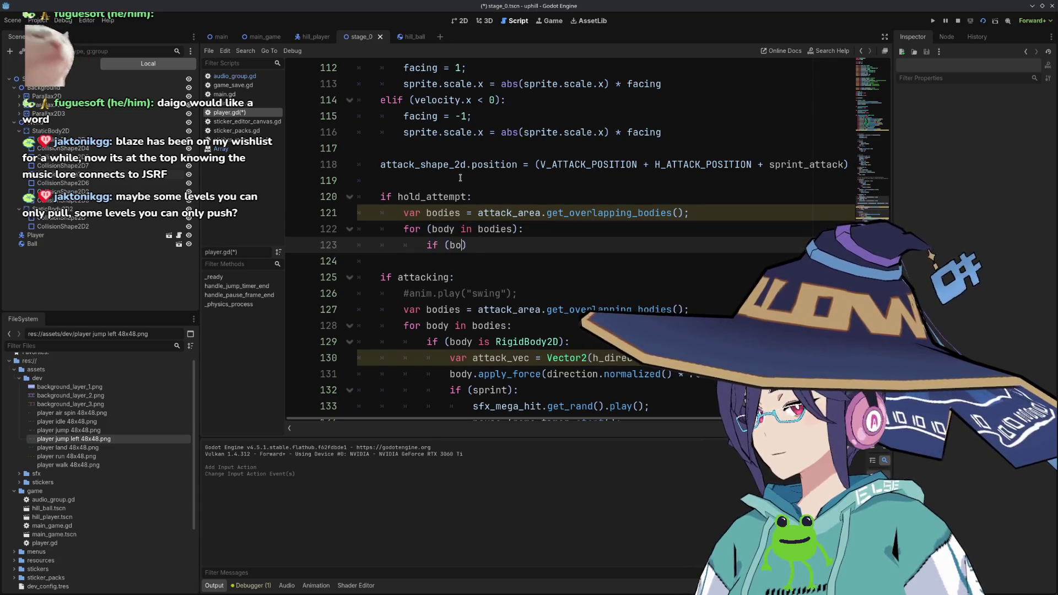
text( is )
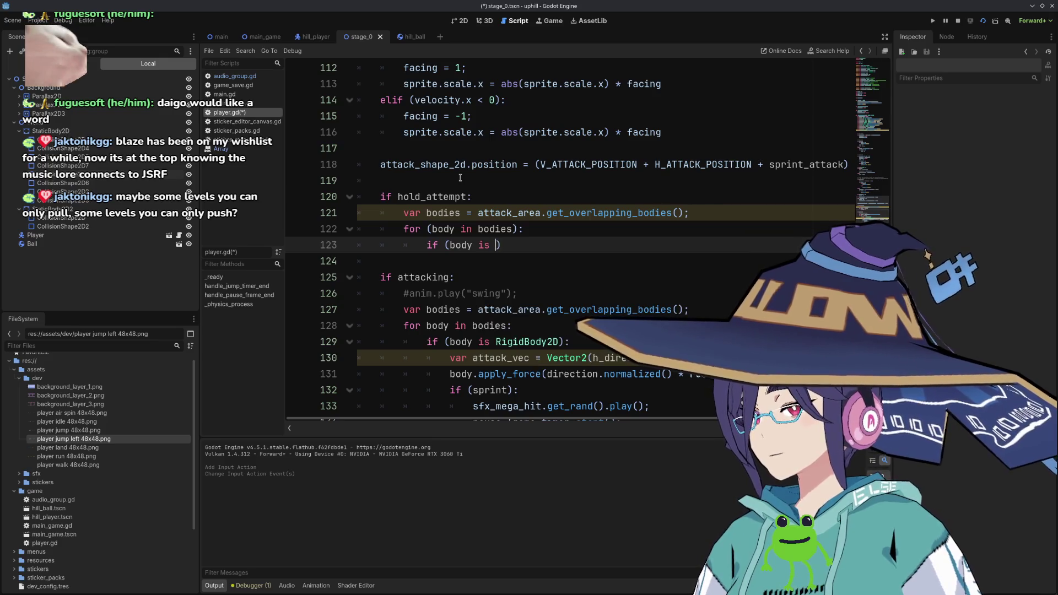
text(RigidBo)
key(Return)
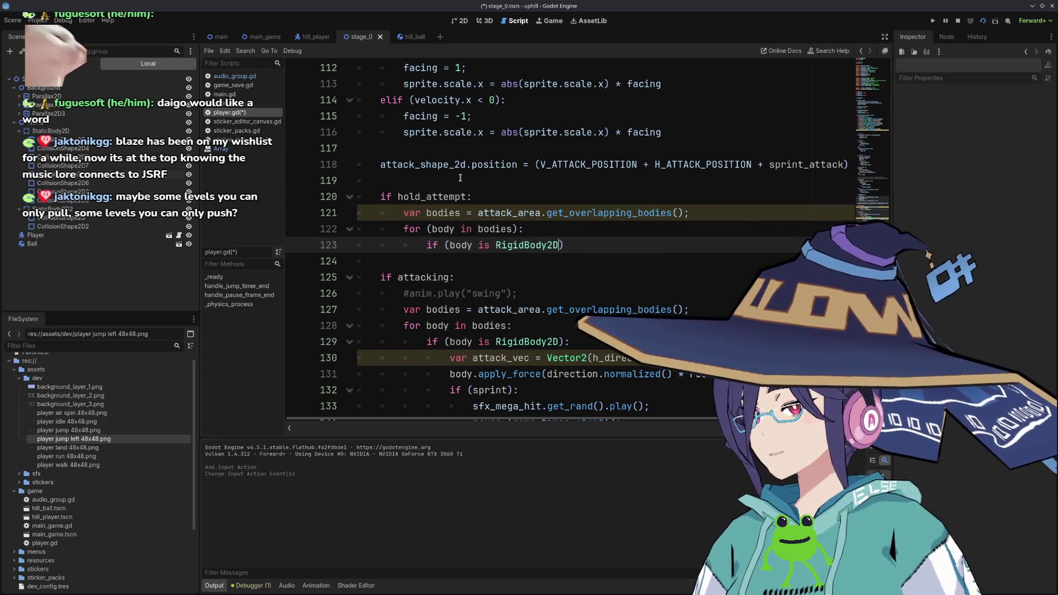
text(:)
key(Return)
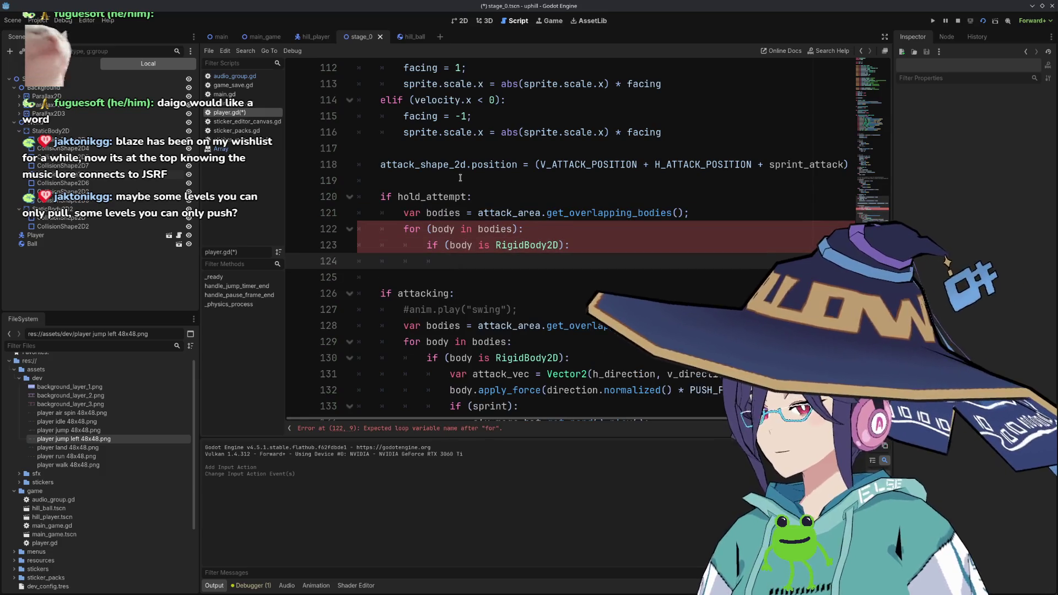
Inside the RigidBody2D check, set body.freeze = true; and clear the stray text below it.
scroll(460, 178, down, 3)
scroll(492, 170, up, 1)
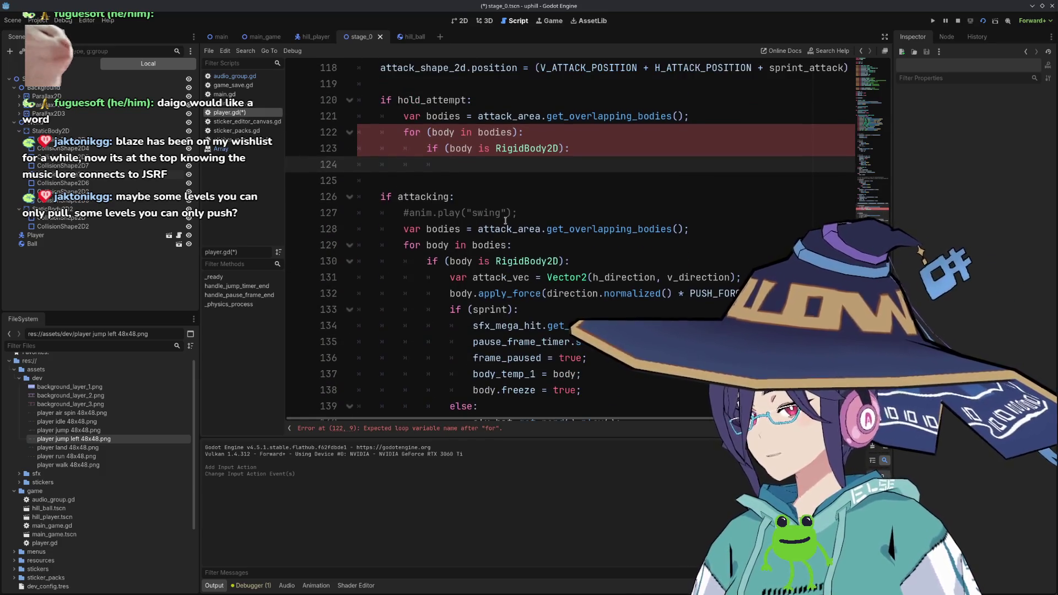
text(bo)
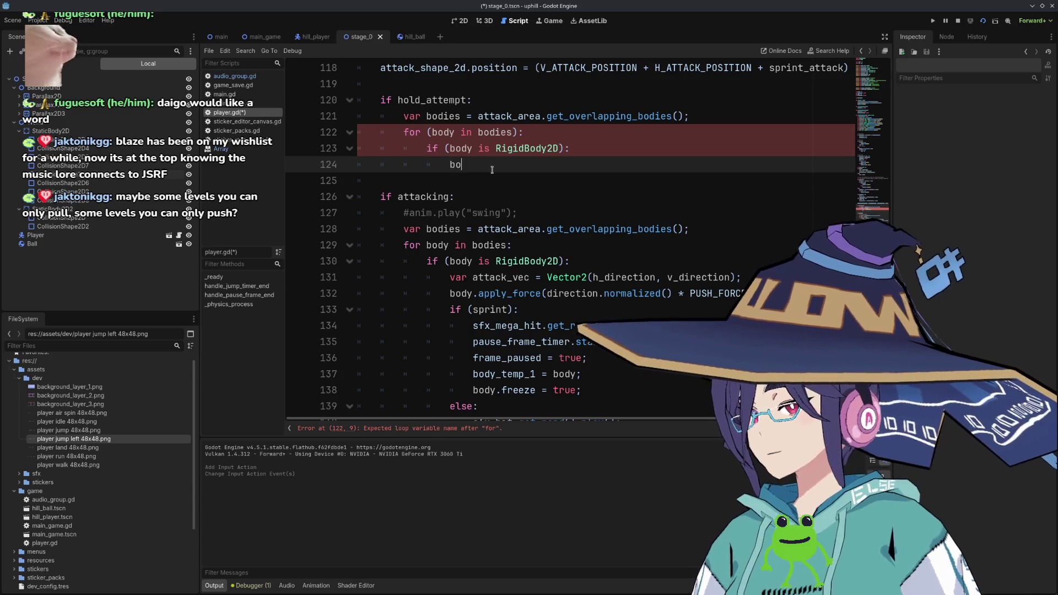
text(dy.)
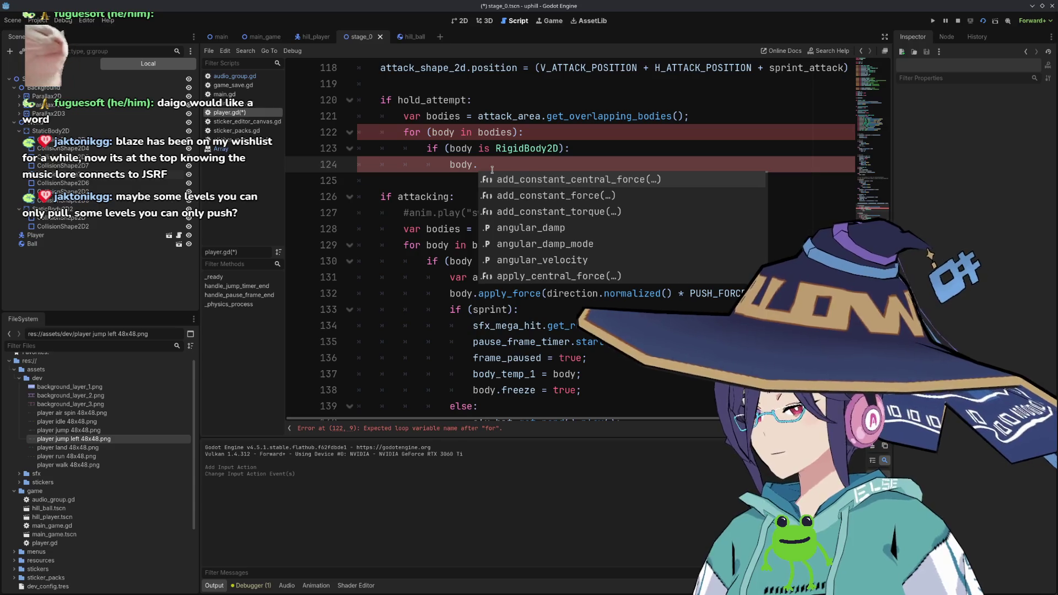
text(fre)
key(Return)
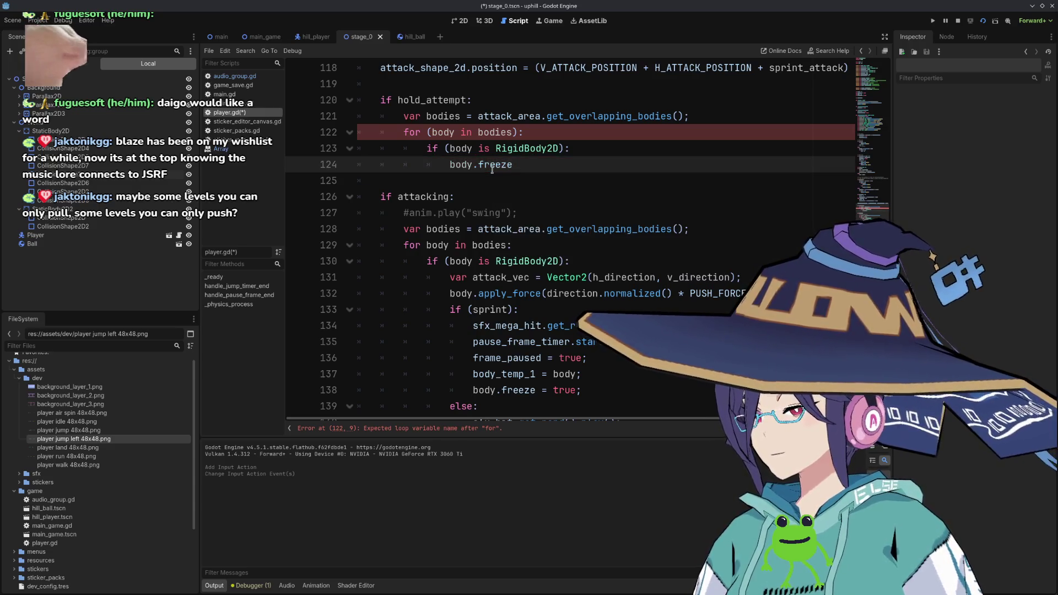
text( = true;)
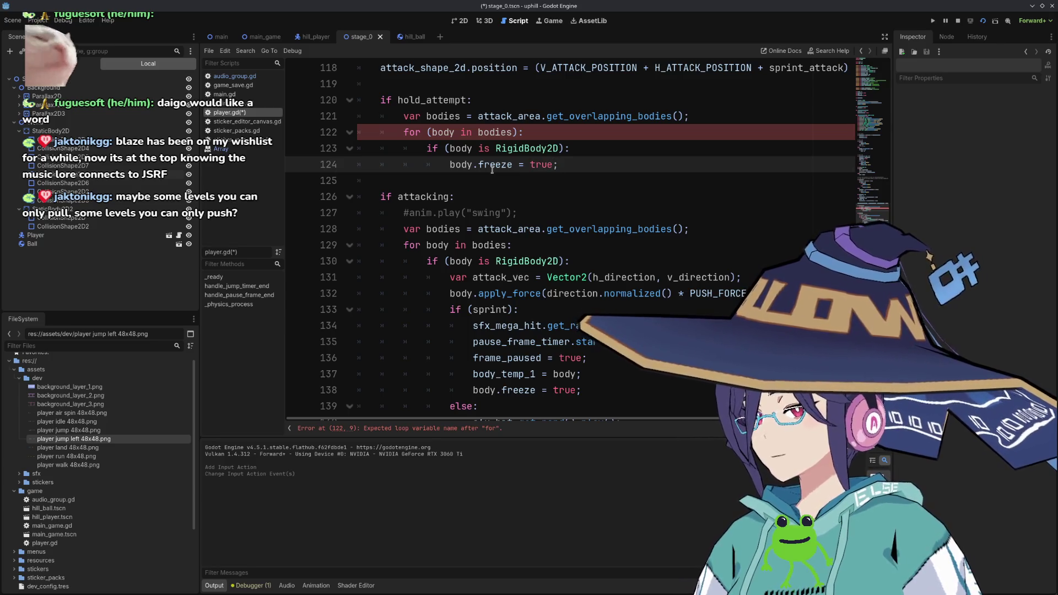
key(Return)
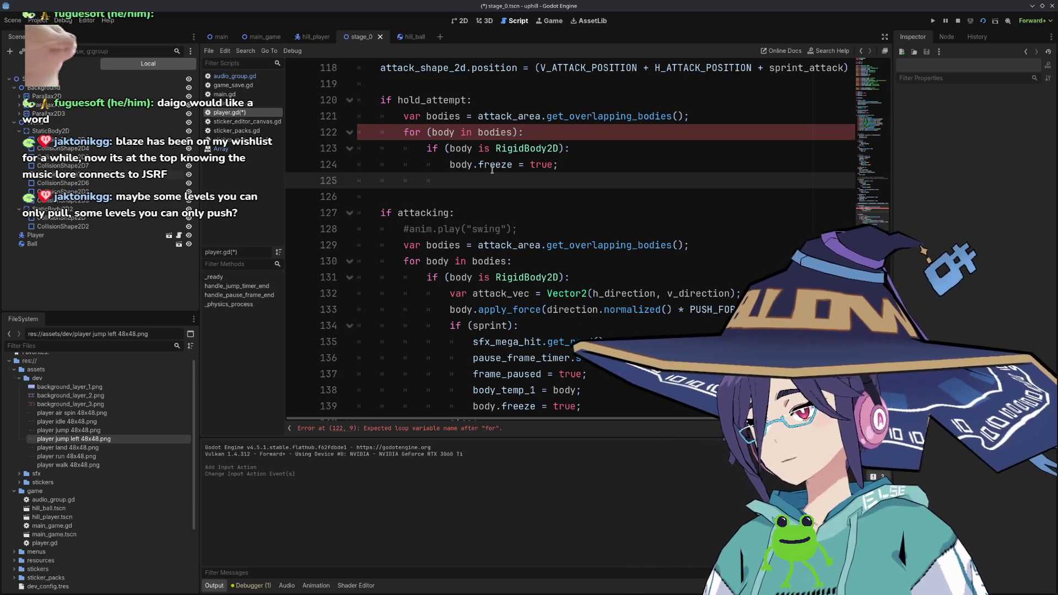
text(bpd)
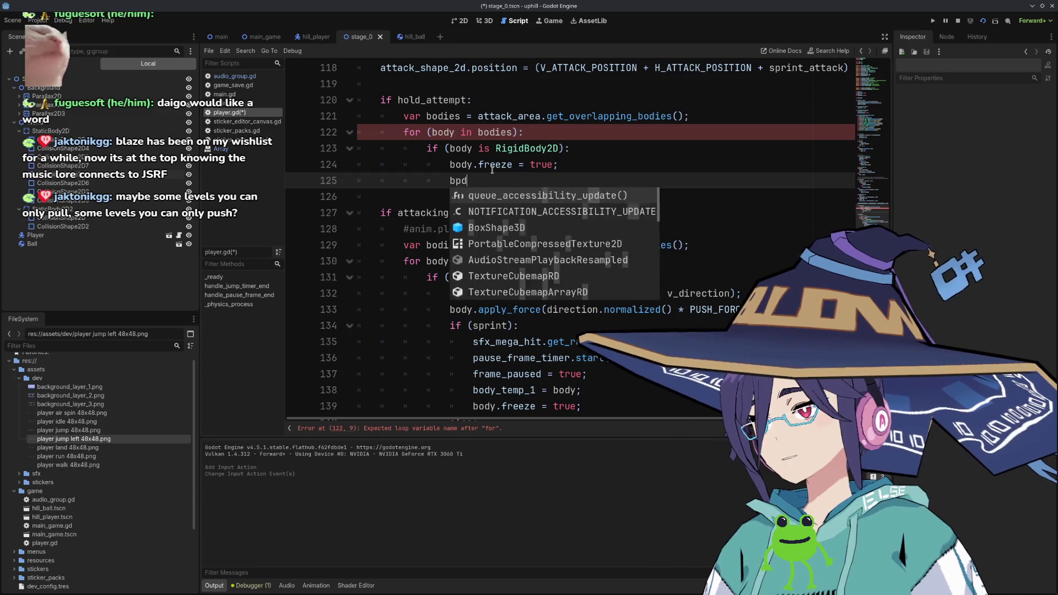
key(Escape)
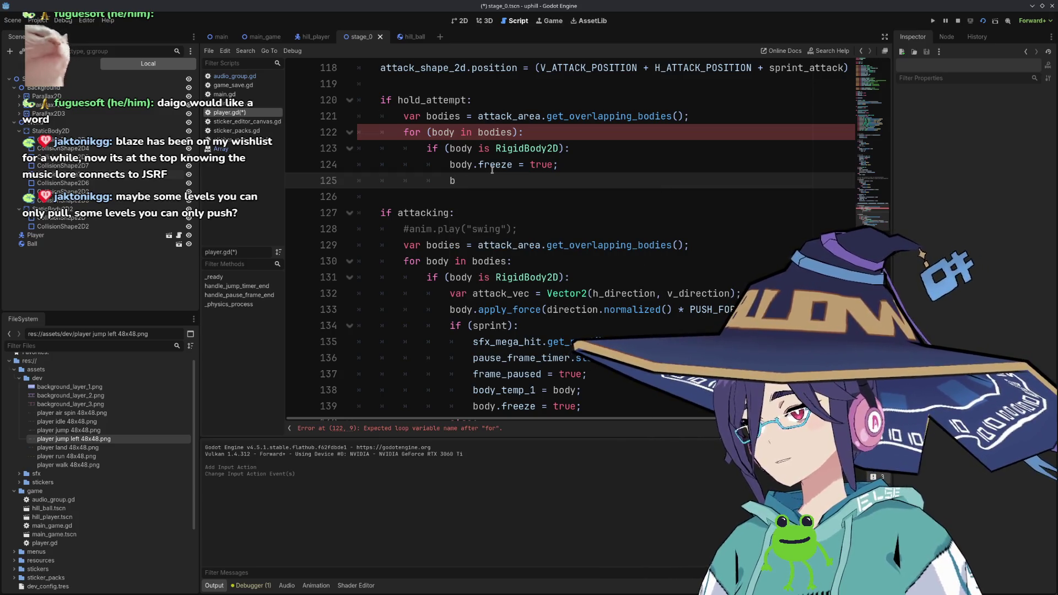
text(o)
key(BackSpace)
key(BackSpace)
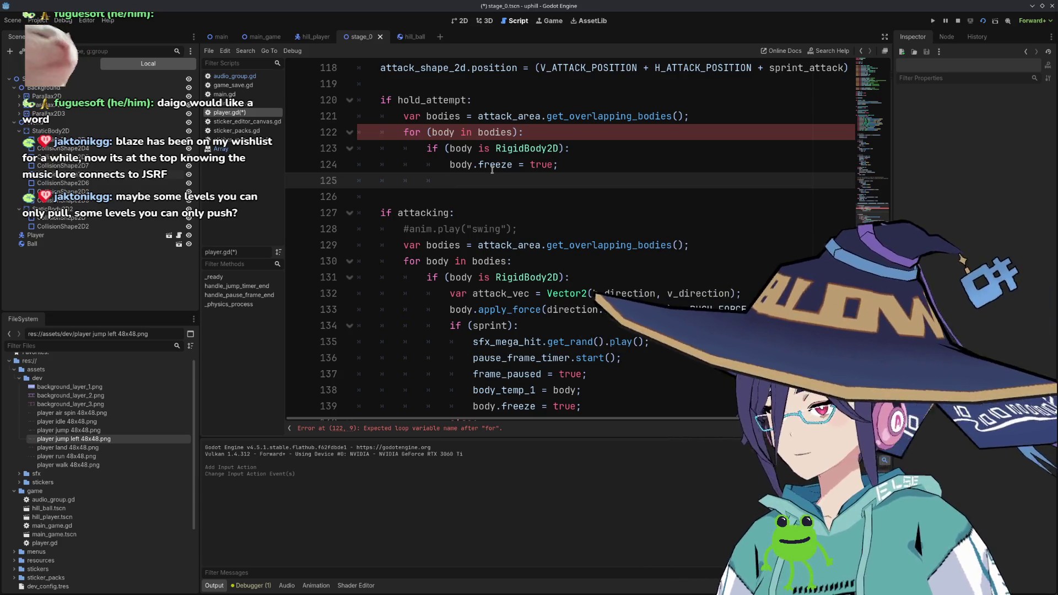
scroll(492, 148, up, 10)
Declare var ball_distance with no initial value just above _physics_process.
scroll(436, 206, up, 13)
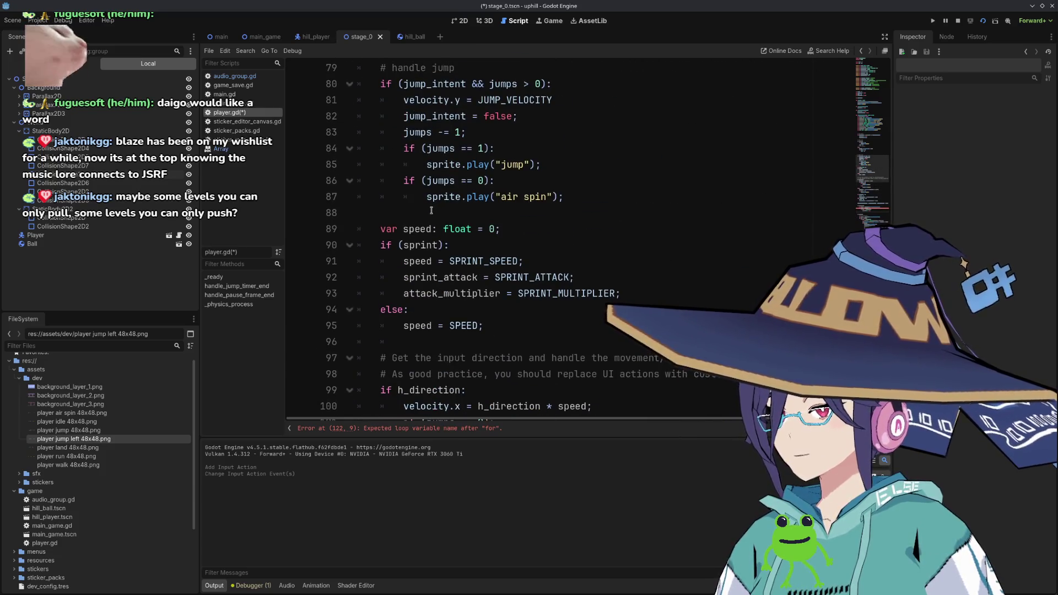
scroll(433, 179, down, 1)
click(432, 170)
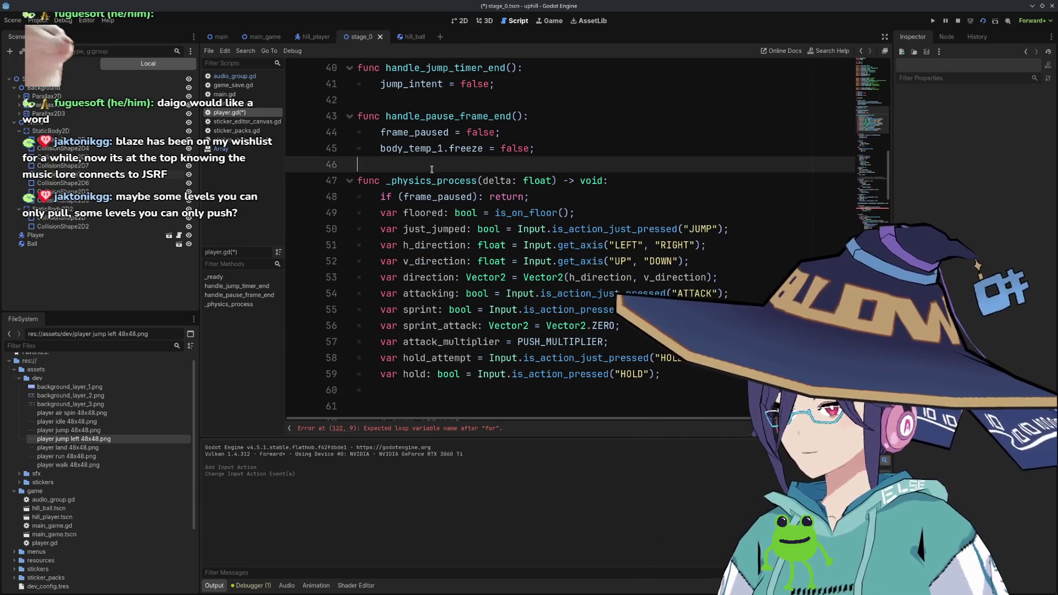
key(Return)
key(Return)
key(Return)
text(va)
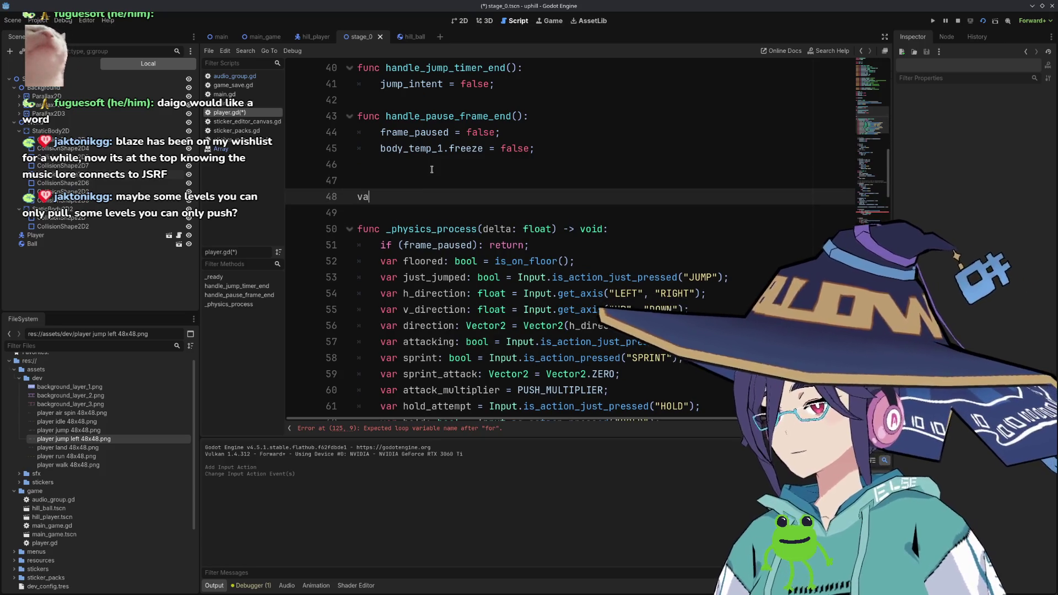
text(r ball_distance =)
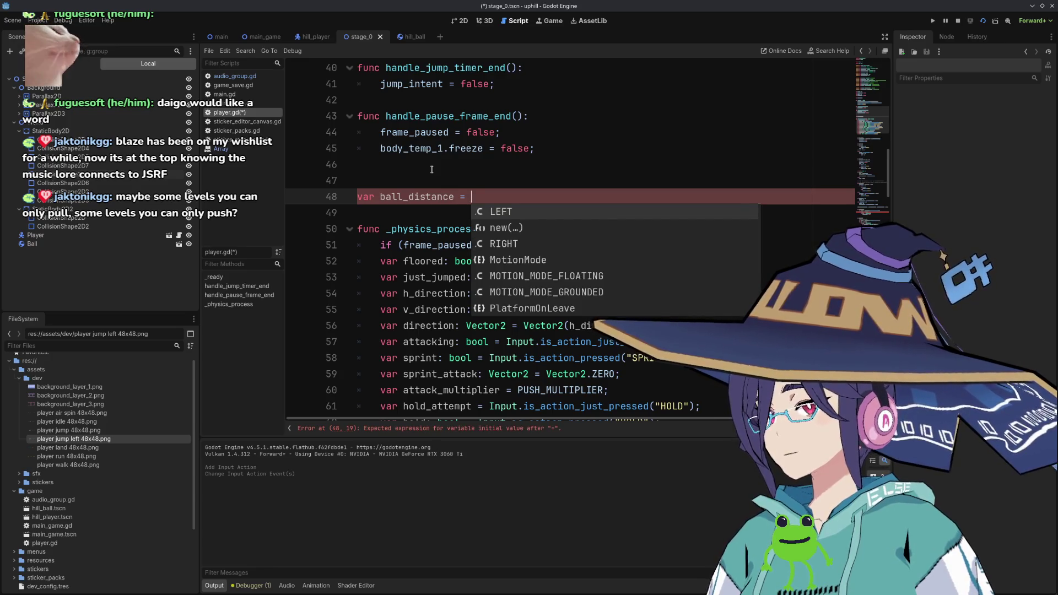
key(Escape)
key(BackSpace)
key(BackSpace)
key(BackSpace)
scroll(488, 286, down, 10)
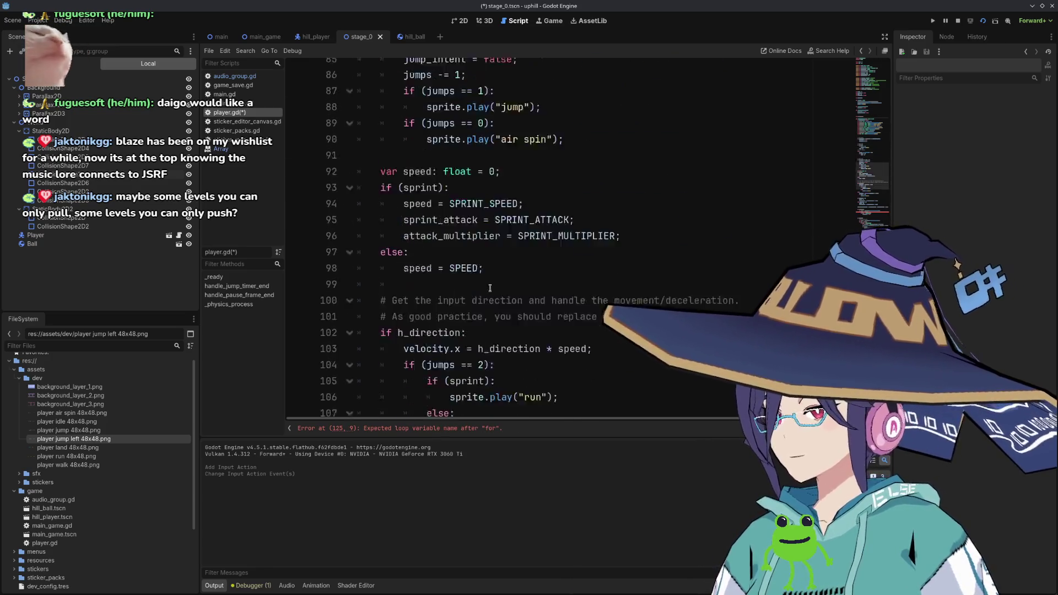
scroll(488, 286, down, 10)
click(542, 270)
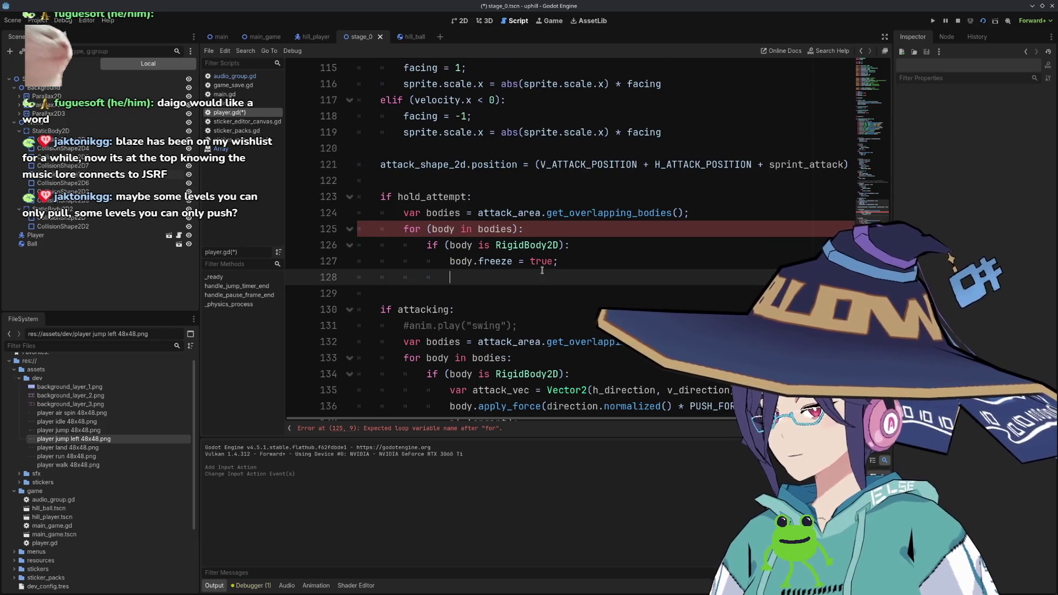
Begin a 'ball_distance = body' assignment on line 128 of the hold branch.
text(ball)
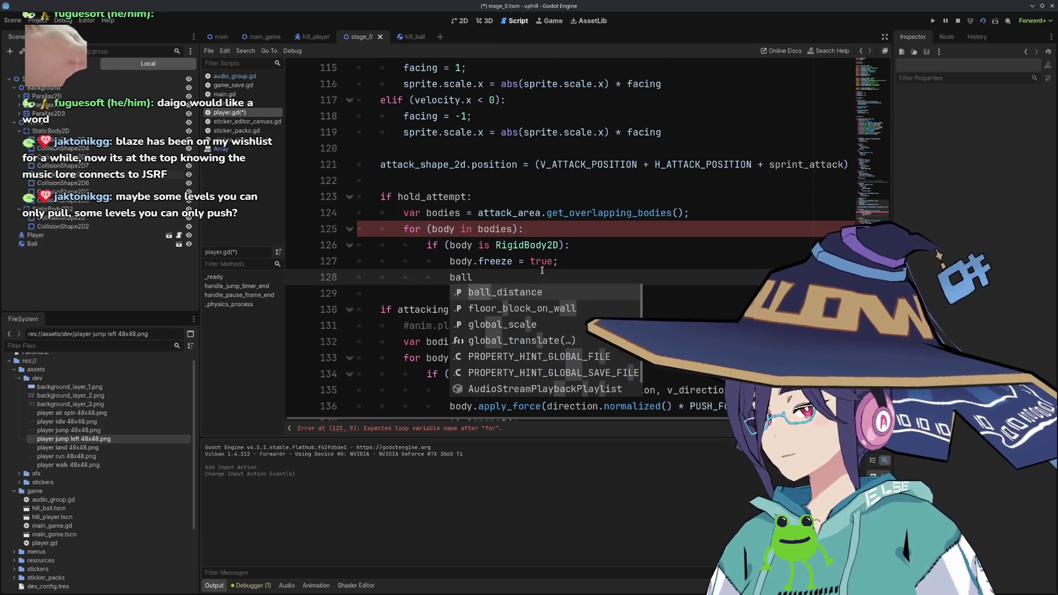
key(Return)
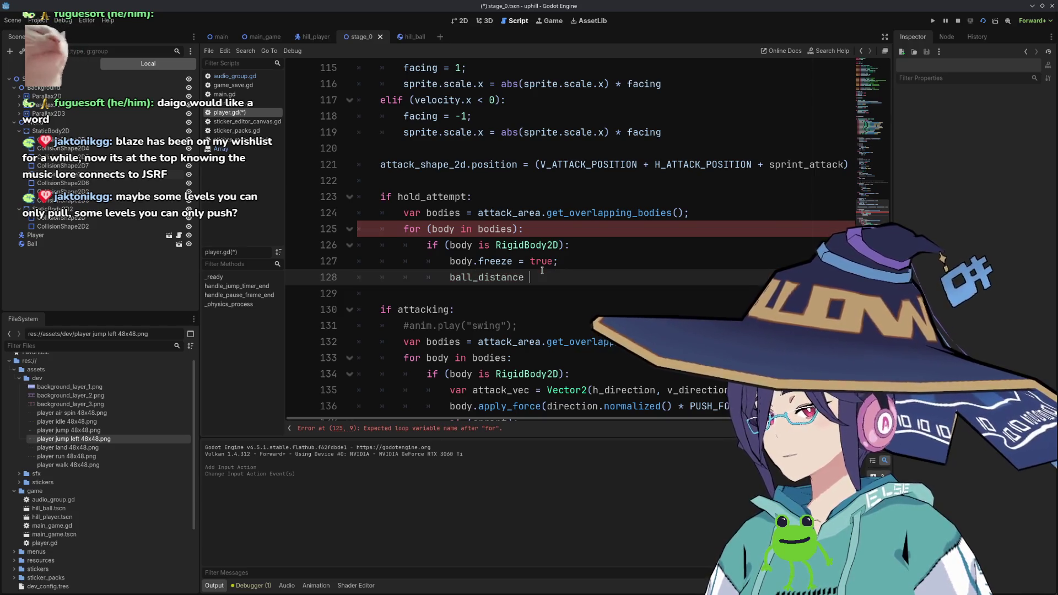
text(= body)
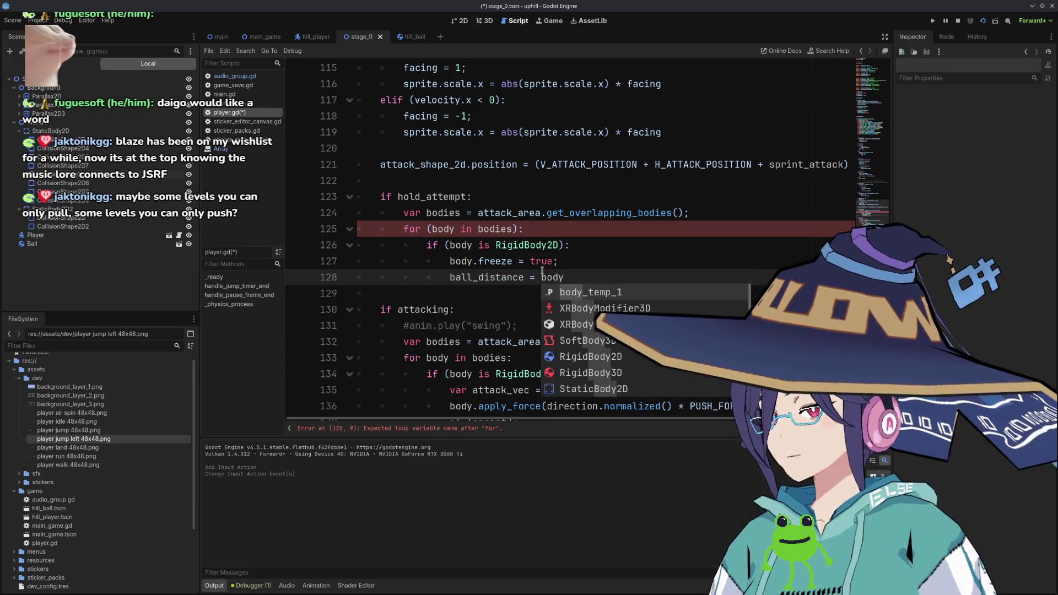
key(Escape)
Remove the parentheses so line 125 reads 'for body in bodies:'.
scroll(532, 284, down, 2)
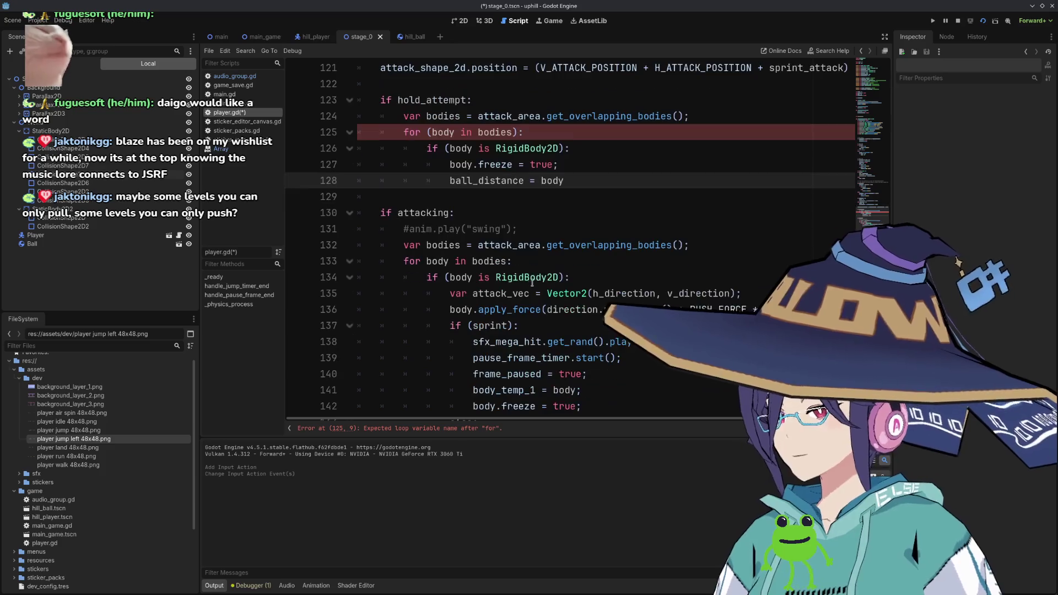
click(433, 133)
key(BackSpace)
key(End)
key(Left)
key(BackSpace)
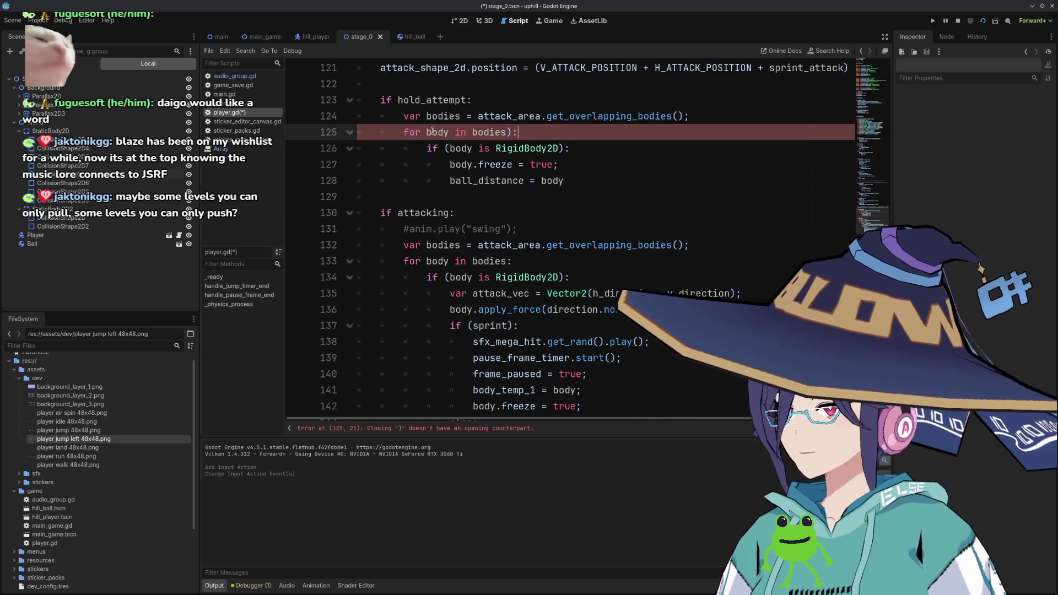
Complete the line as ball_distance = body.global_position - global_position;.
click(580, 182)
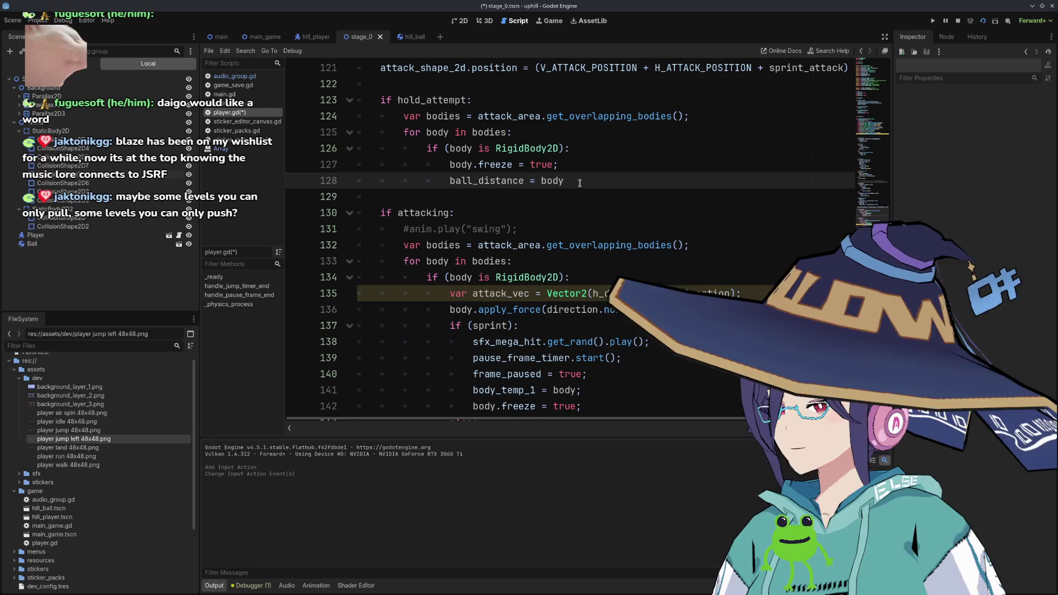
text(.glo)
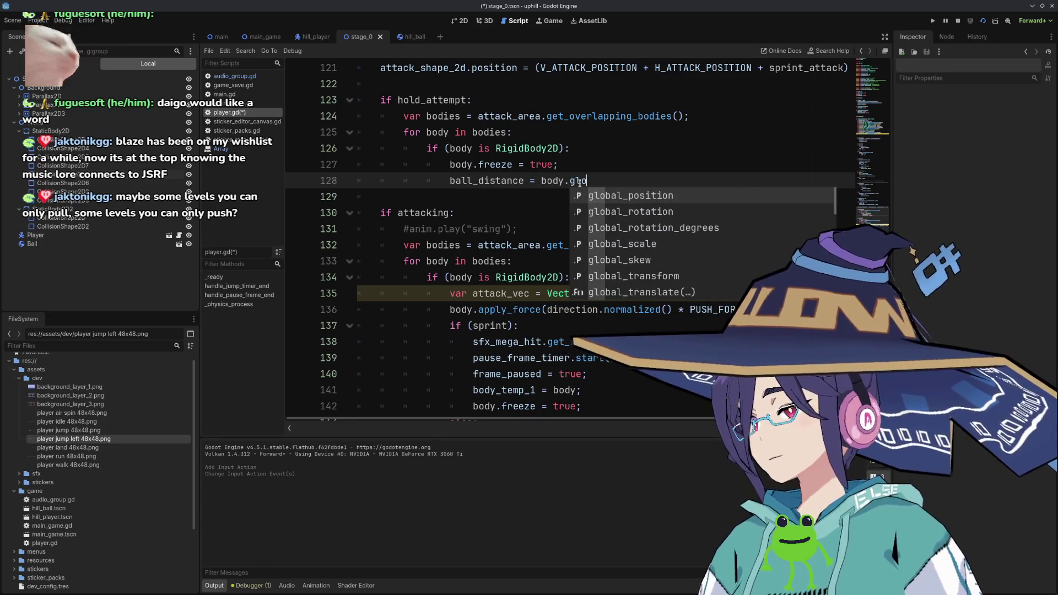
key(Return)
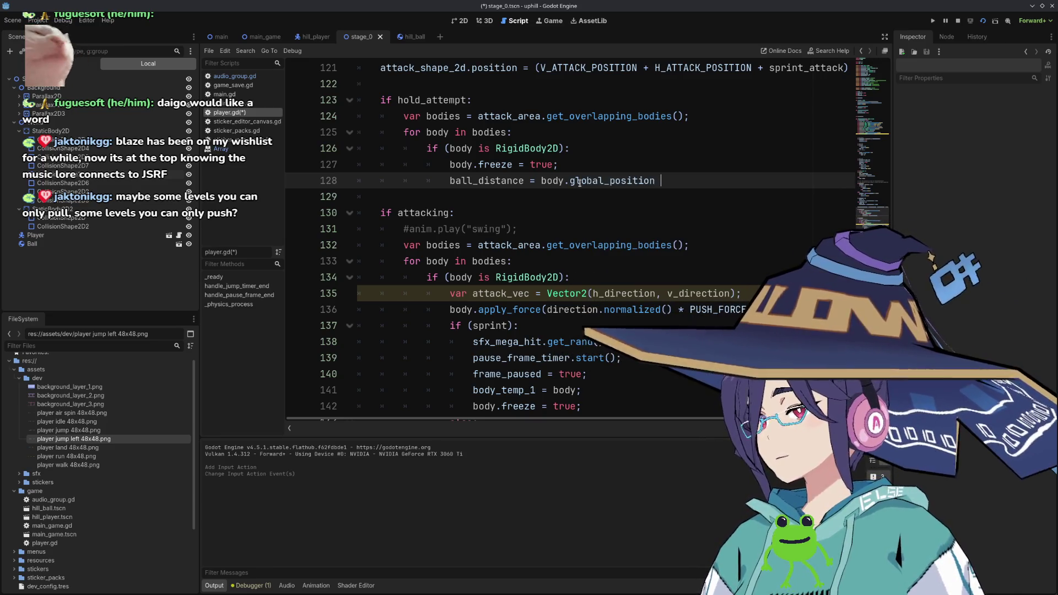
text(pla)
key(BackSpace)
key(BackSpace)
key(BackSpace)
text(glo)
key(Return)
text(;)
key(Return)
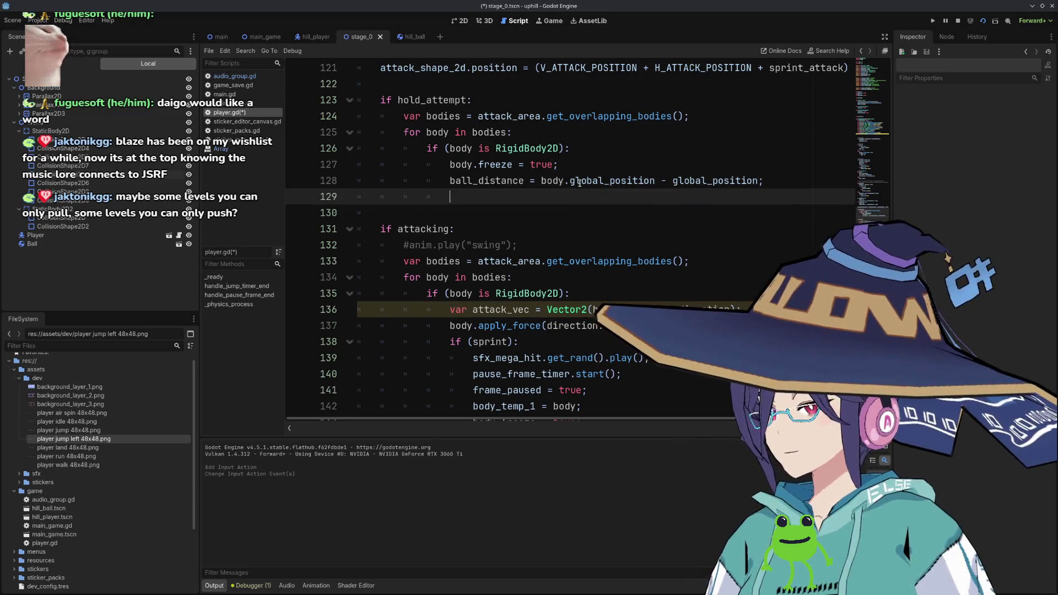
Add a bool variable declaration named ball_held below ball_distance.
scroll(475, 230, up, 10)
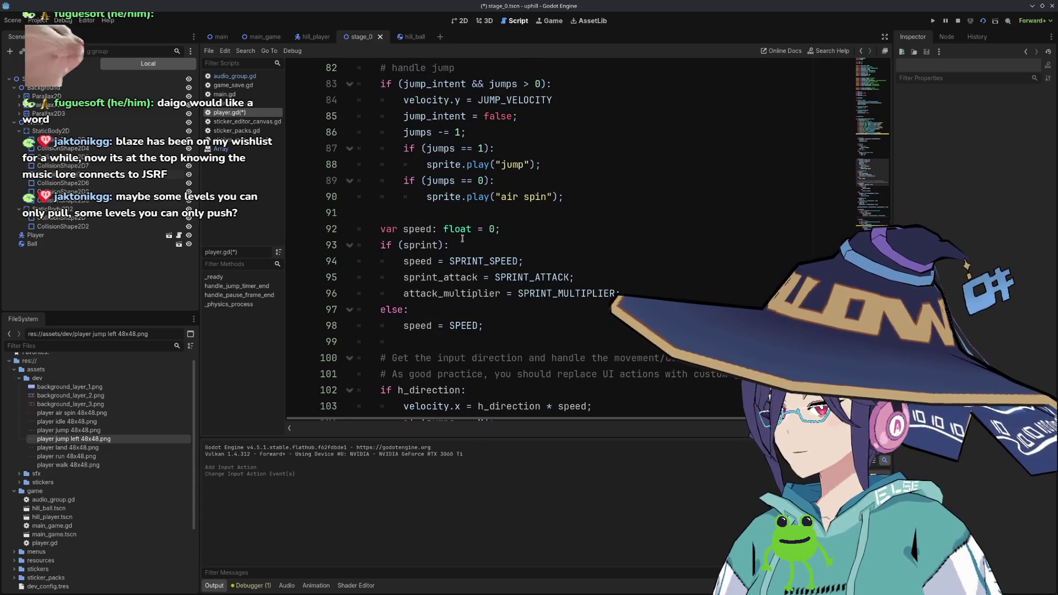
scroll(475, 237, down, 8)
scroll(474, 248, up, 2)
scroll(475, 248, up, 20)
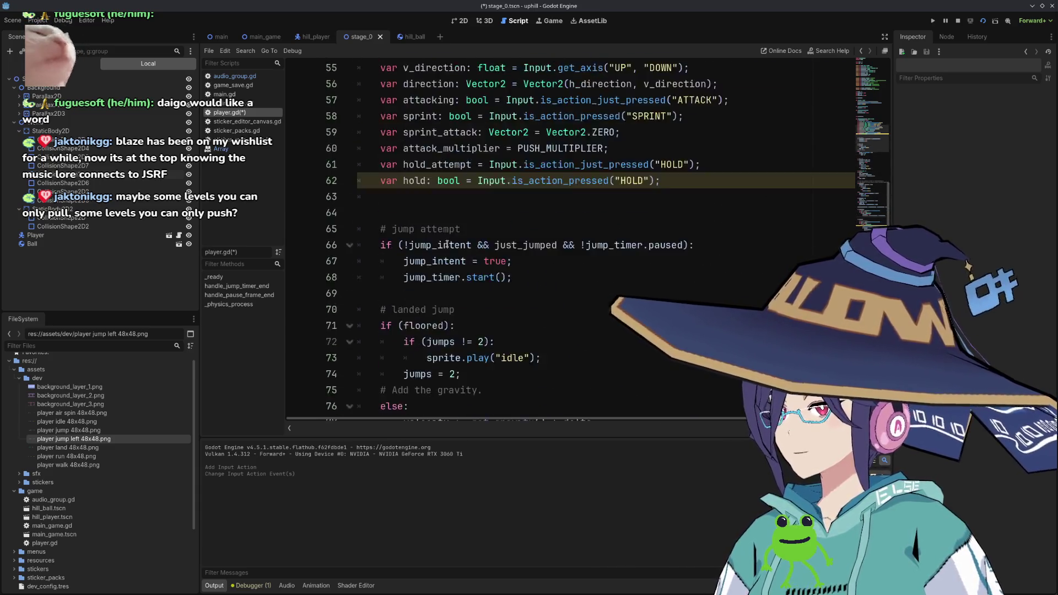
click(489, 248)
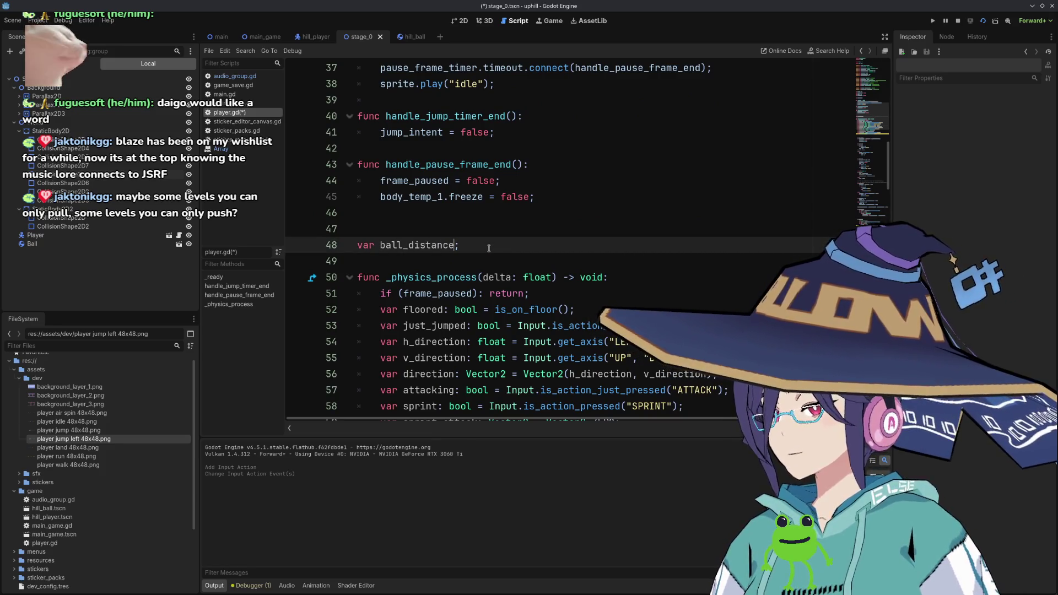
key(Return)
text(var holding)
key(BackSpace)
key(BackSpace)
key(BackSpace)
text(ball_help)
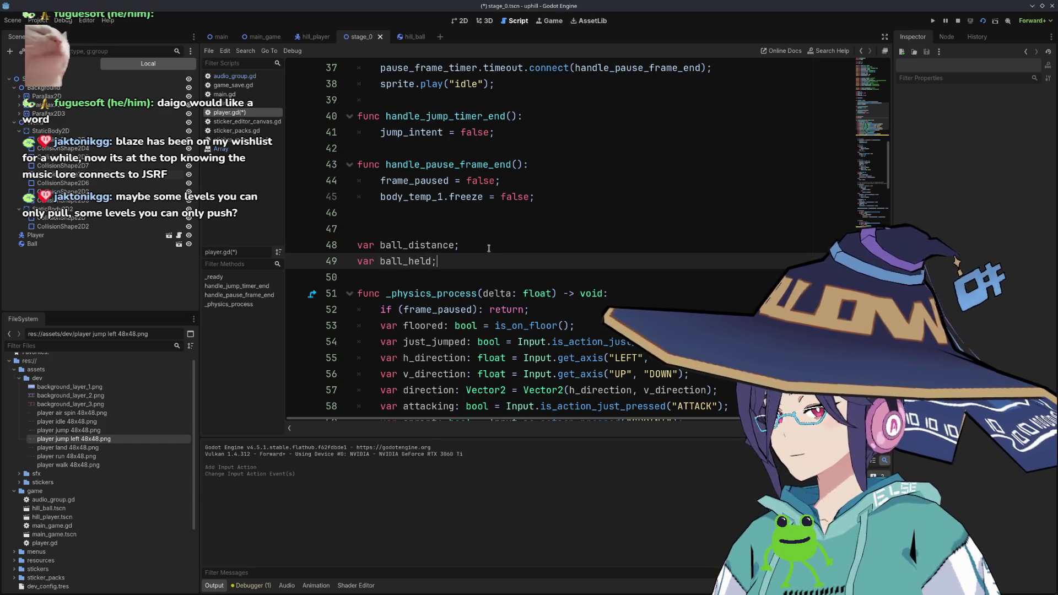
text(: bool)
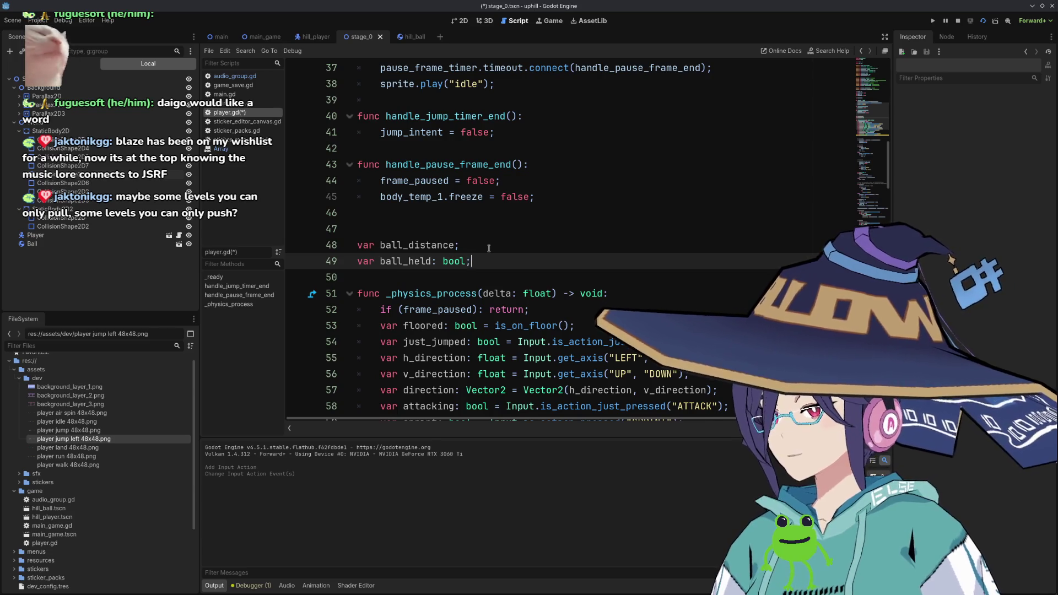
key(End)
key(Return)
Start a 'var ball_' line and give ball_held the default value false.
text(var ball_)
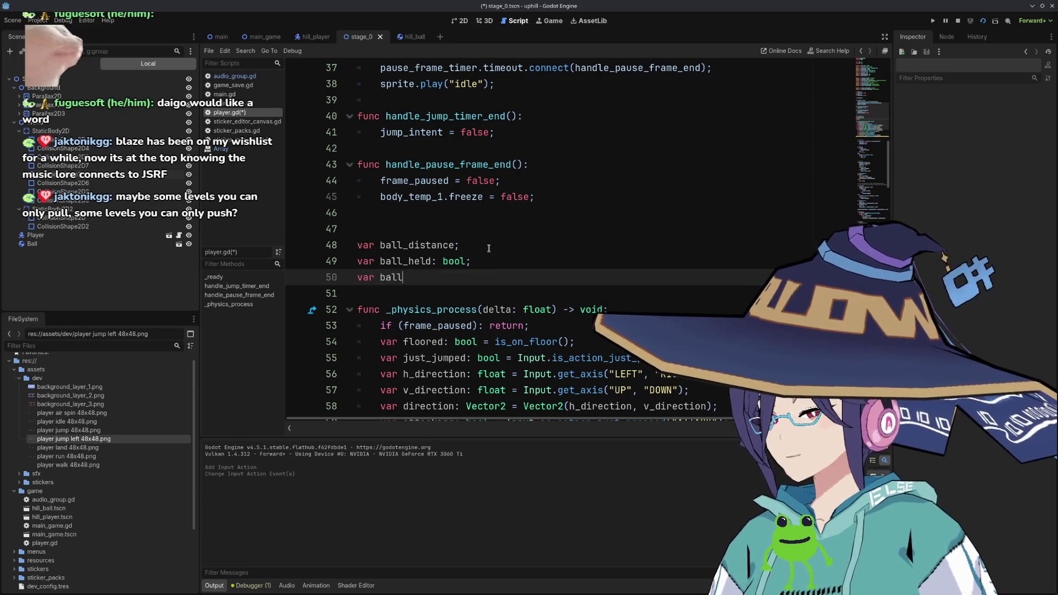
key(Up)
key(End)
key(BackSpace)
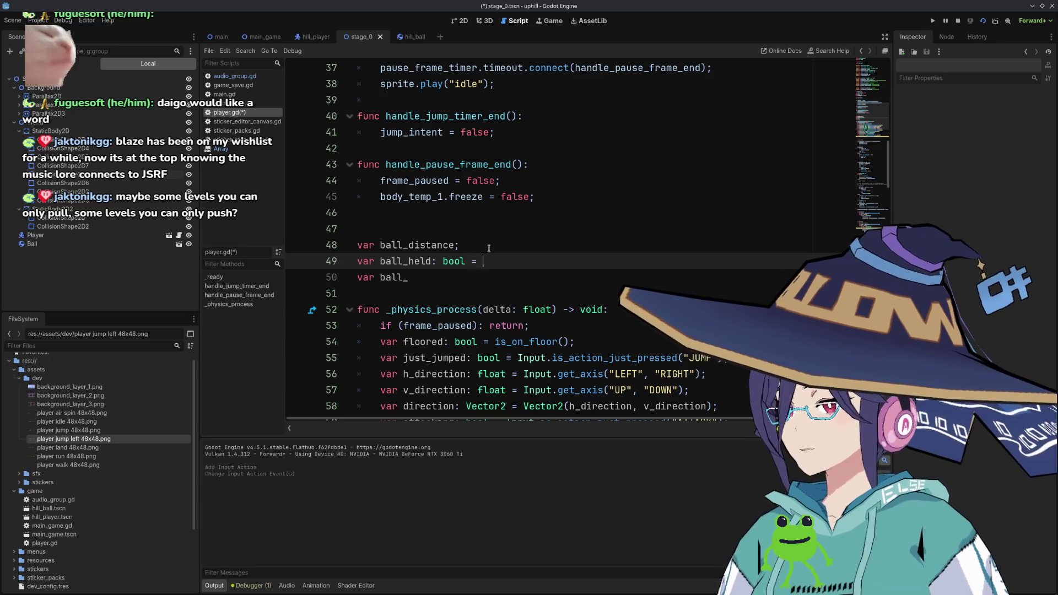
text(false;)
key(Down)
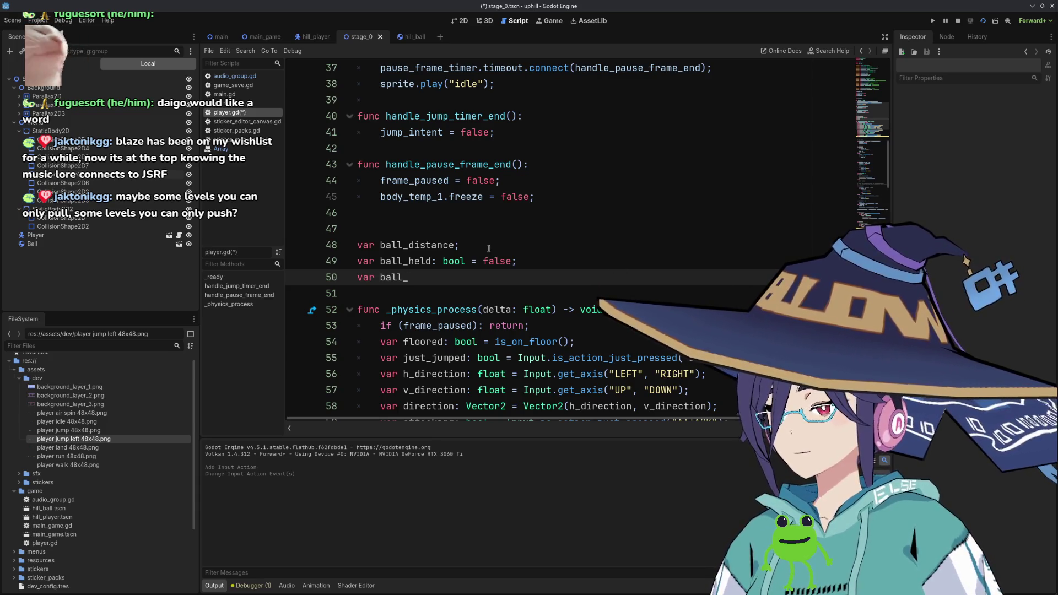
Delete the unfinished 'var ball_' line.
key(shift+Home)
key(BackSpace)
key(BackSpace)
scroll(499, 243, down, 9)
scroll(508, 236, up, 3)
scroll(502, 280, down, 8)
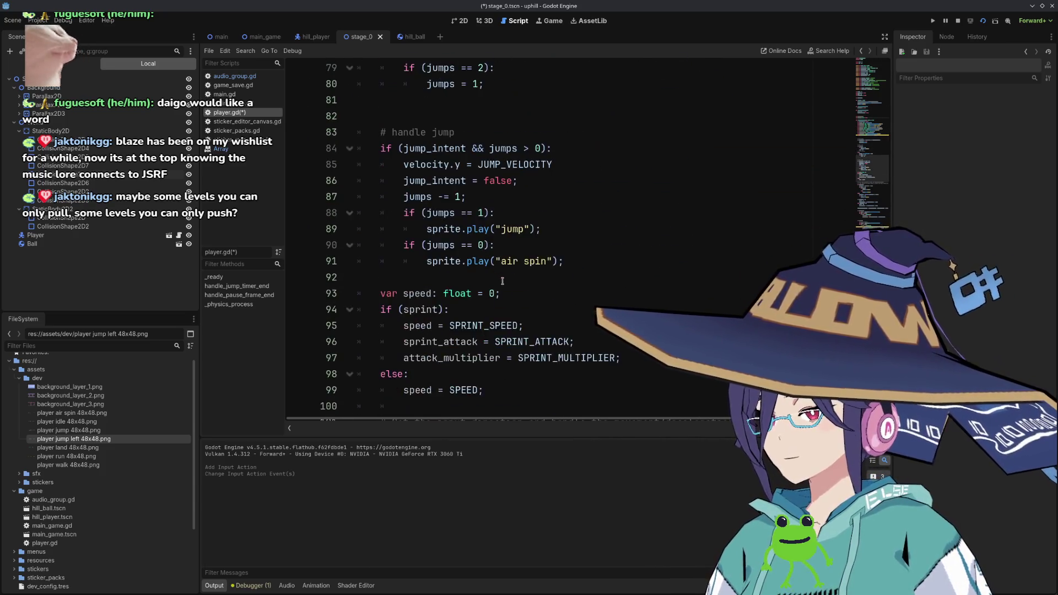
scroll(502, 280, down, 9)
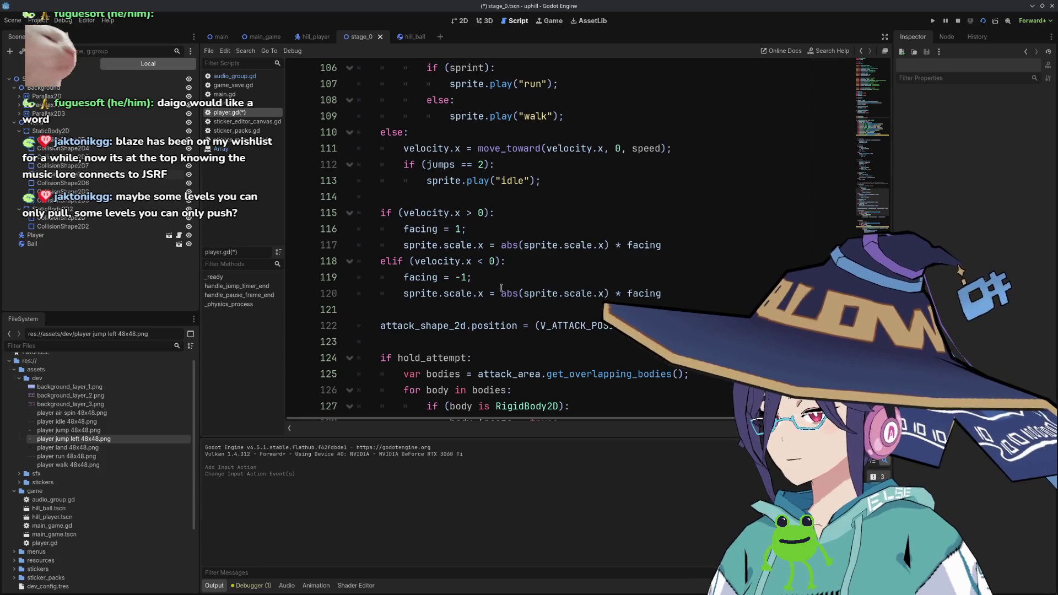
scroll(501, 287, up, 2)
scroll(501, 287, down, 10)
Try a ball_held assignment in the attack loop's RigidBody2D check, then remove it.
click(601, 182)
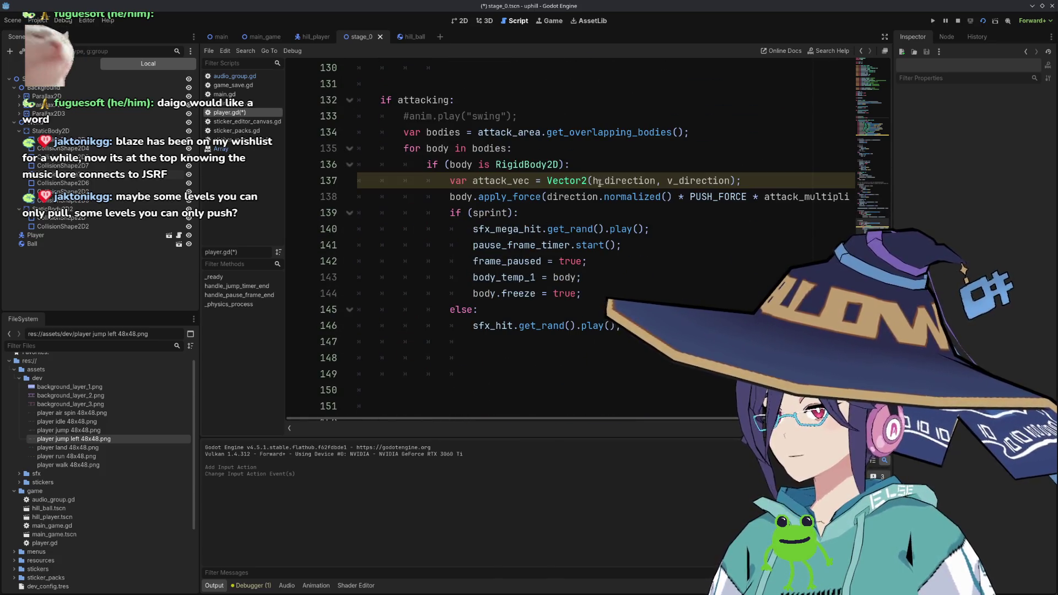
click(587, 166)
key(Return)
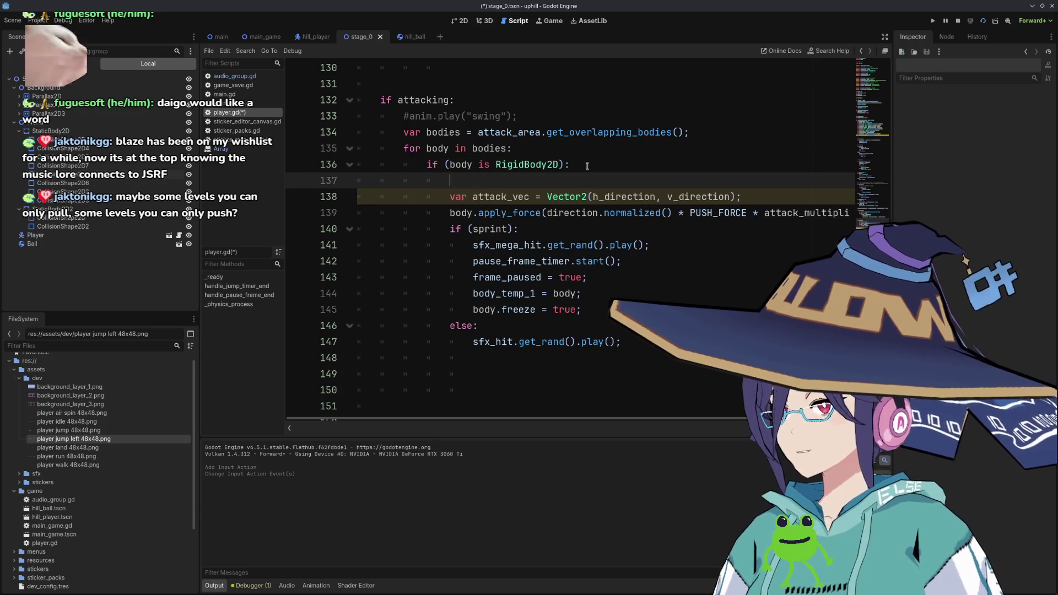
text(ball_)
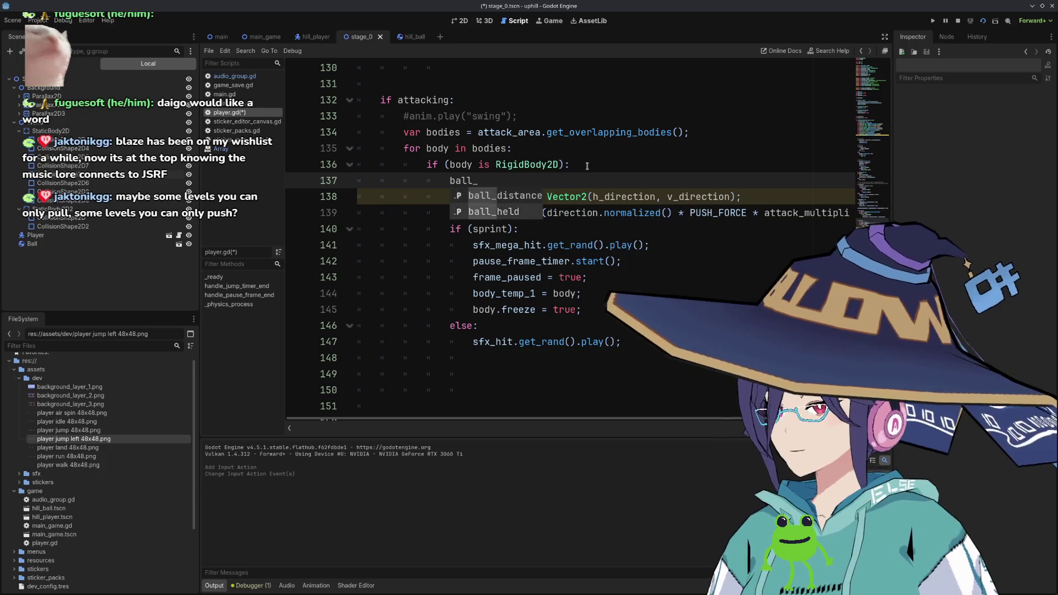
key(Down)
key(Return)
text(=)
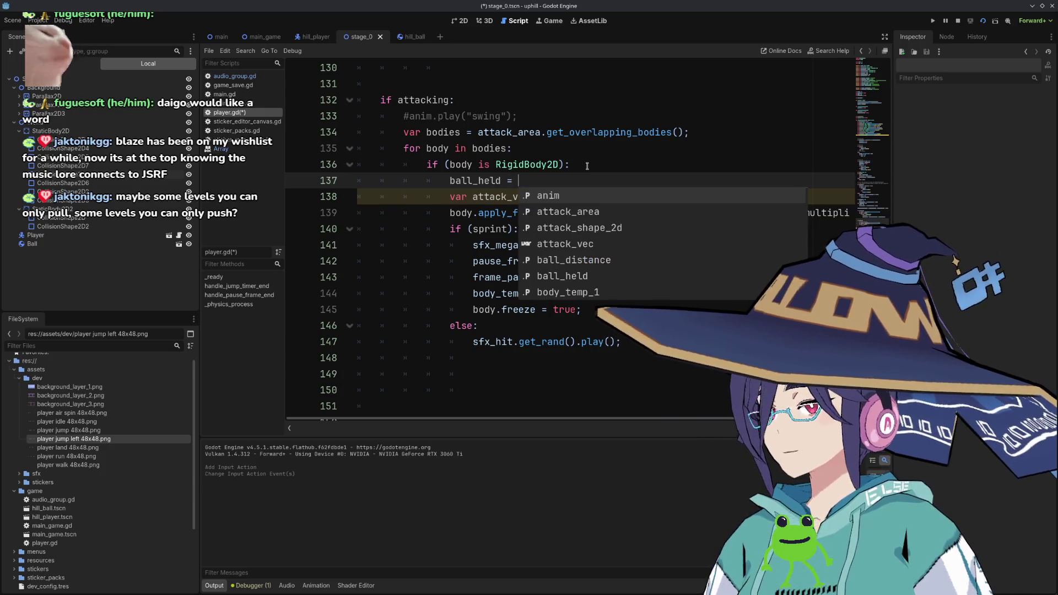
key(ctrl+BackSpace)
key(ctrl+BackSpace)
Add ball_held = true; inside the hold branch's RigidBody2D check.
scroll(587, 166, up, 6)
scroll(574, 235, down, 2)
click(580, 220)
key(Return)
text(ball_held = true;)
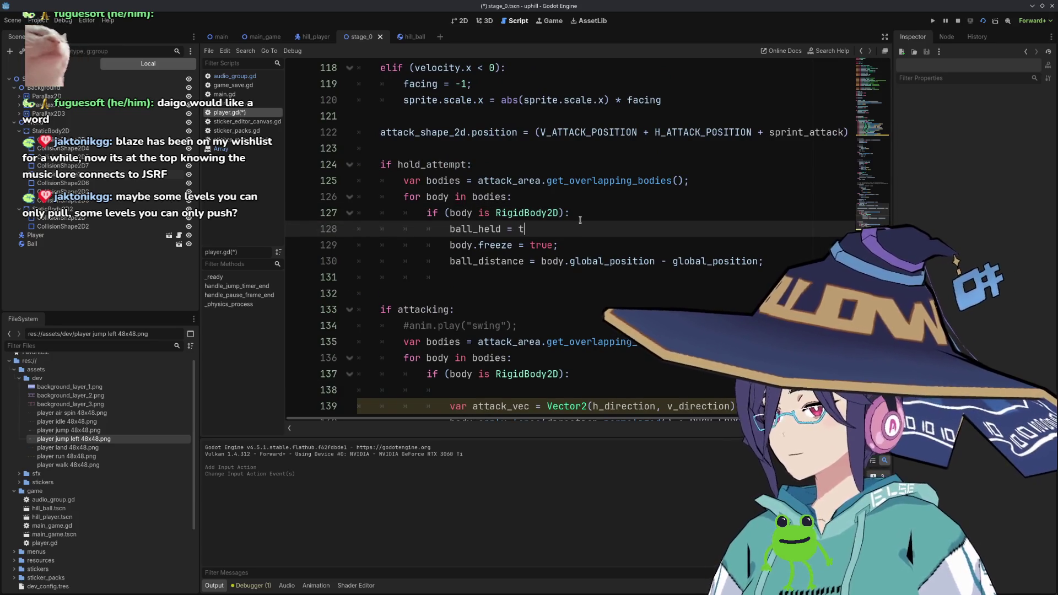
key(Down)
key(Down)
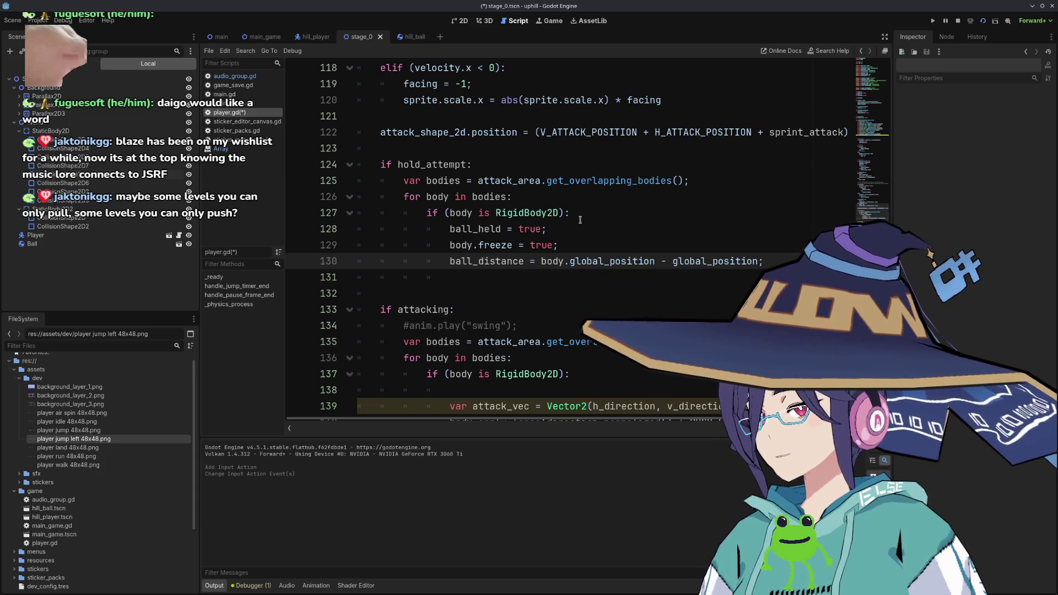
Delete the stray blank line above attack_vec in the attacking loop.
key(Down)
key(Down)
key(Down)
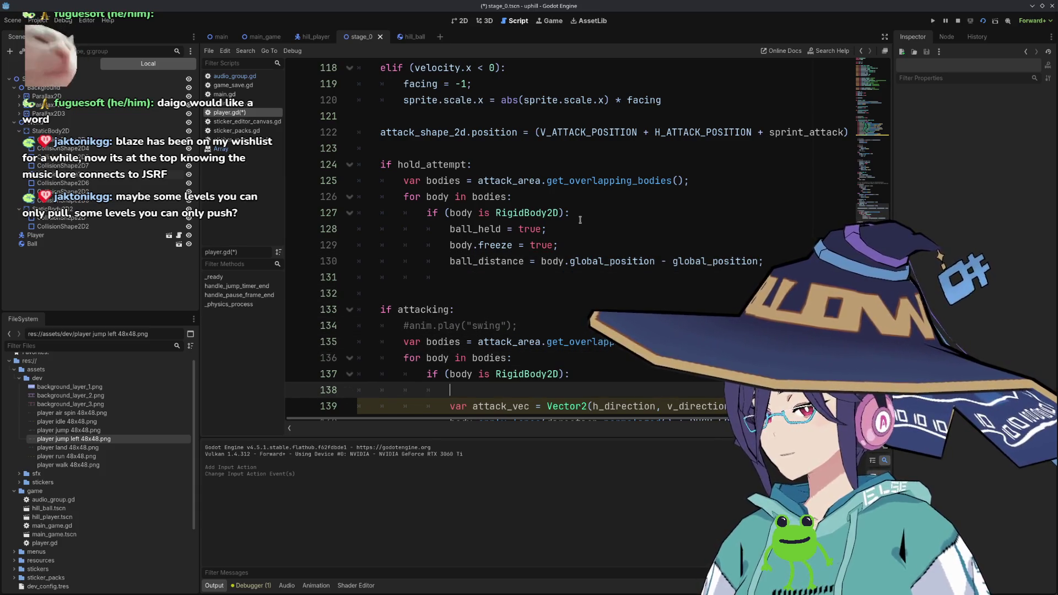
key(Delete)
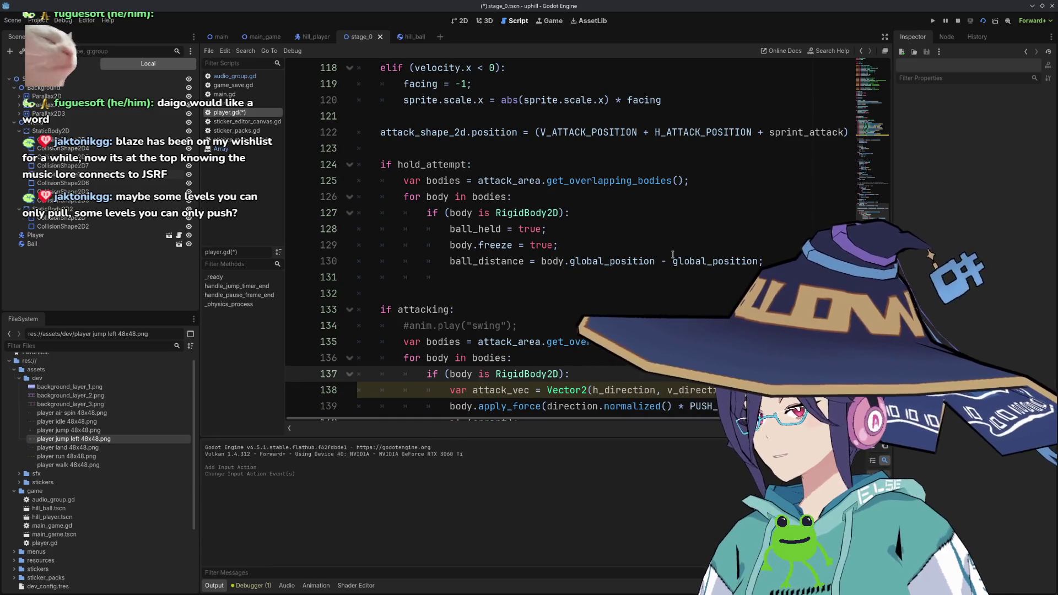
click(707, 261)
click(516, 274)
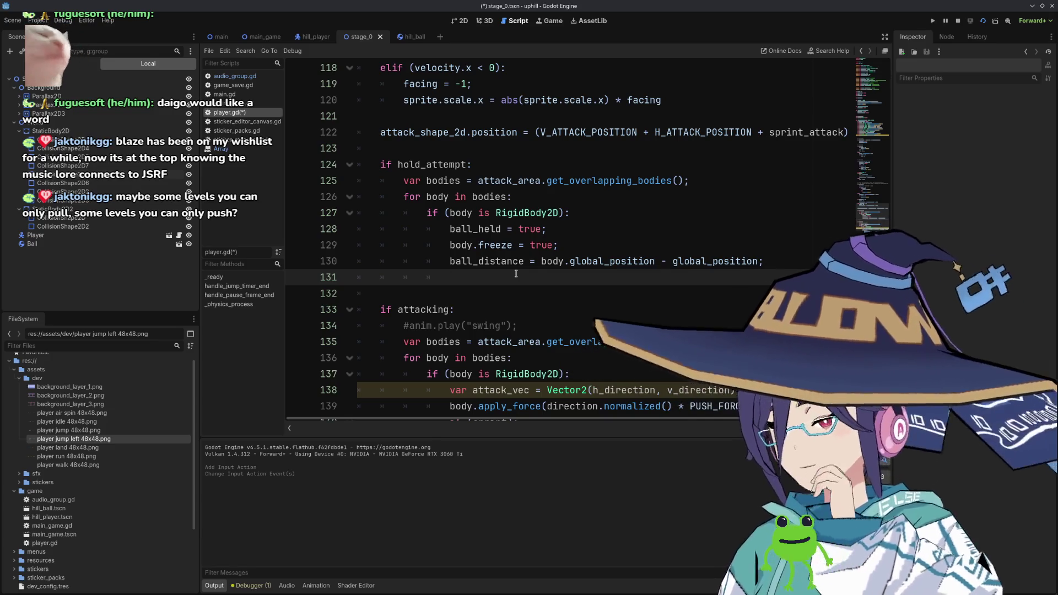
click(420, 287)
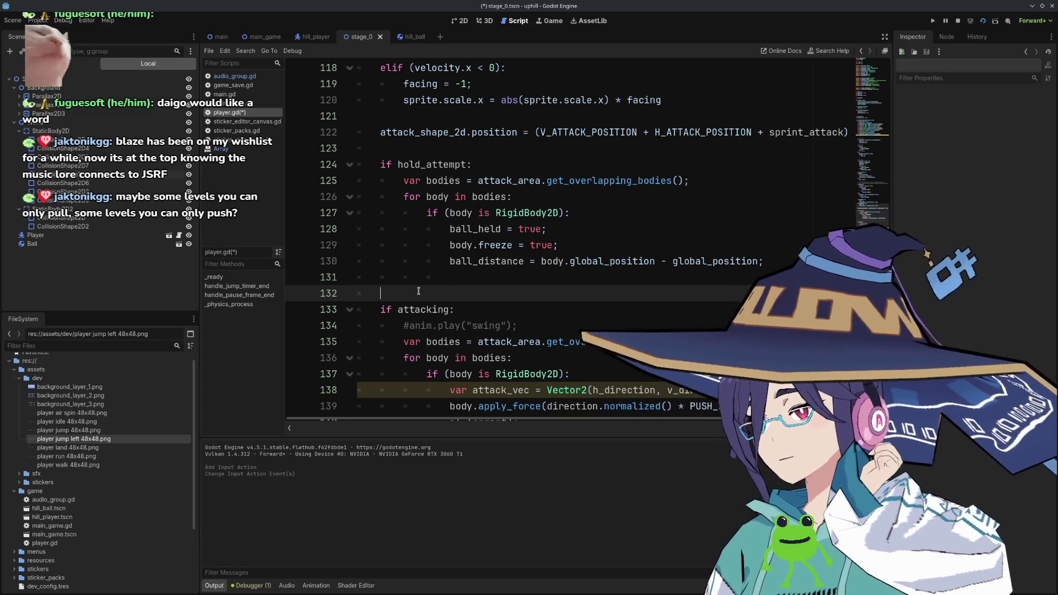
Remove the leftover indentation on line 131 and start a new line below the hold block.
key(Up)
key(shift+Home)
key(BackSpace)
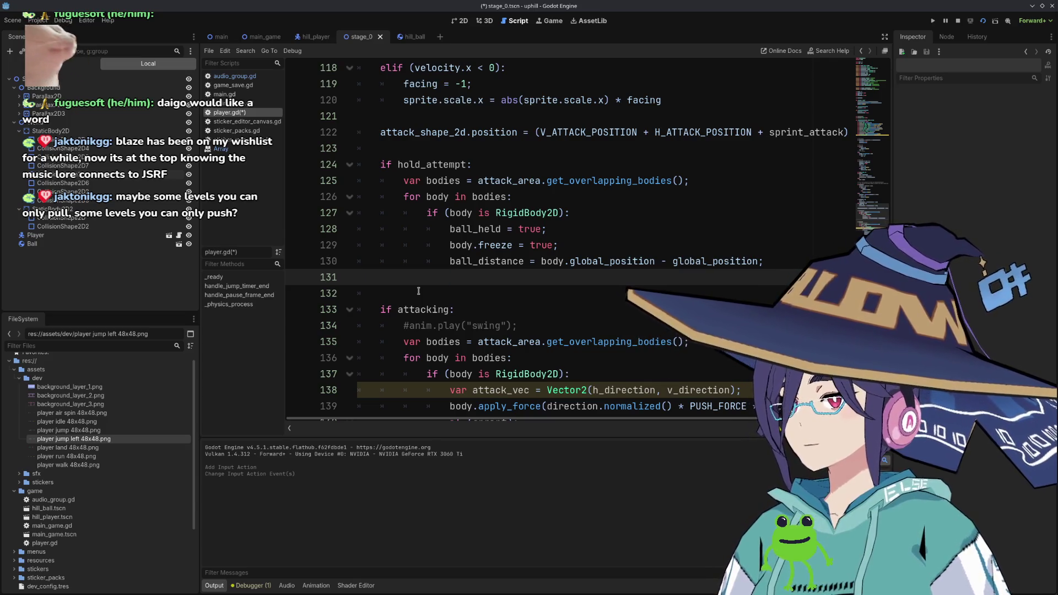
key(Return)
Add the condition 'if (hold && ball_held):' and open its indented body.
text(if ()
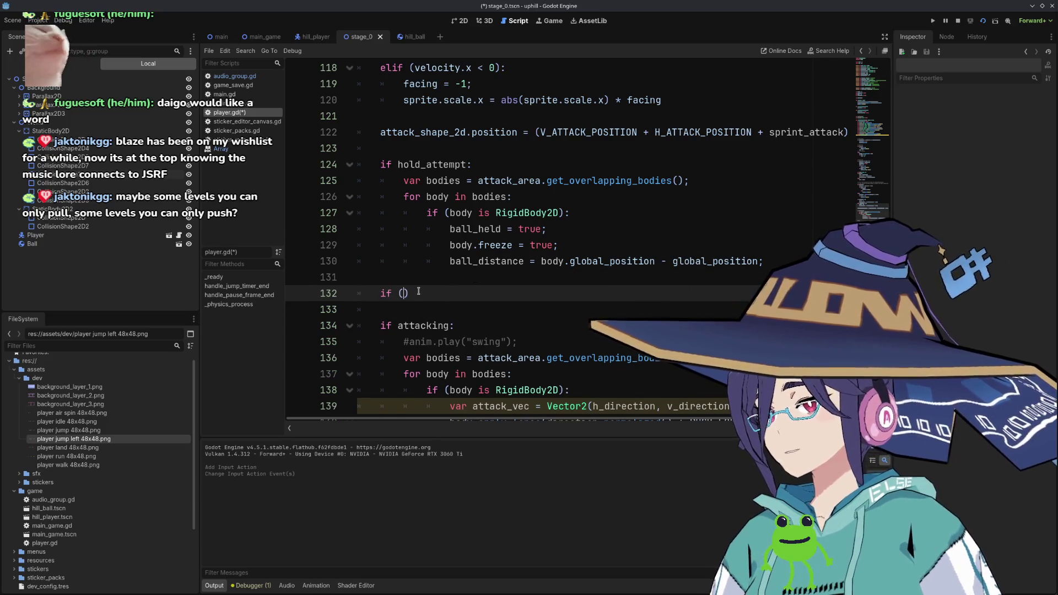
text(hold)
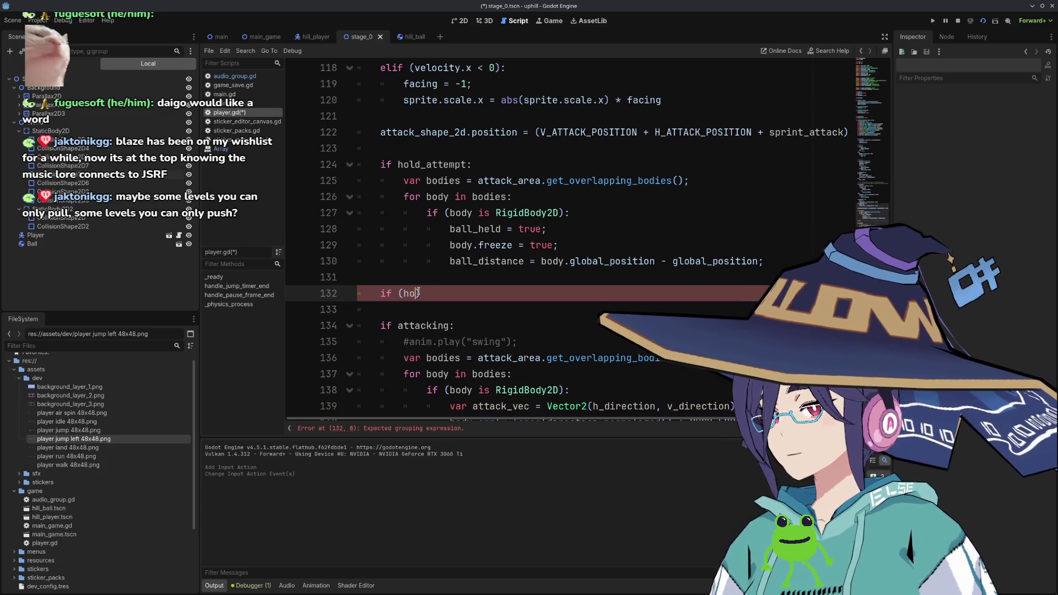
key(Down)
key(Return)
key(BackSpace)
key(BackSpace)
key(BackSpace)
key(BackSpace)
text(&& hold)
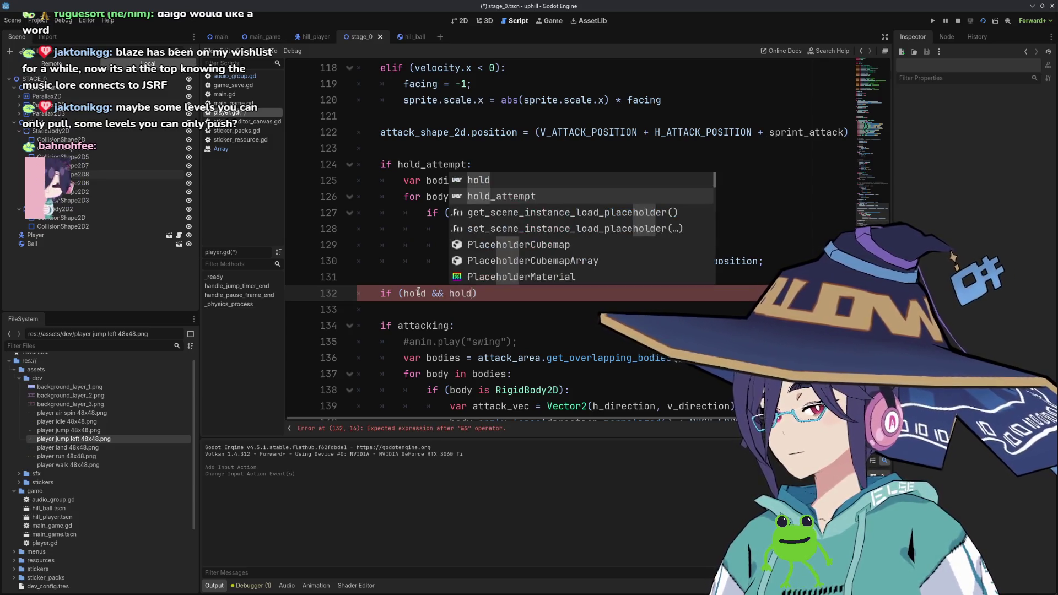
text(_)
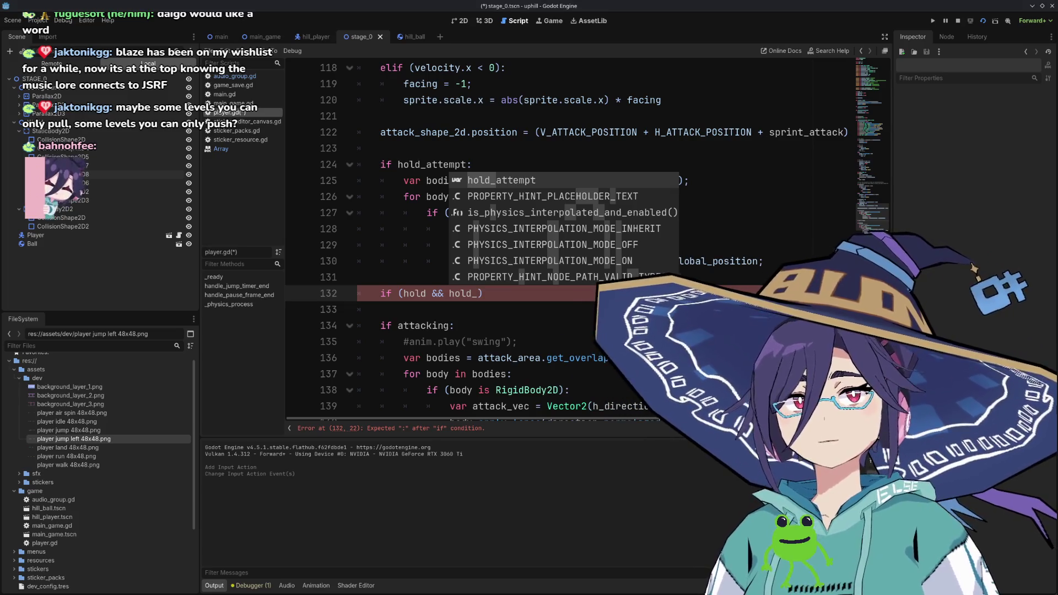
key(Escape)
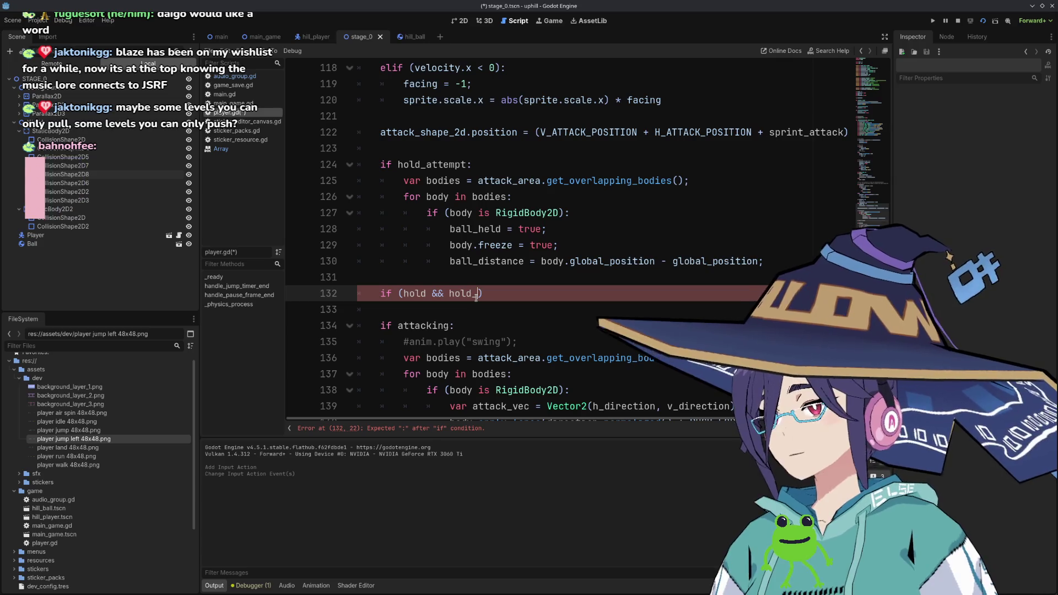
key(BackSpace)
key(BackSpace)
key(BackSpace)
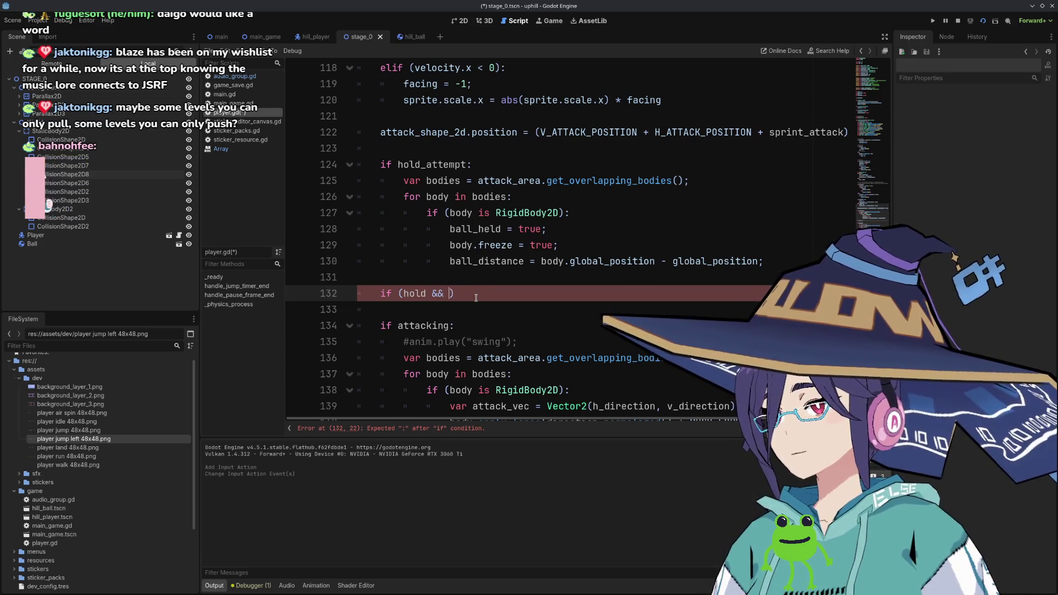
text(ball_)
text(h)
key(Return)
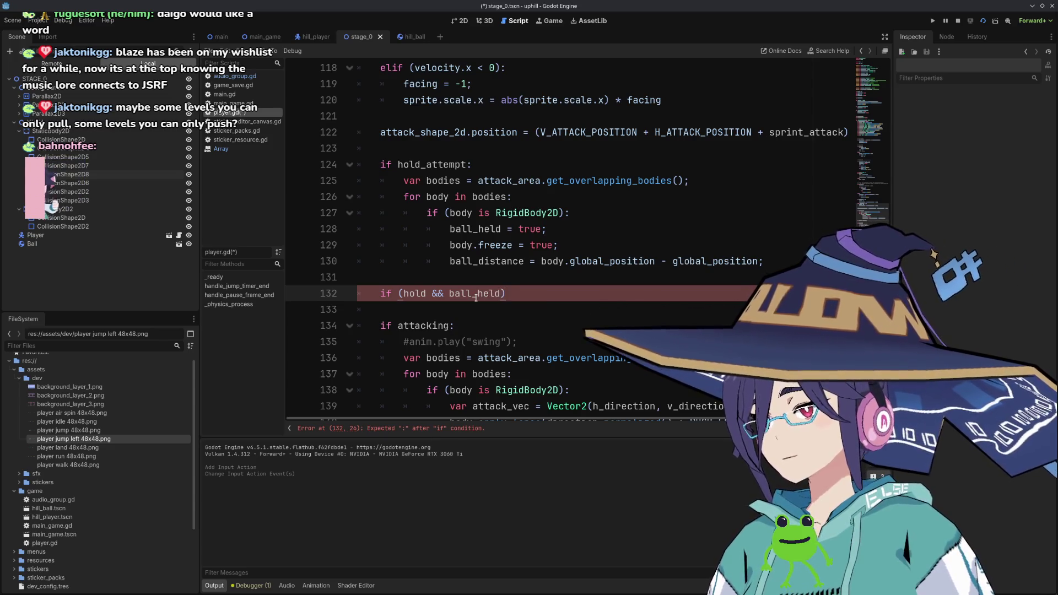
text(:)
key(Return)
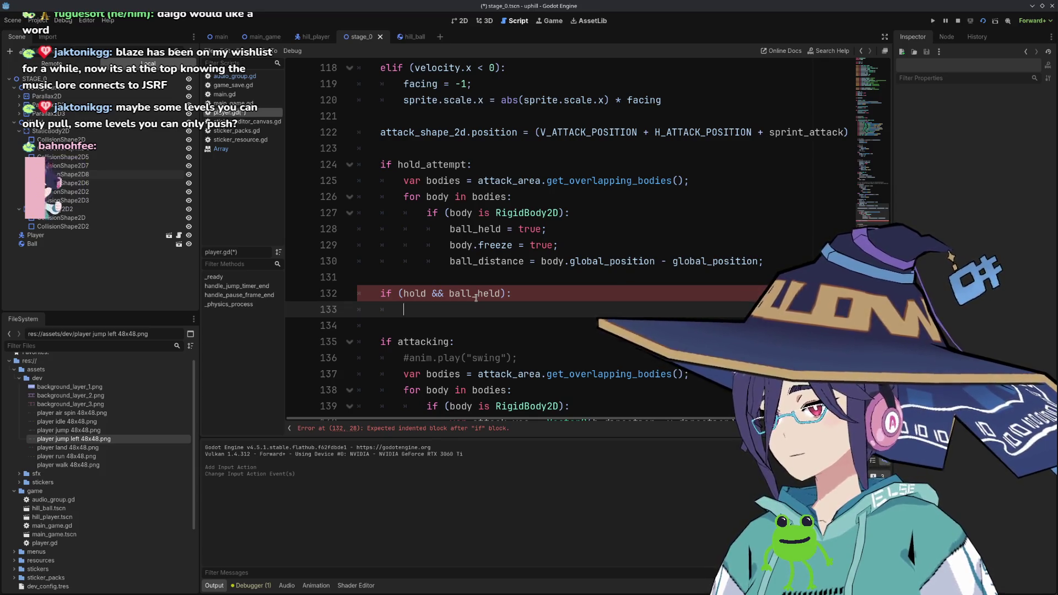
Declare a new 'var ball' below the ball_held declaration.
double_click(461, 245)
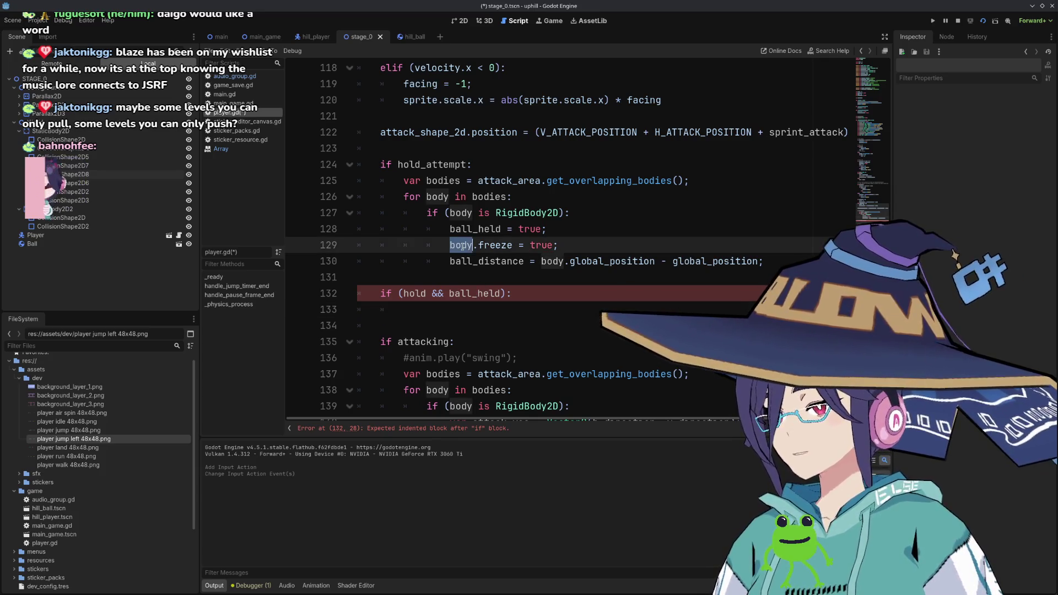
scroll(460, 258, up, 20)
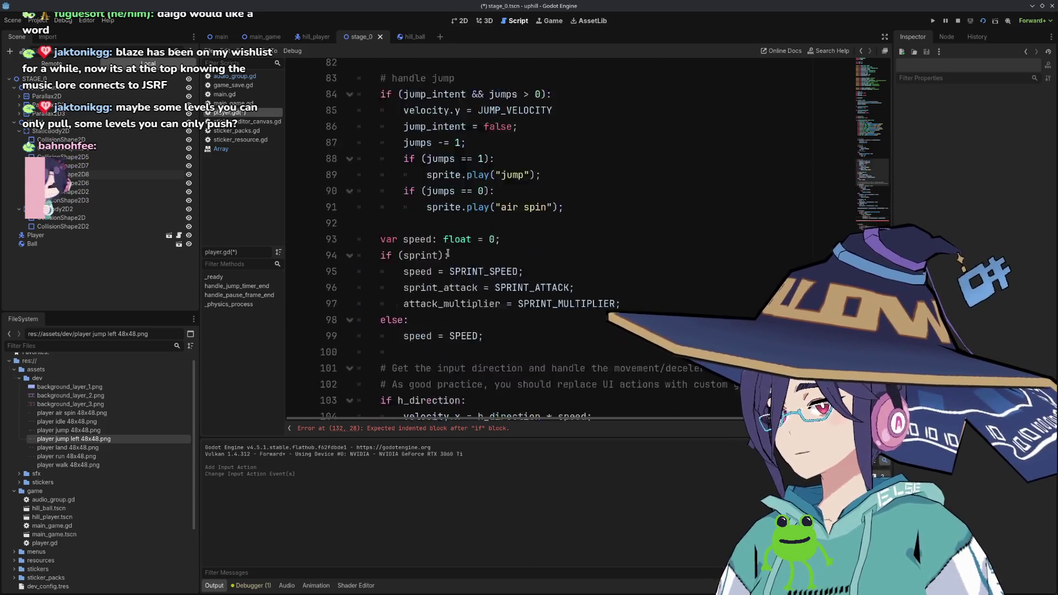
click(532, 309)
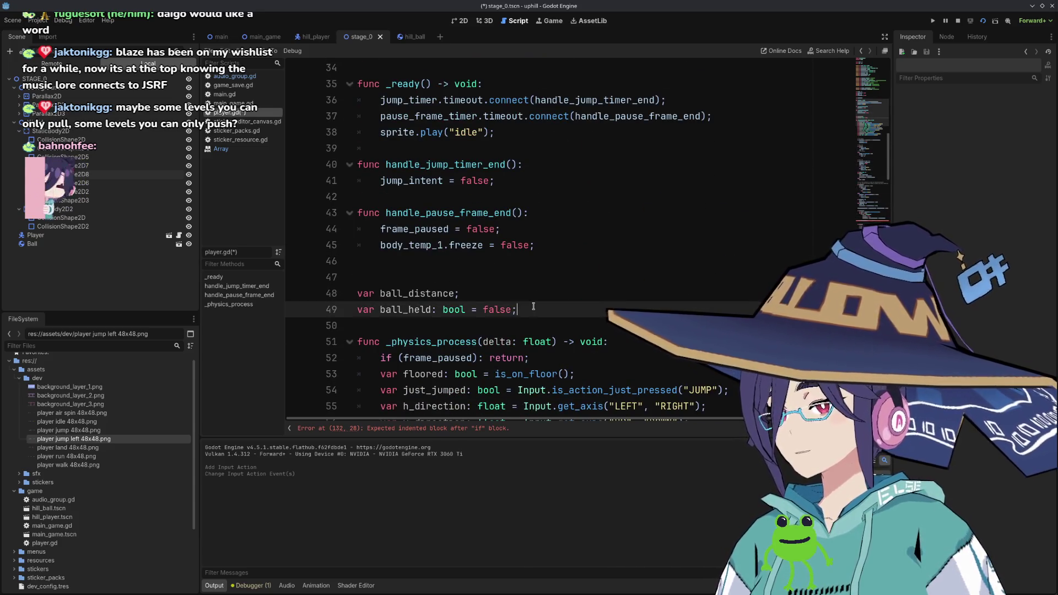
key(Return)
text(var ab)
key(BackSpace)
key(BackSpace)
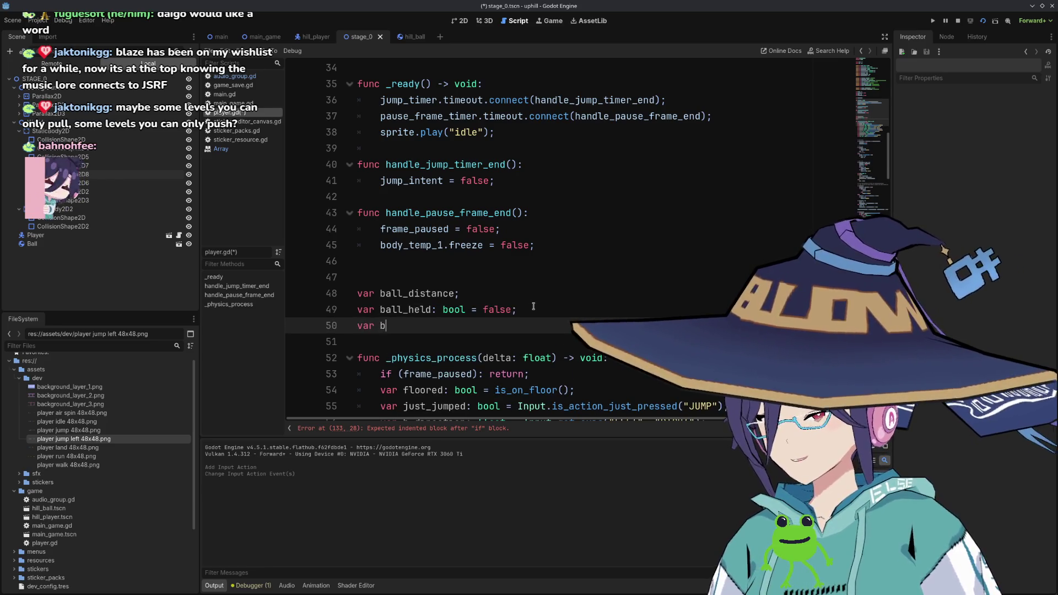
text(ball;)
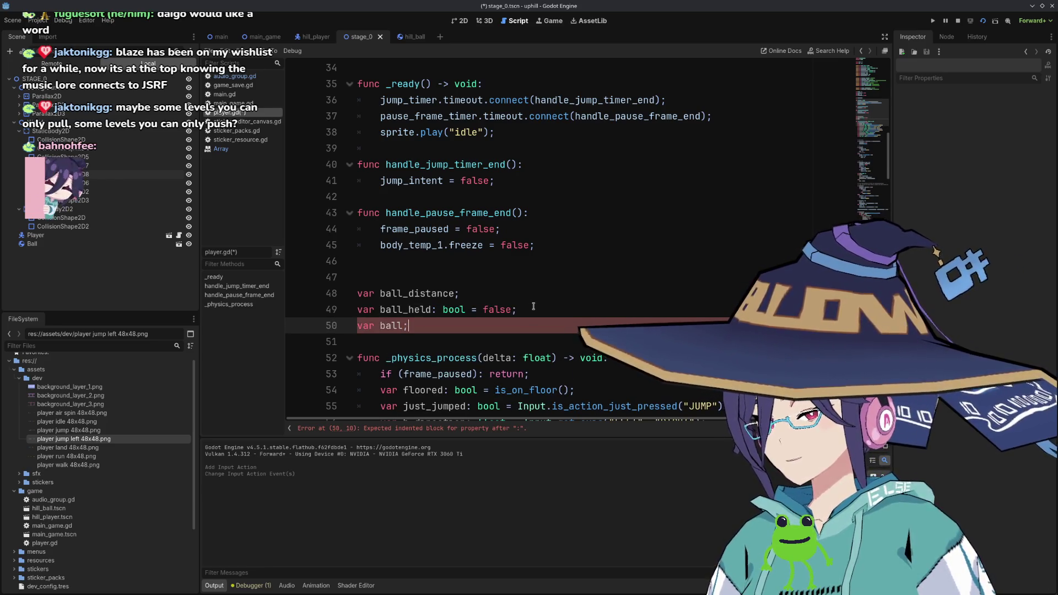
Insert 'ball = body' on a new line above the ball_distance line.
scroll(523, 303, down, 20)
scroll(507, 298, down, 7)
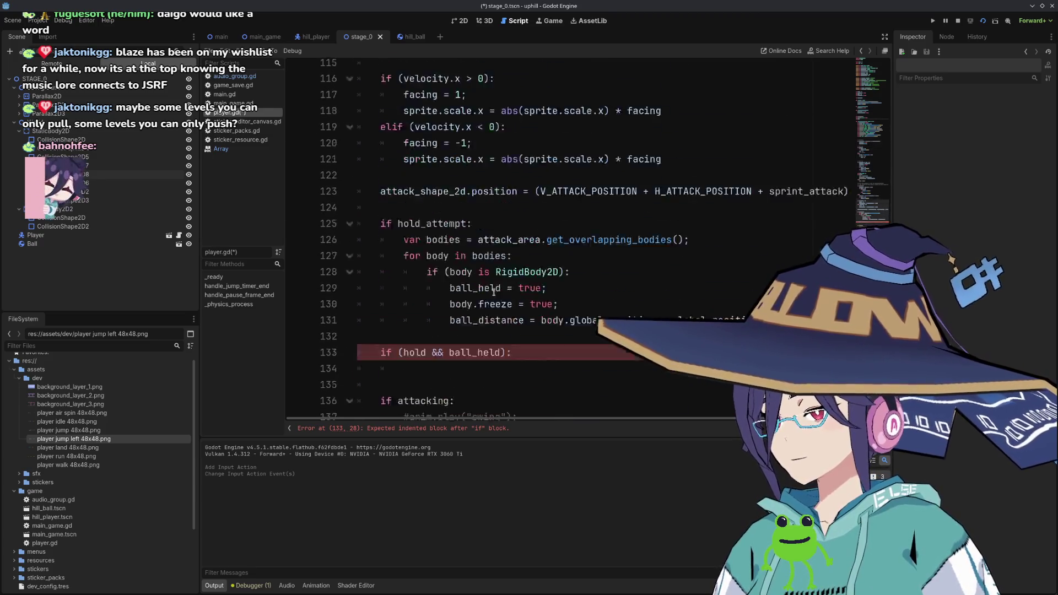
click(527, 135)
key(Up)
key(End)
key(Return)
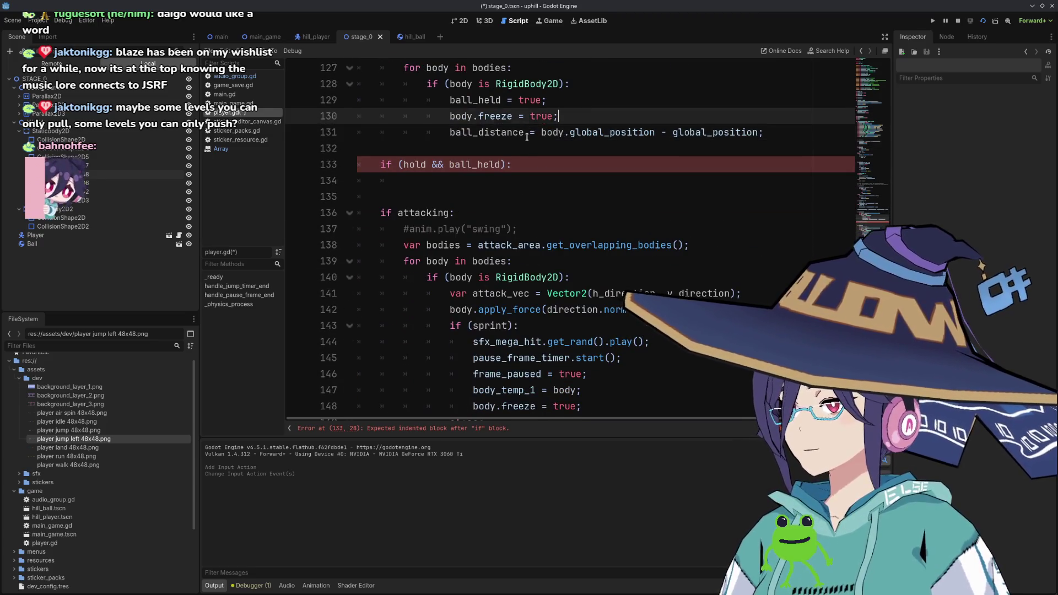
text(b)
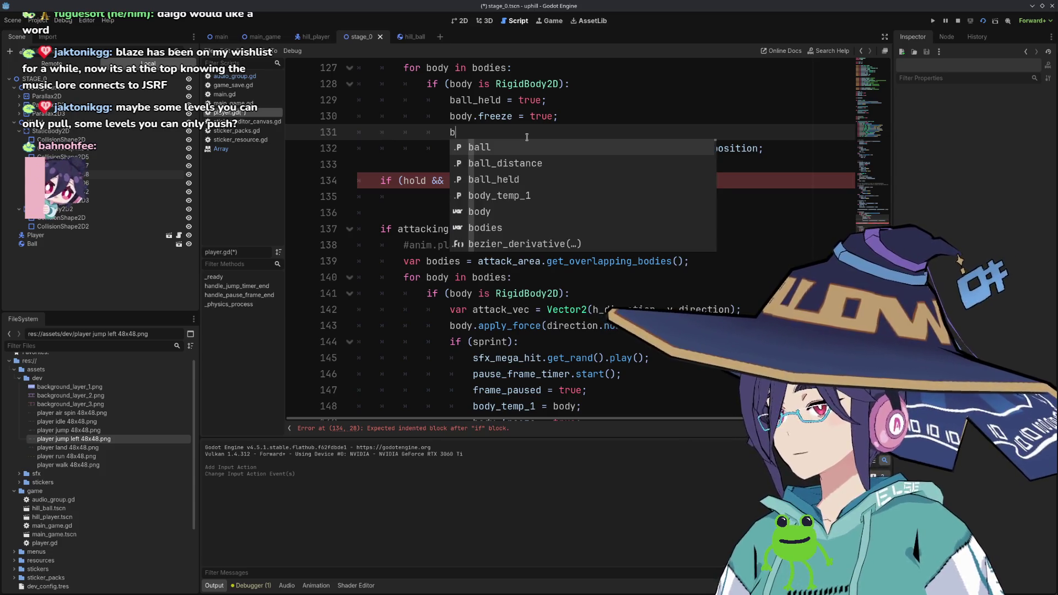
key(Return)
text(body;)
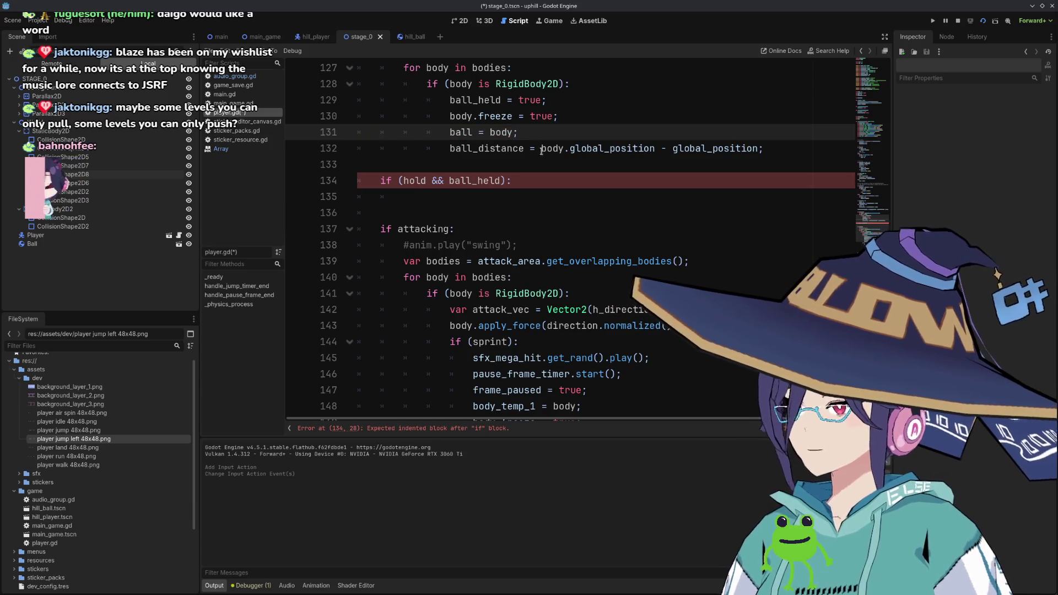
Inside the new if, write 'body.global_position = global_position - ball_distance;'.
scroll(545, 144, down, 1)
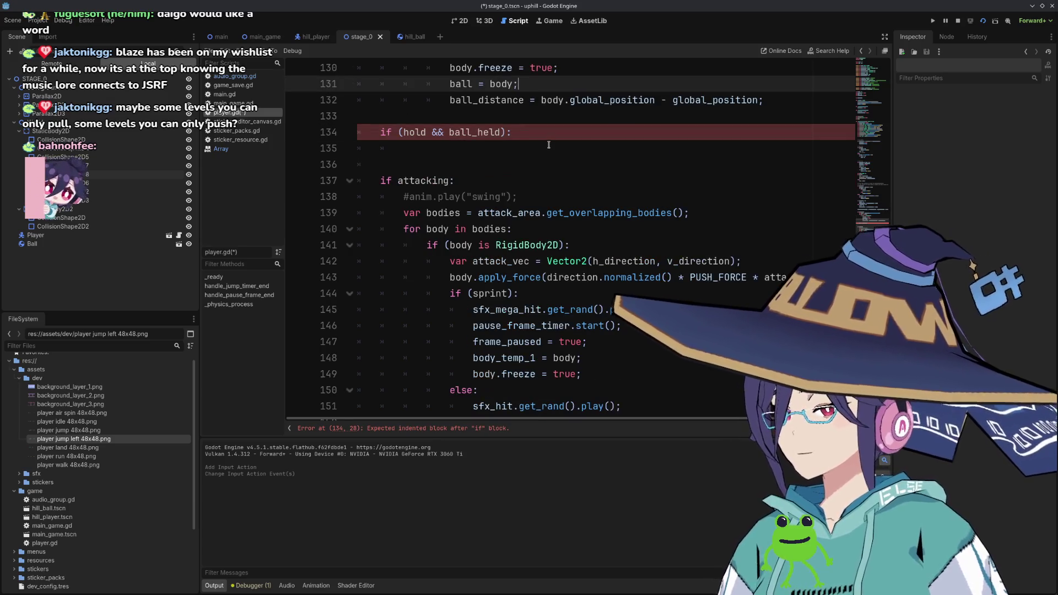
scroll(548, 143, up, 1)
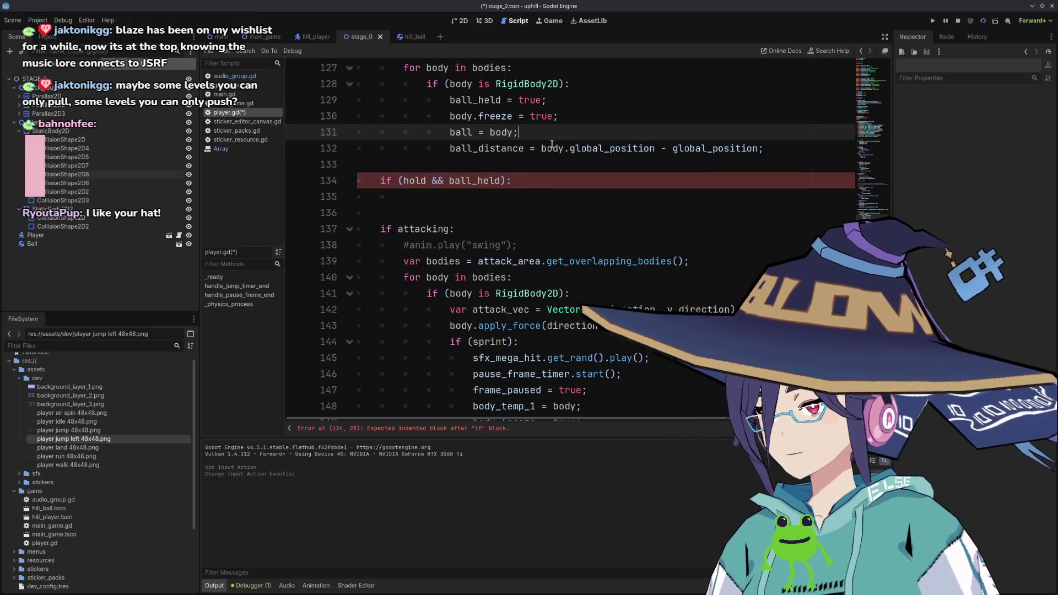
scroll(599, 168, up, 2)
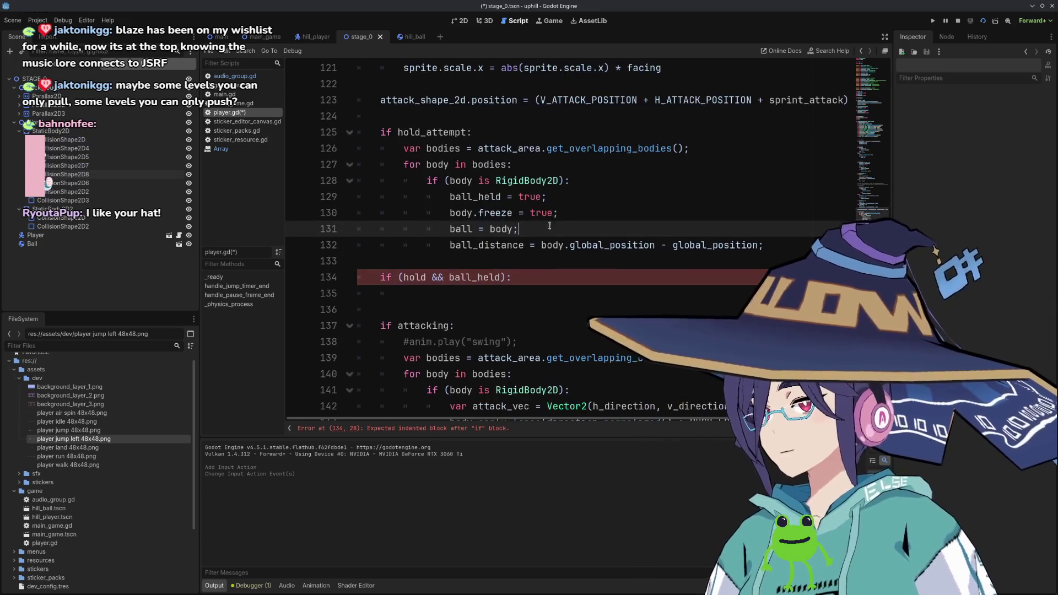
click(551, 259)
scroll(550, 259, down, 1)
scroll(551, 259, up, 1)
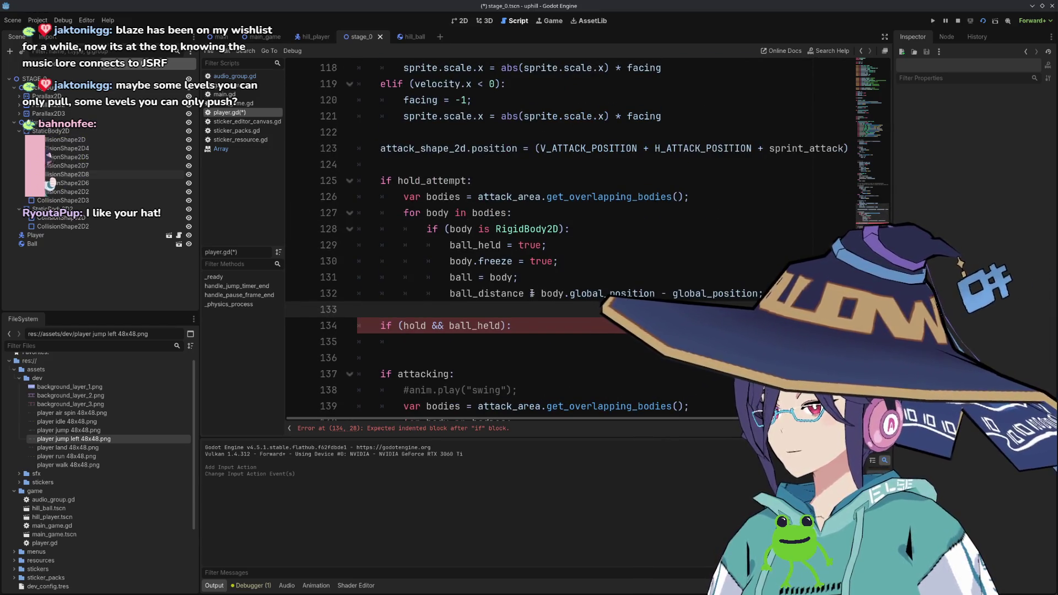
key(Return)
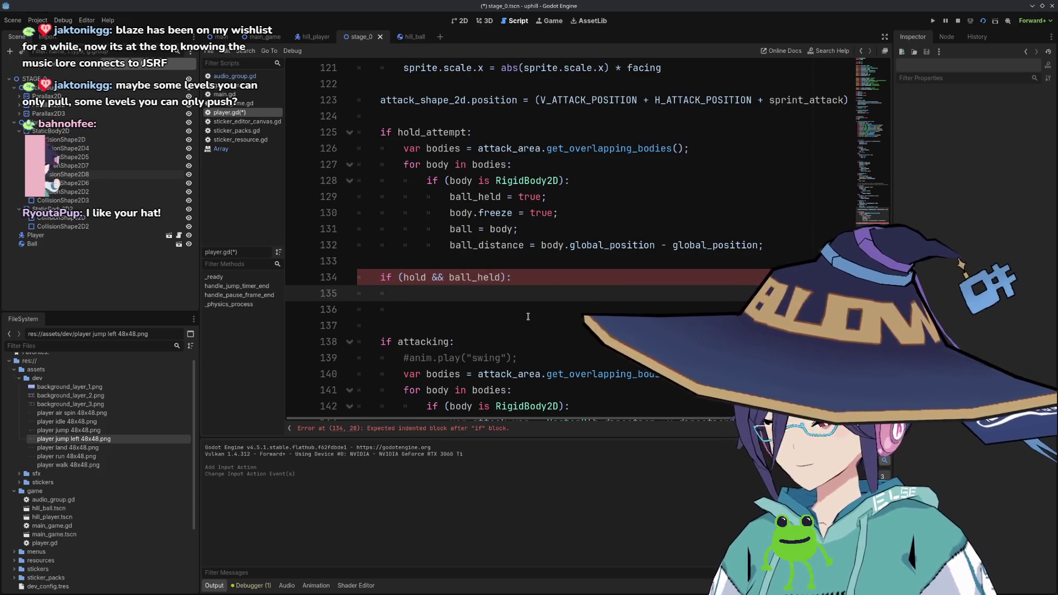
text(body.)
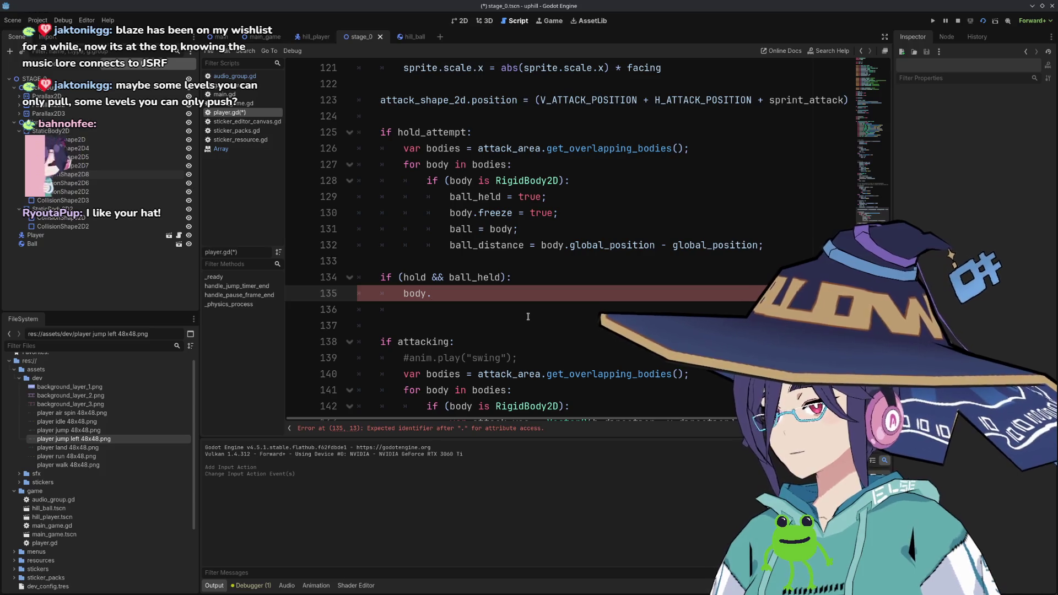
text(glo)
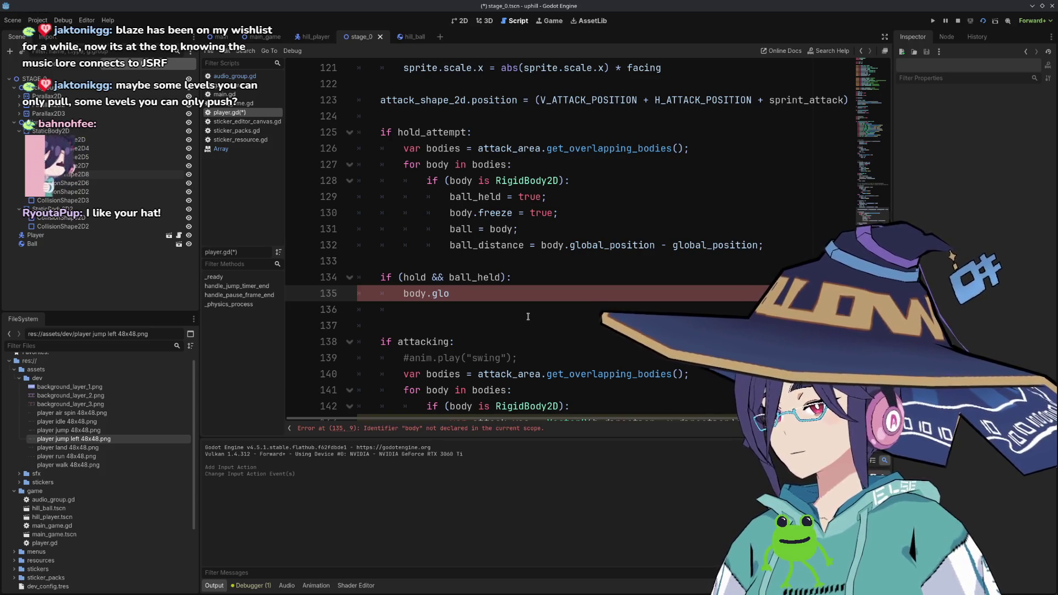
text(bal_position = )
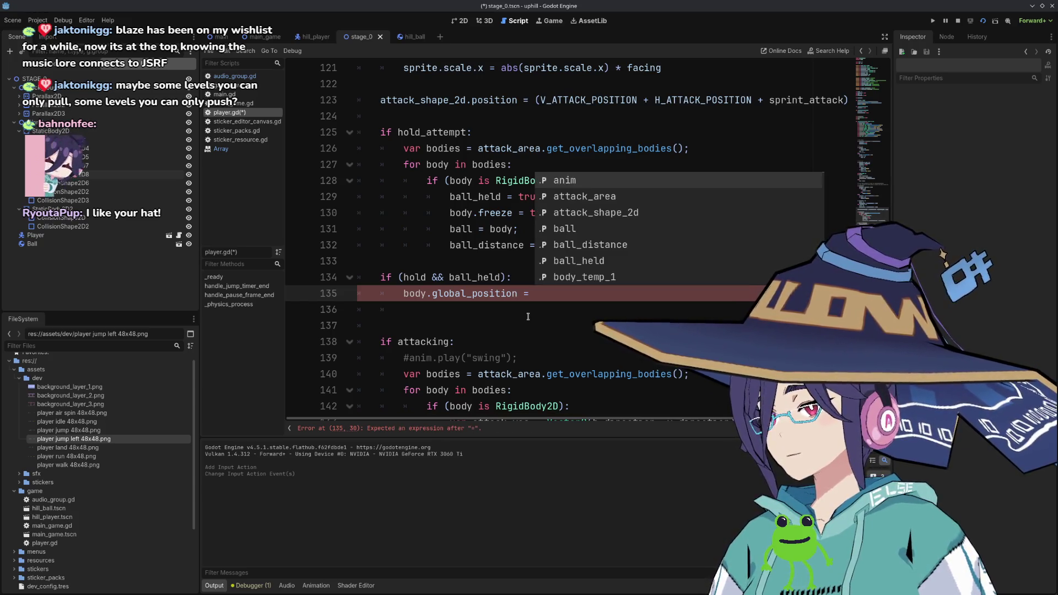
text(glob)
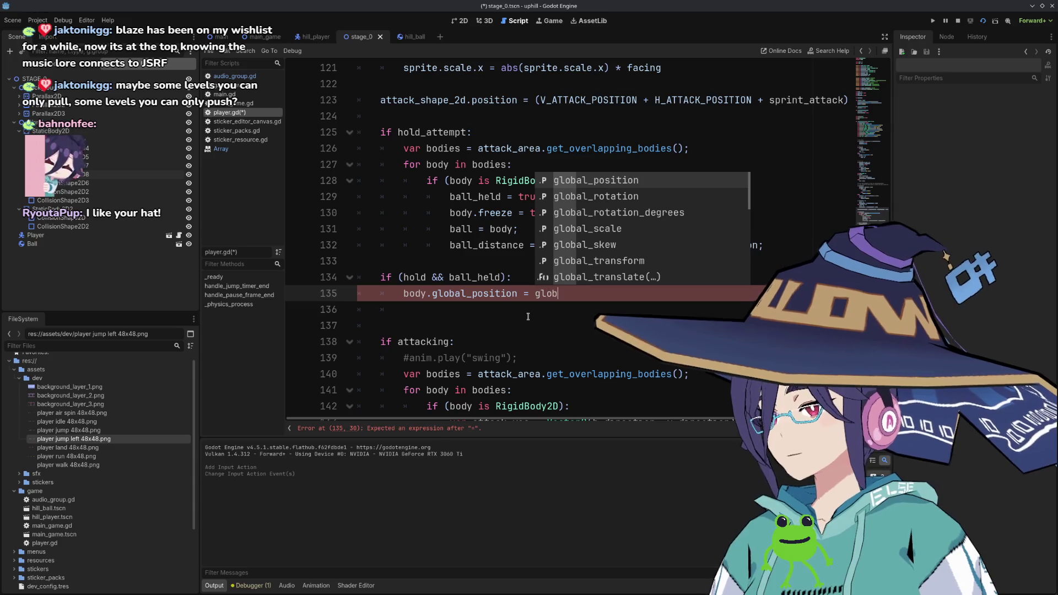
key(Return)
text(ball_di)
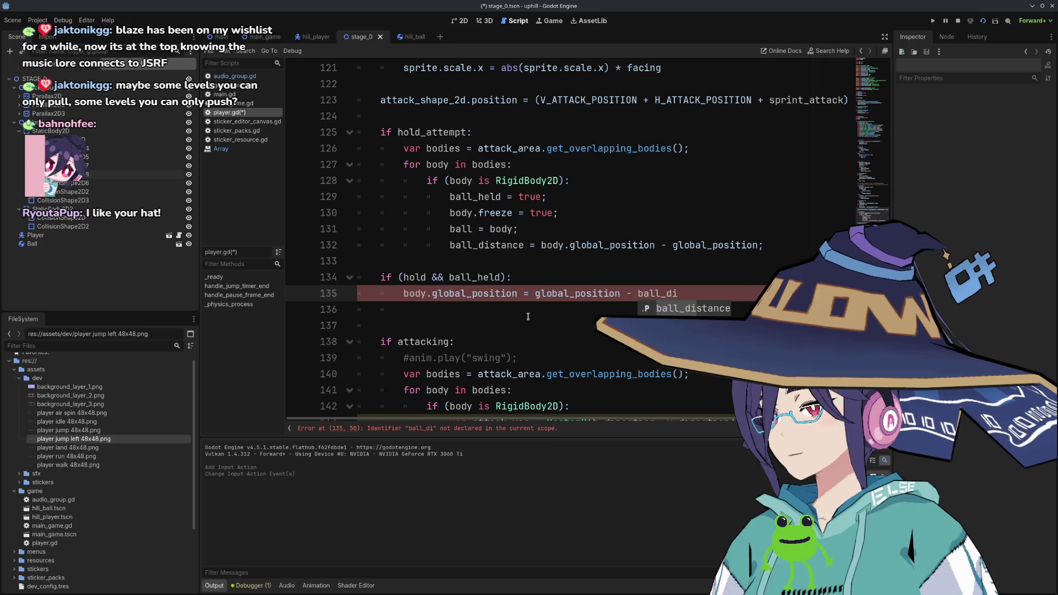
text(stance;)
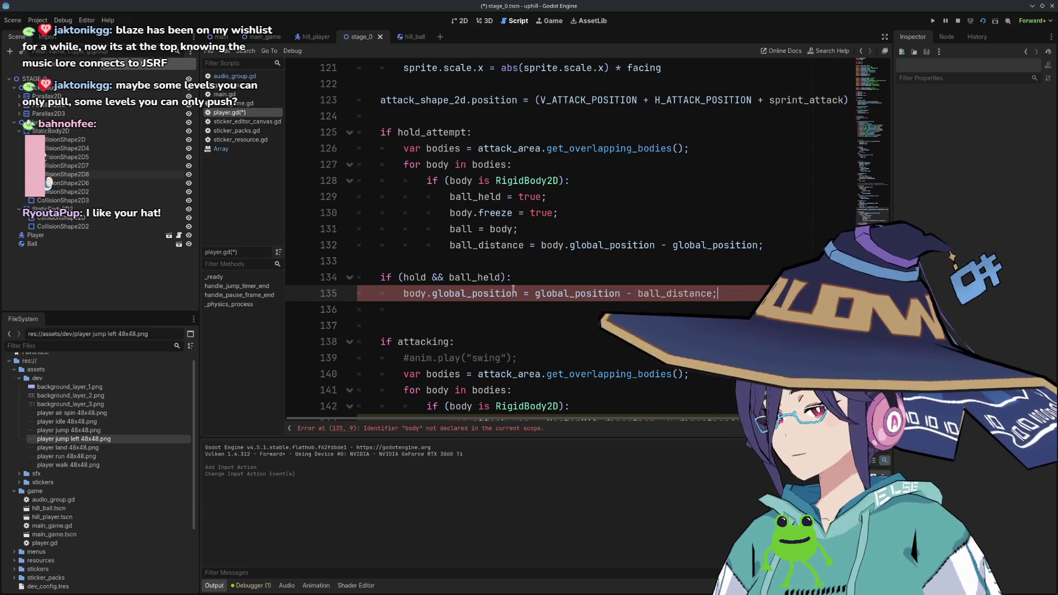
Replace 'body' with 'ball' on line 135.
double_click(425, 293)
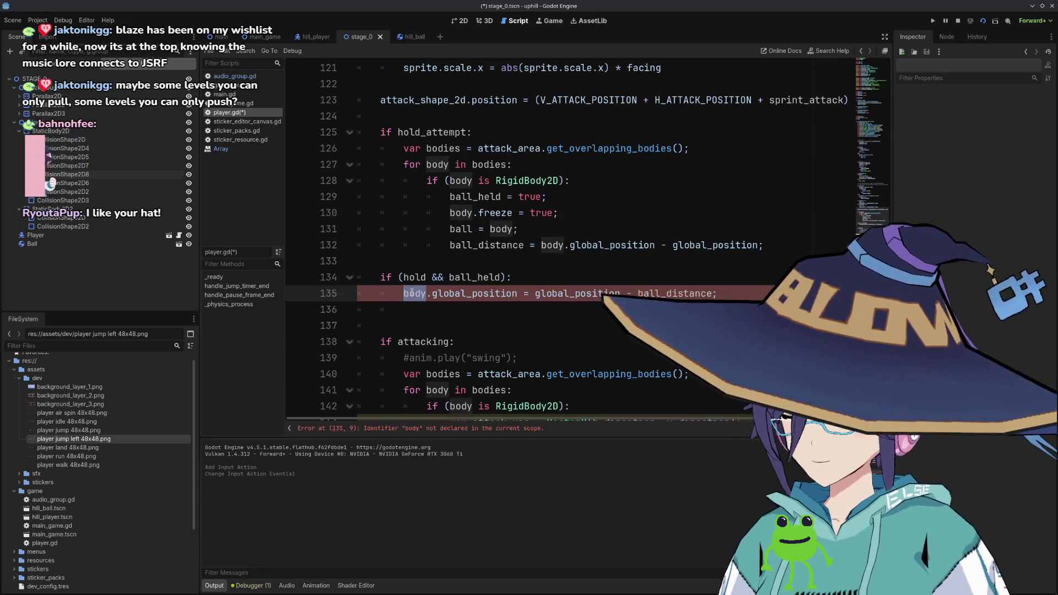
text(ball)
key(End)
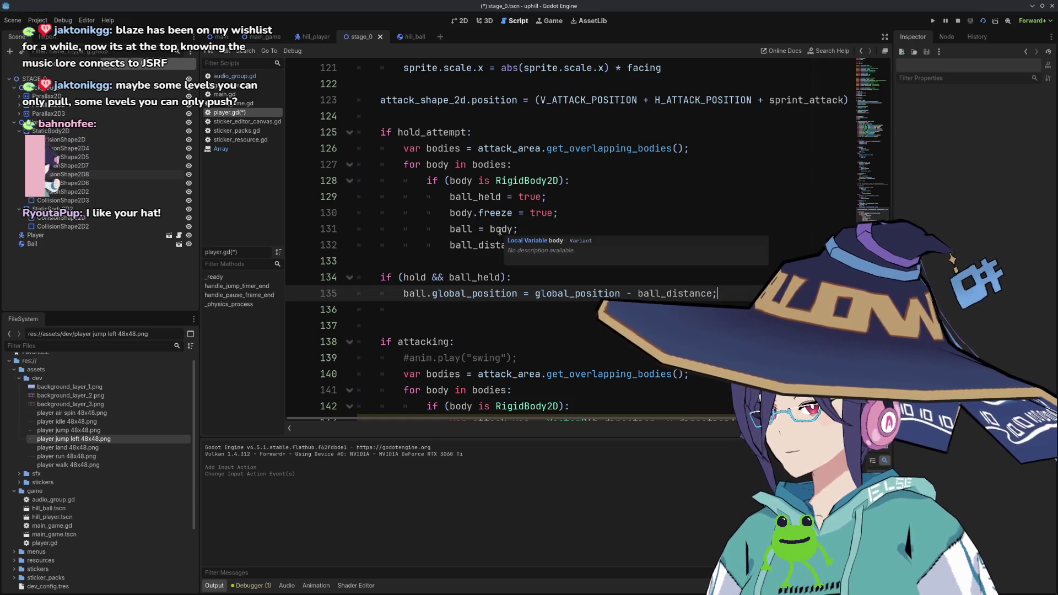
double_click(523, 181)
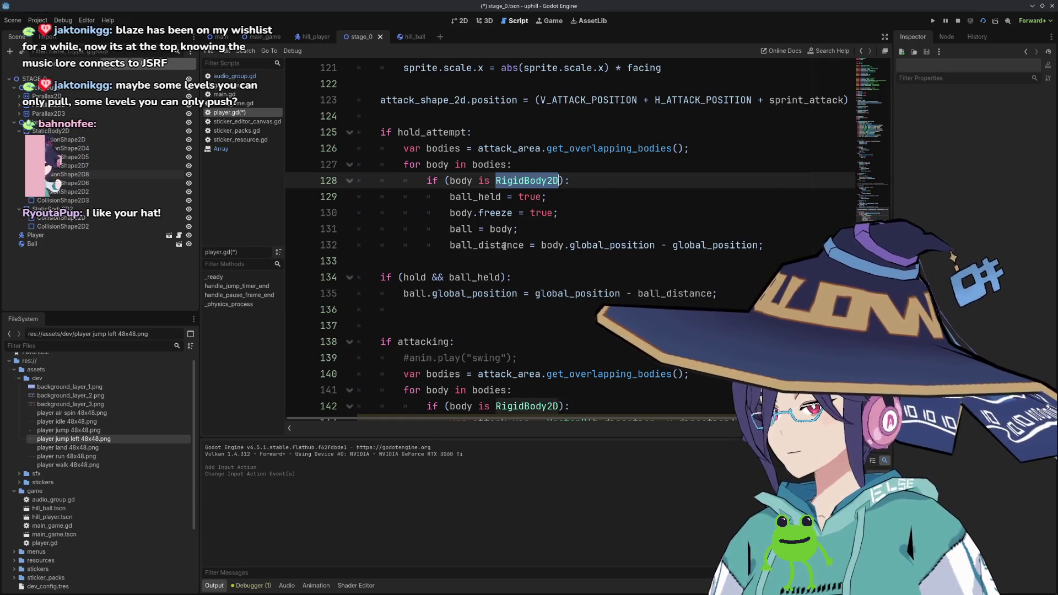
Give the ball_distance variable the type ': Vector2'.
scroll(496, 286, up, 3)
scroll(524, 334, down, 1)
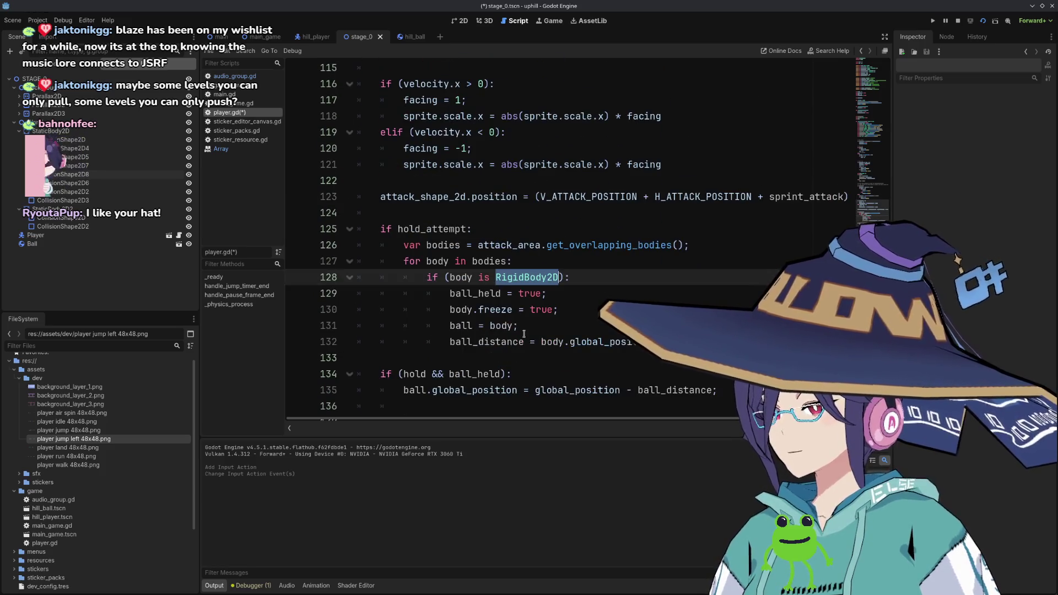
scroll(528, 345, up, 20)
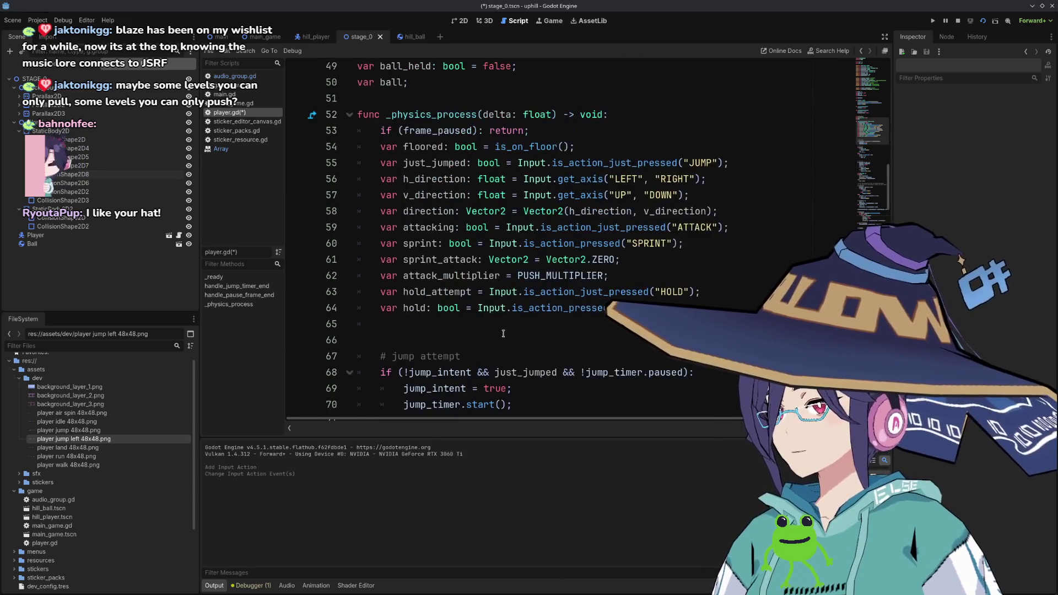
scroll(502, 331, up, 1)
click(349, 358)
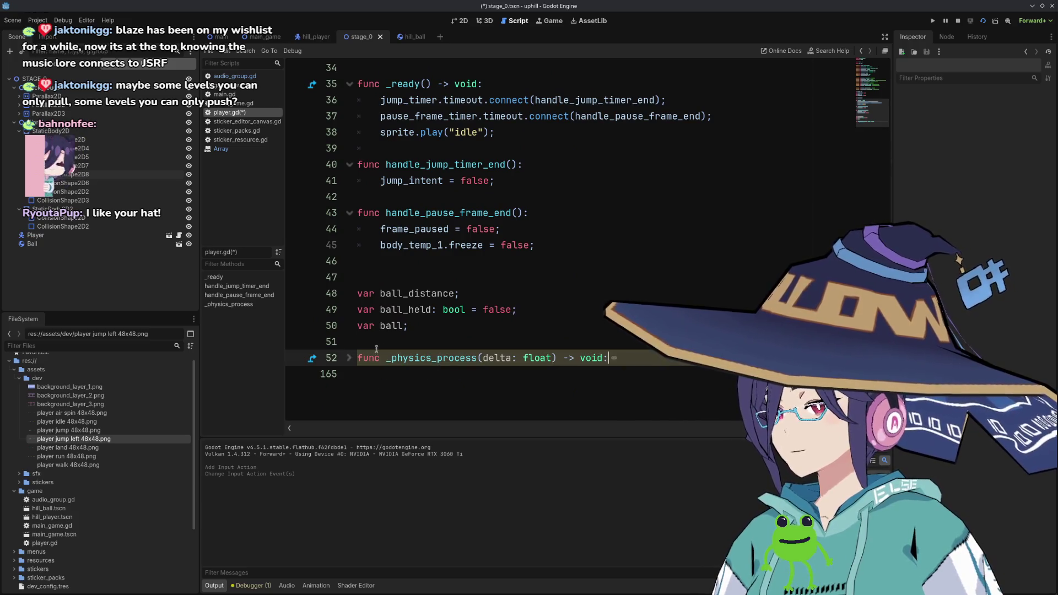
click(448, 328)
click(469, 293)
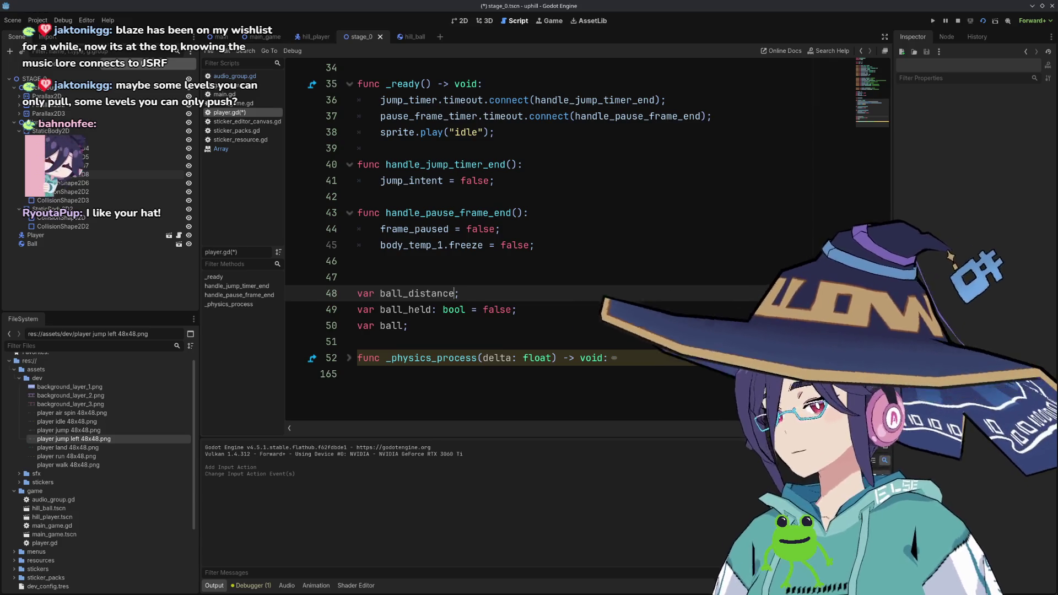
text(: Vector2)
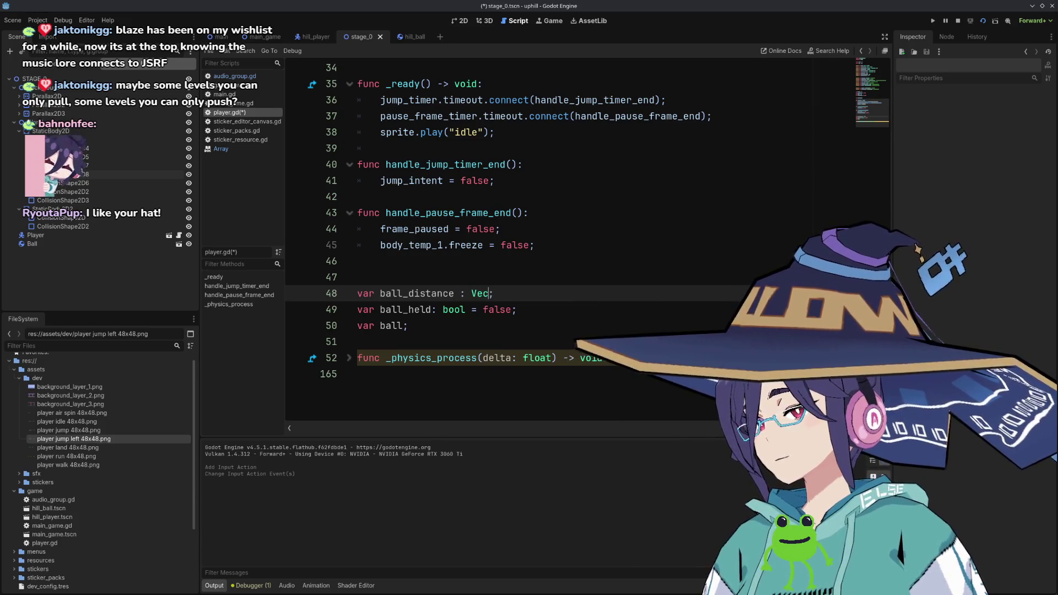
Give the ball variable the type RigidBody2D.
click(408, 326)
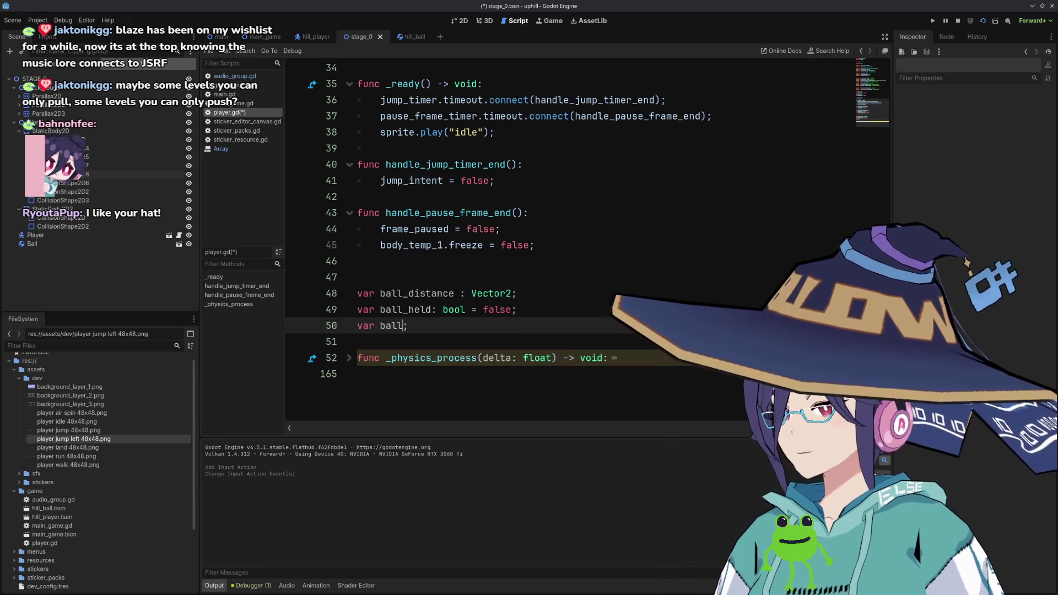
text(:)
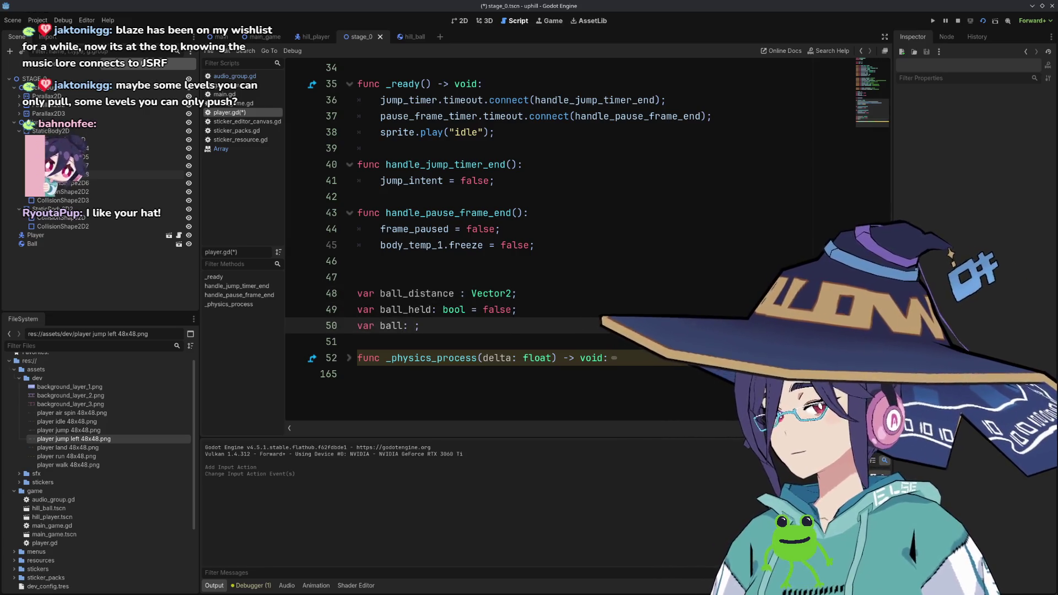
click(349, 358)
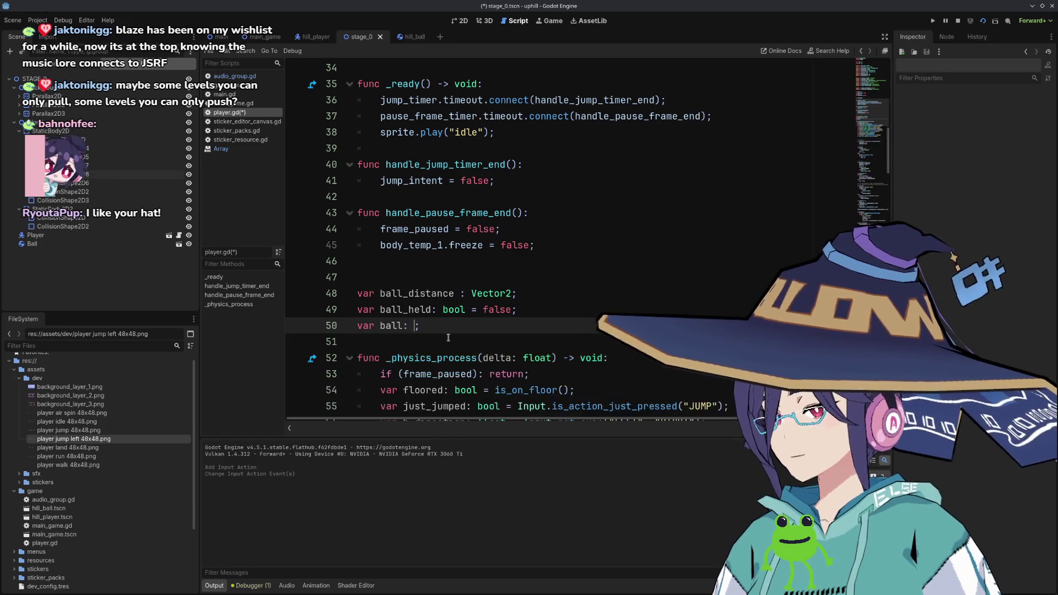
scroll(505, 333, down, 10)
scroll(504, 332, down, 15)
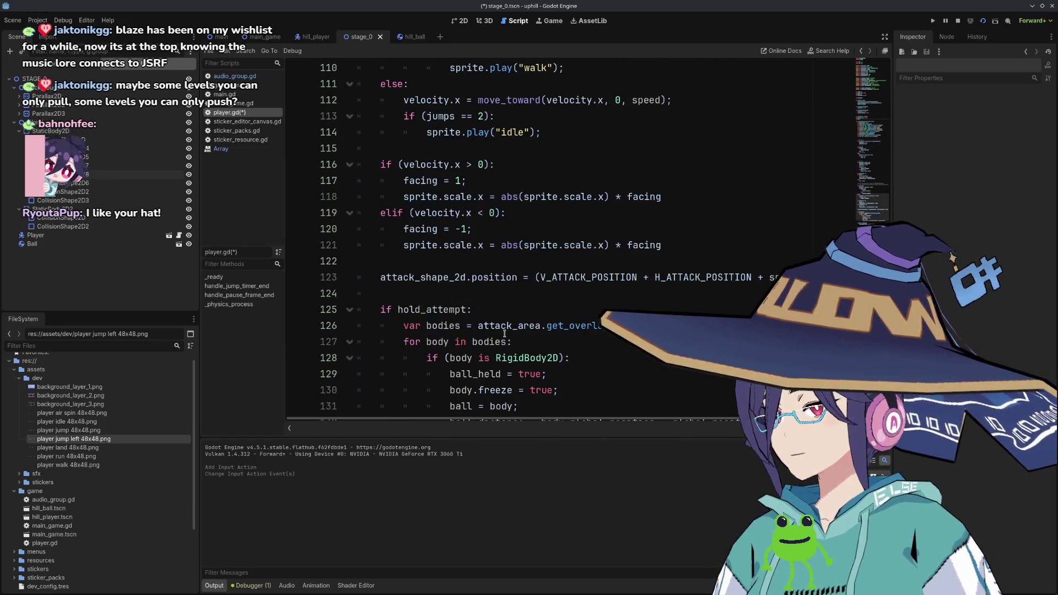
text(Rigid;)
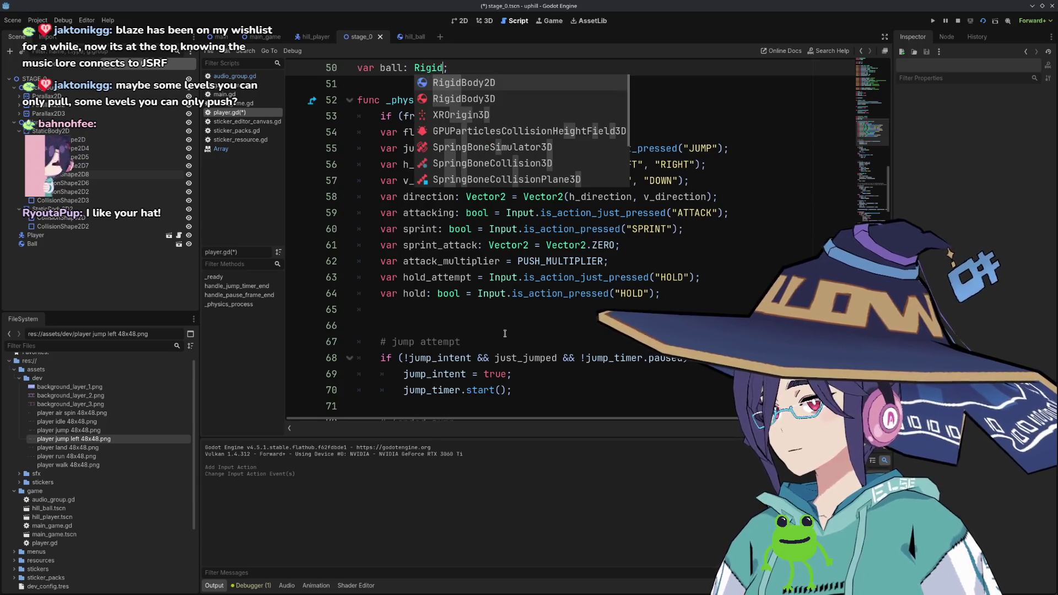
key(Return)
Save player.gd and review the apply_force call on line 144.
scroll(505, 333, down, 17)
click(528, 311)
key(ctrl+s)
scroll(529, 310, down, 7)
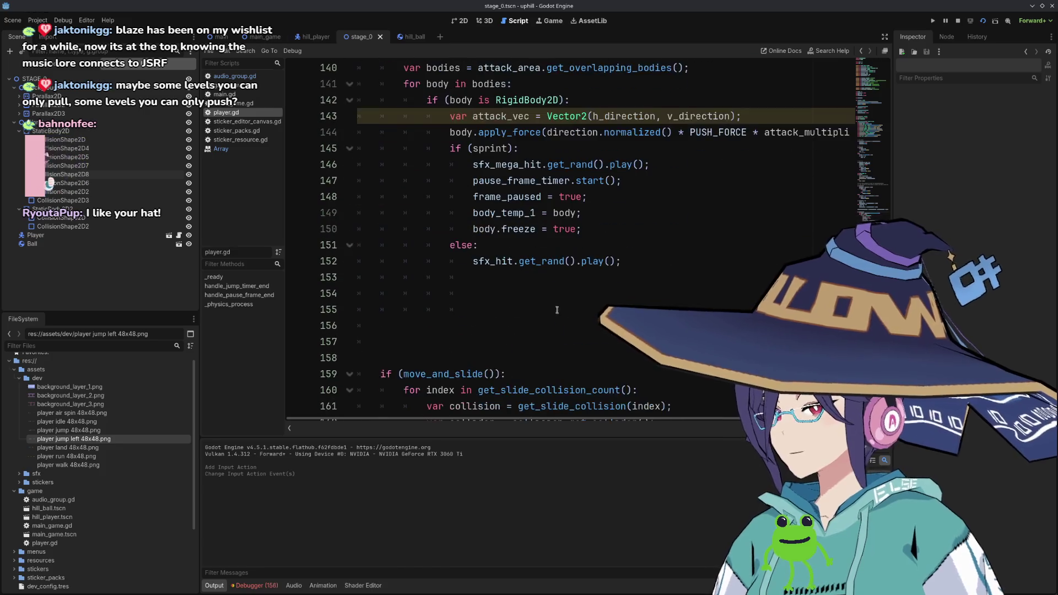
double_click(509, 229)
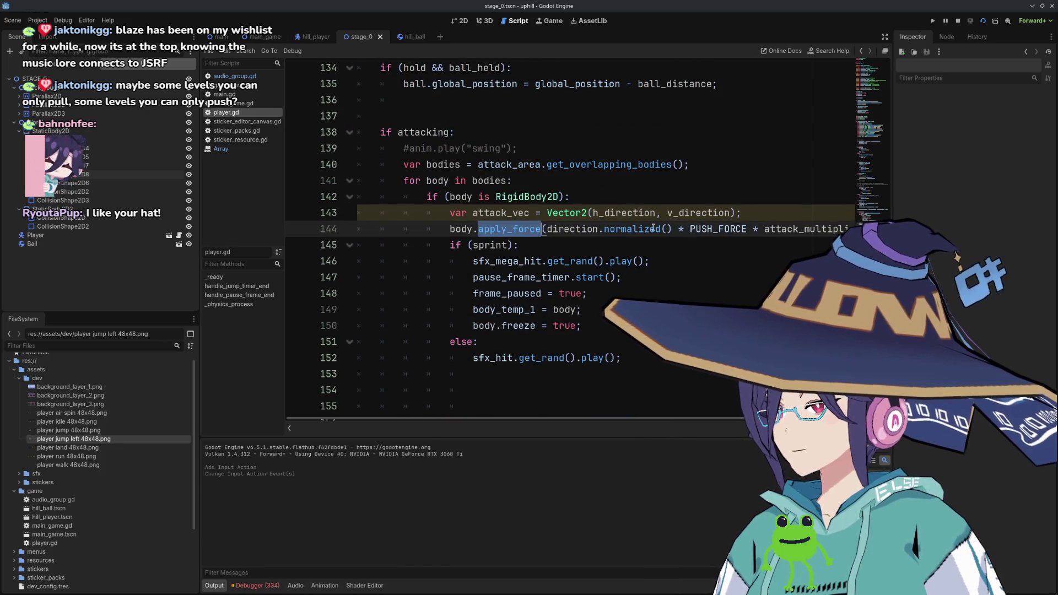
double_click(632, 229)
scroll(691, 229, down, 3)
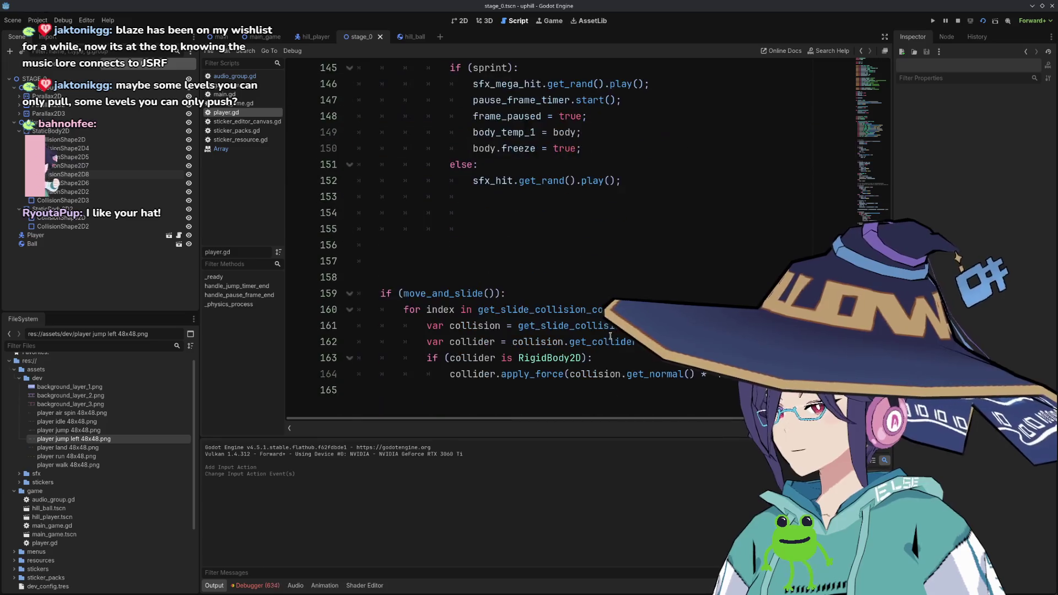
scroll(563, 331, up, 5)
scroll(563, 331, up, 1)
click(546, 263)
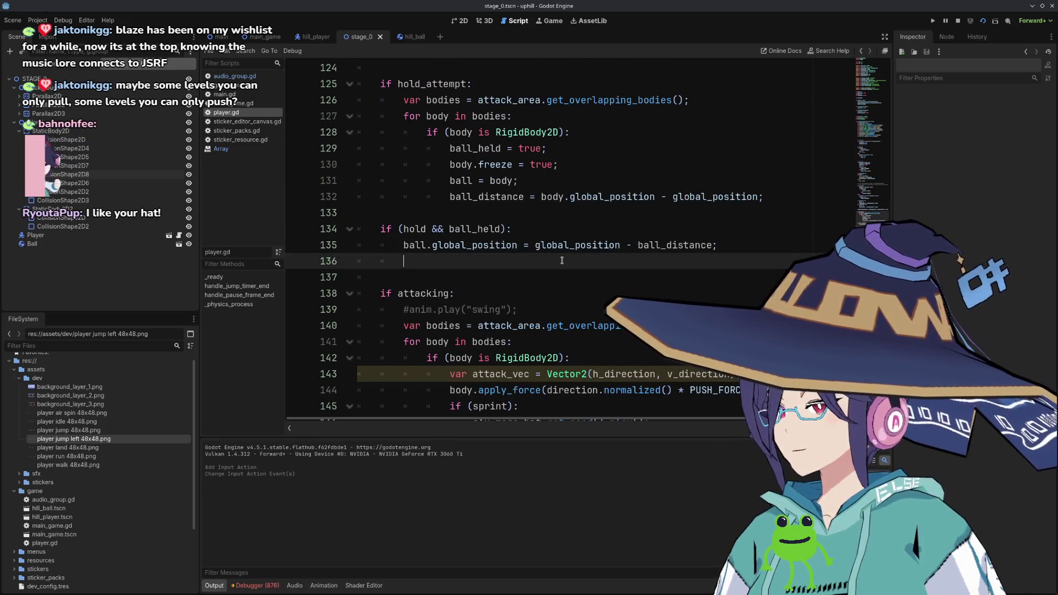
Add the release condition 'if (!hold && ball_held):' below the held-ball block.
key(Return)
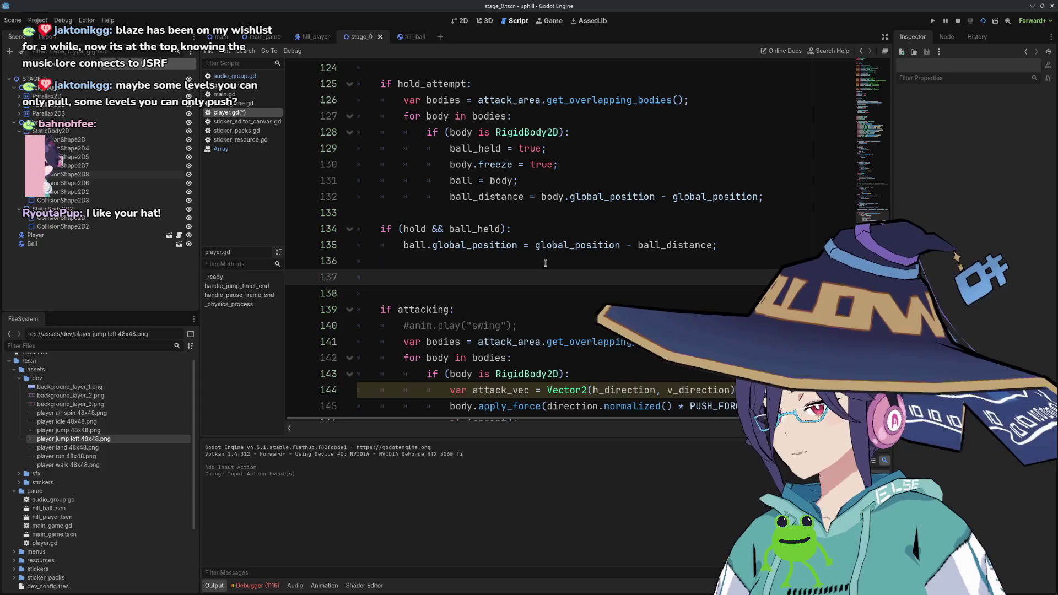
text(if (!ho)
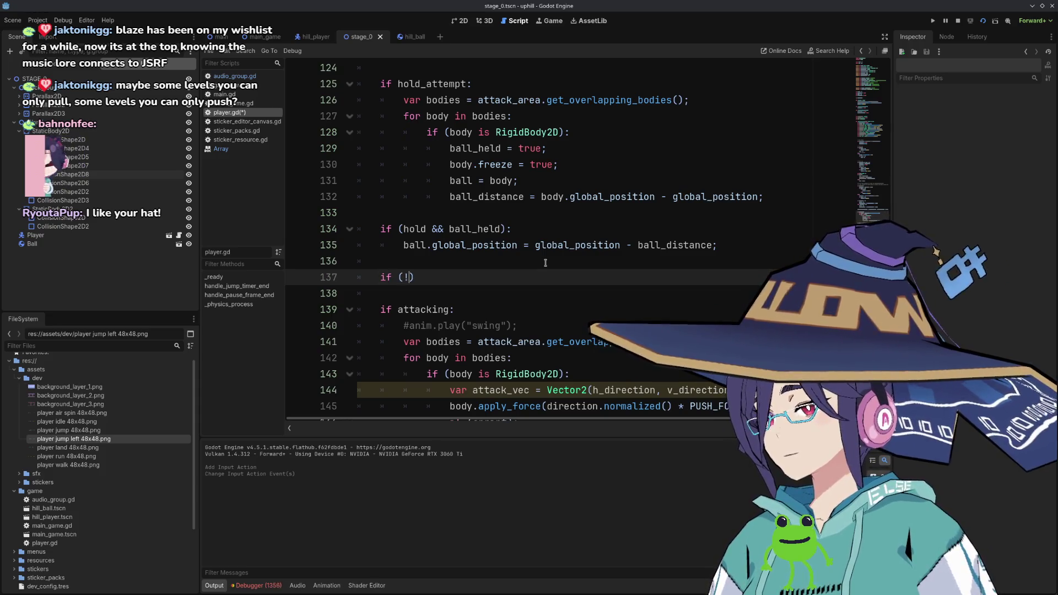
text(ld))
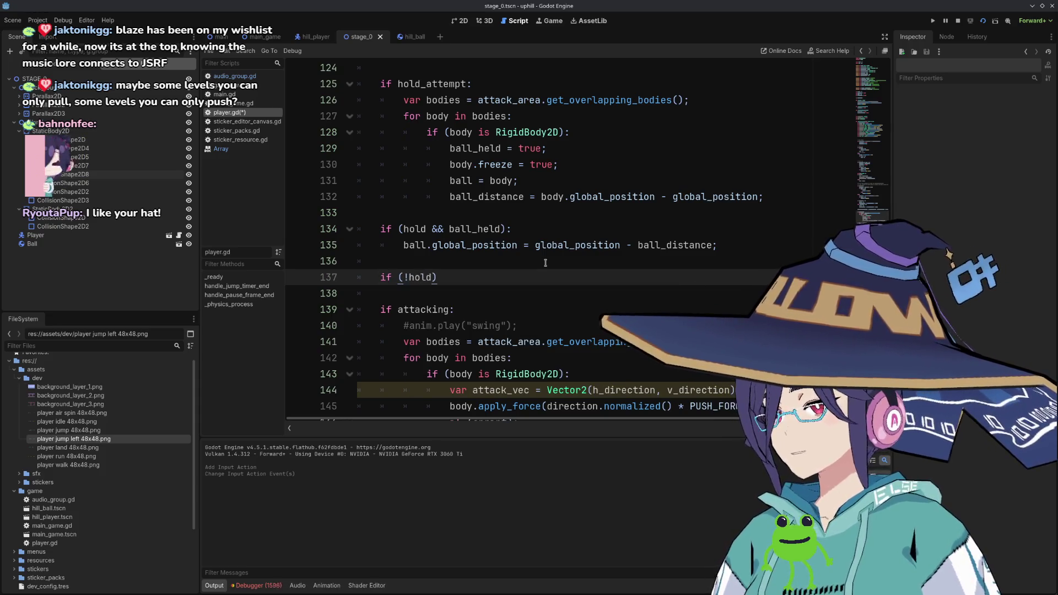
scroll(544, 263, up, 10)
scroll(477, 219, down, 10)
scroll(477, 219, down, 5)
scroll(477, 219, up, 1)
key(Left)
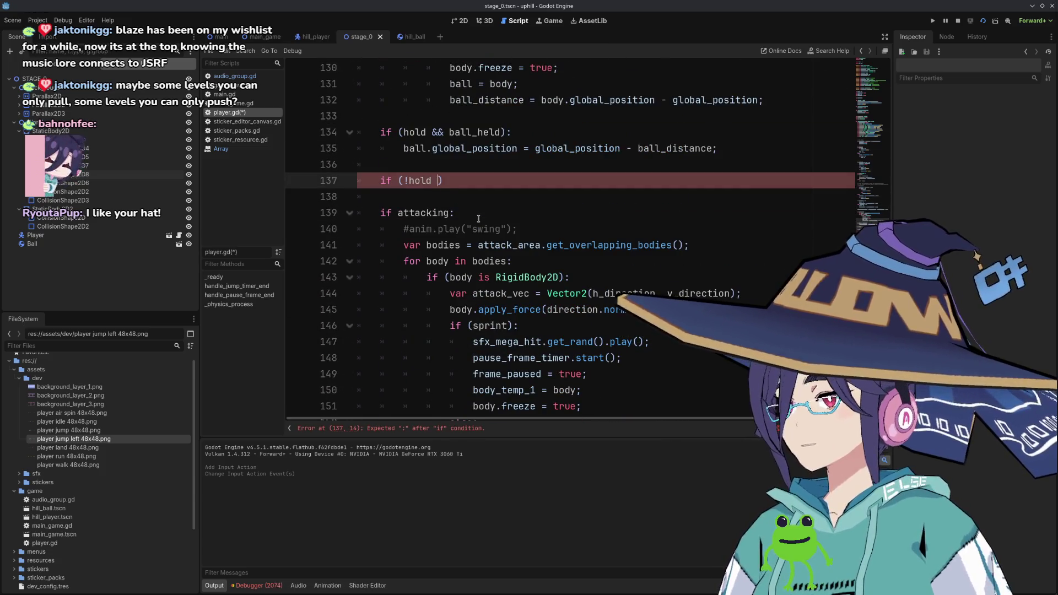
text(&& ball_held):)
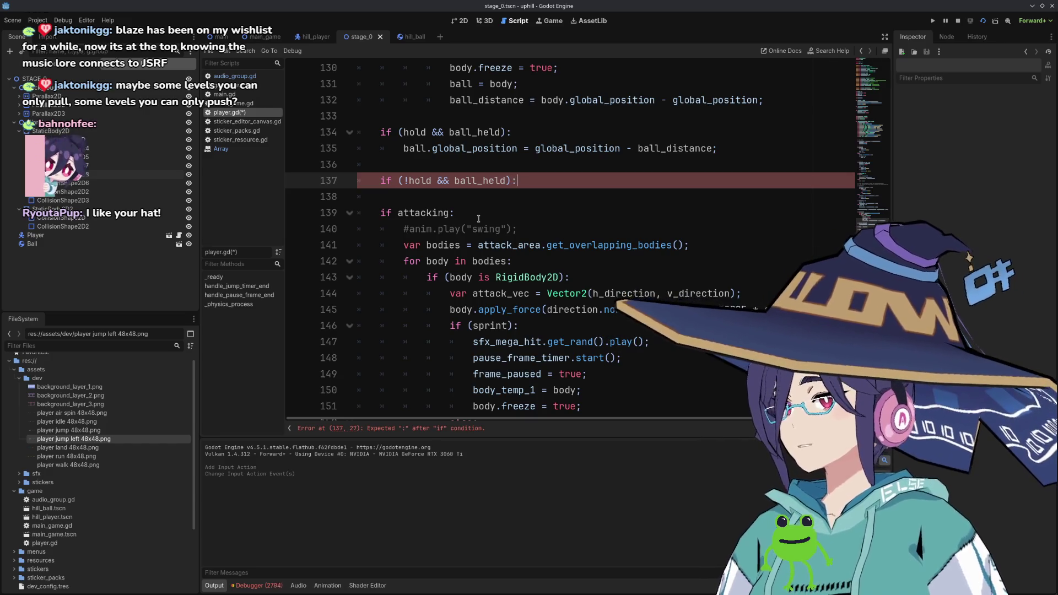
key(Return)
In the release branch, set ball_held = false and ball.freeze = false, then save.
scroll(478, 218, up, 2)
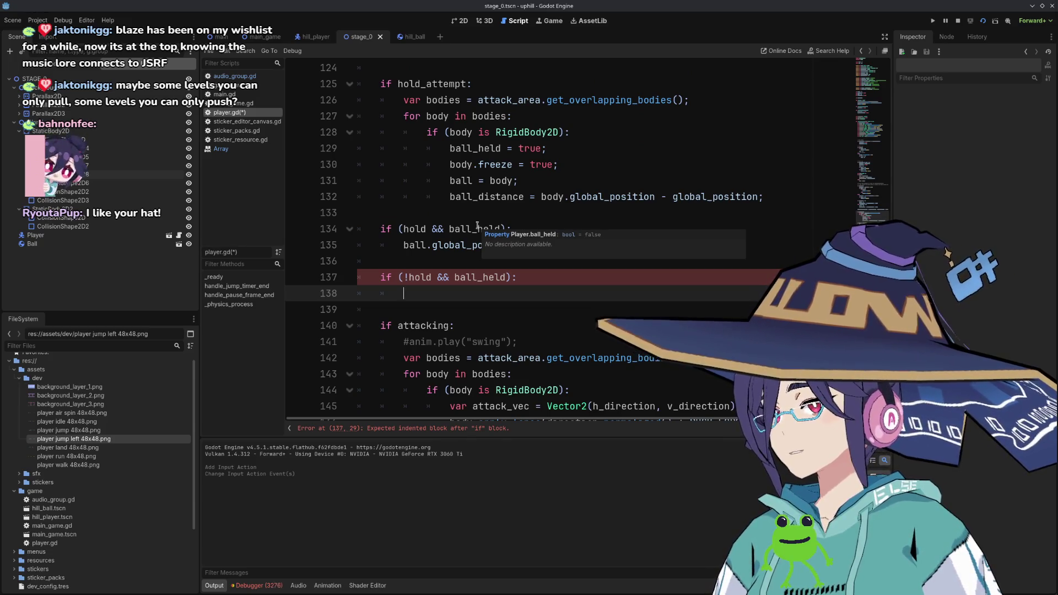
text(ball_)
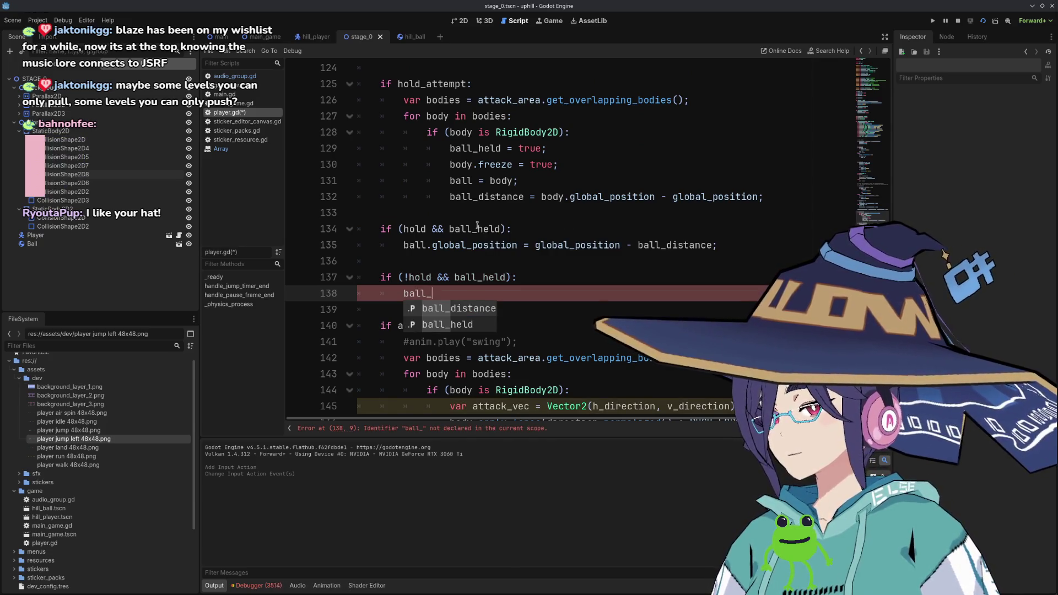
key(Down)
key(Return)
text(= false;)
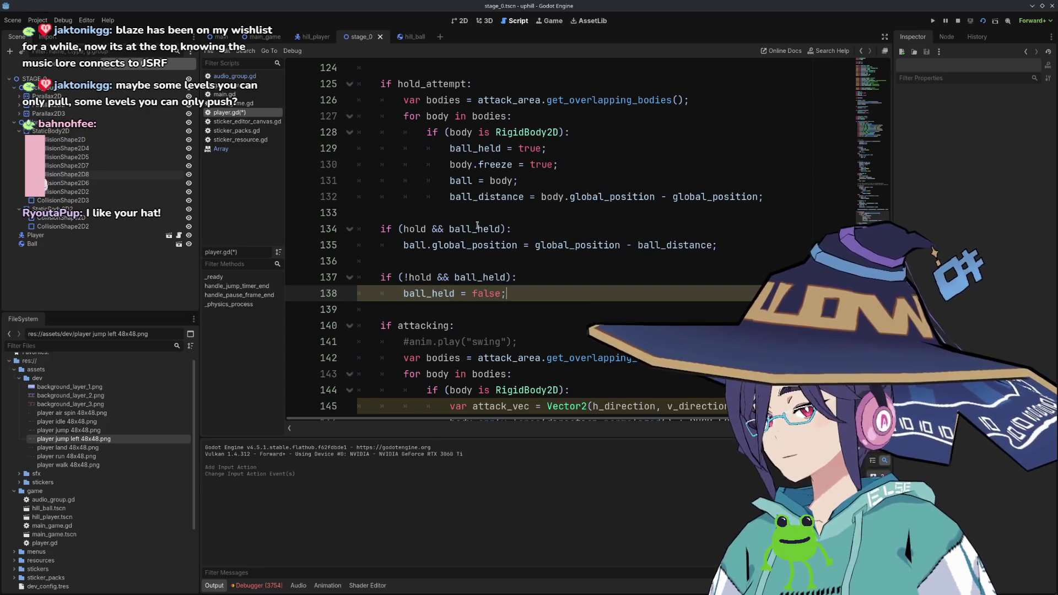
key(Return)
key(Down)
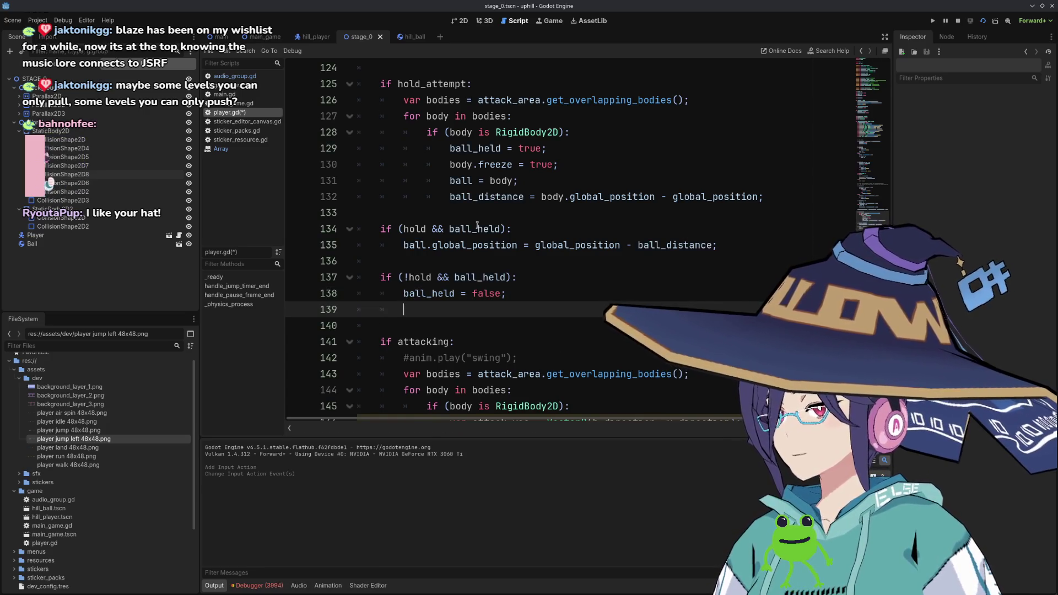
text(ball.)
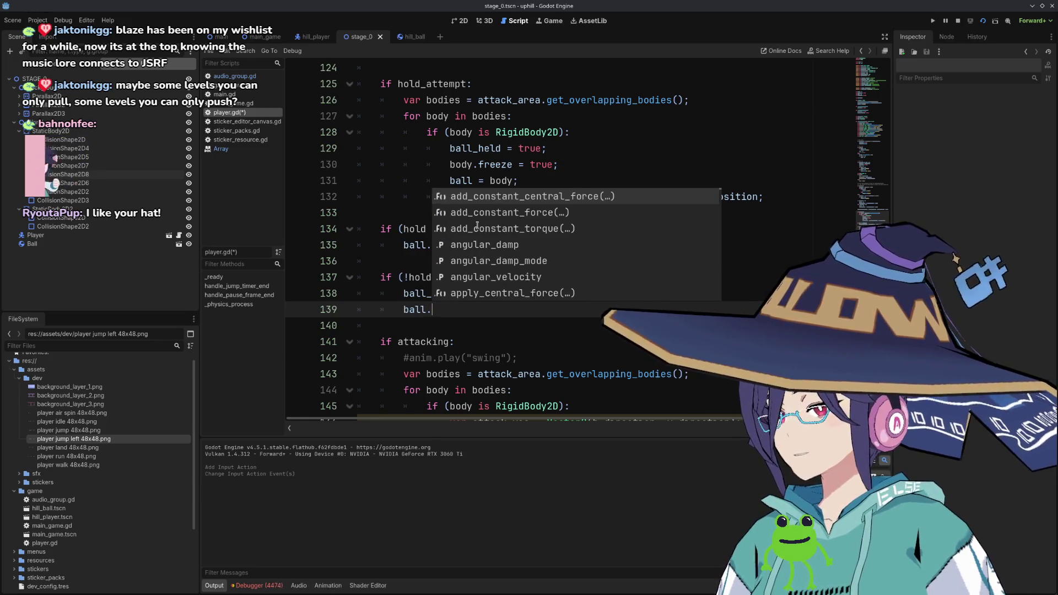
text(free)
key(Return)
text(false;)
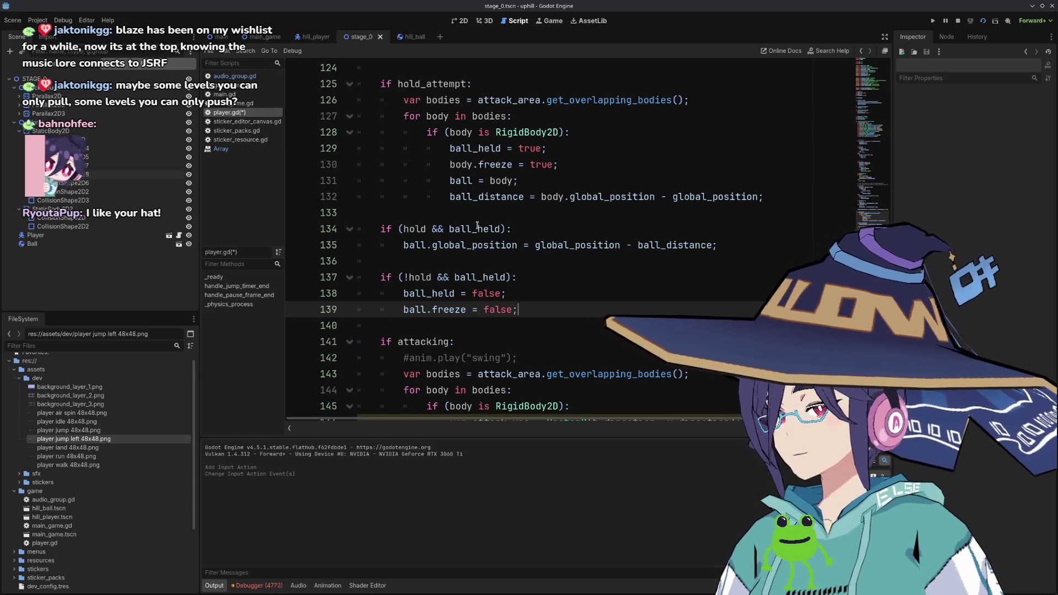
key(ctrl+s)
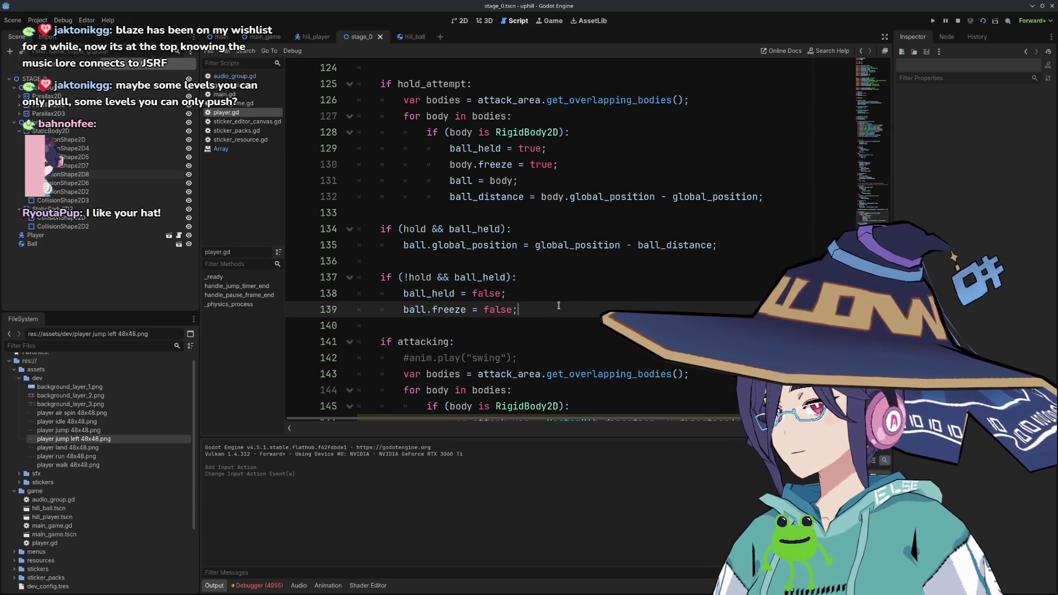
Add 'ball.linear_velocity = Vector2.ZERO;' to the release branch.
scroll(552, 308, down, 2)
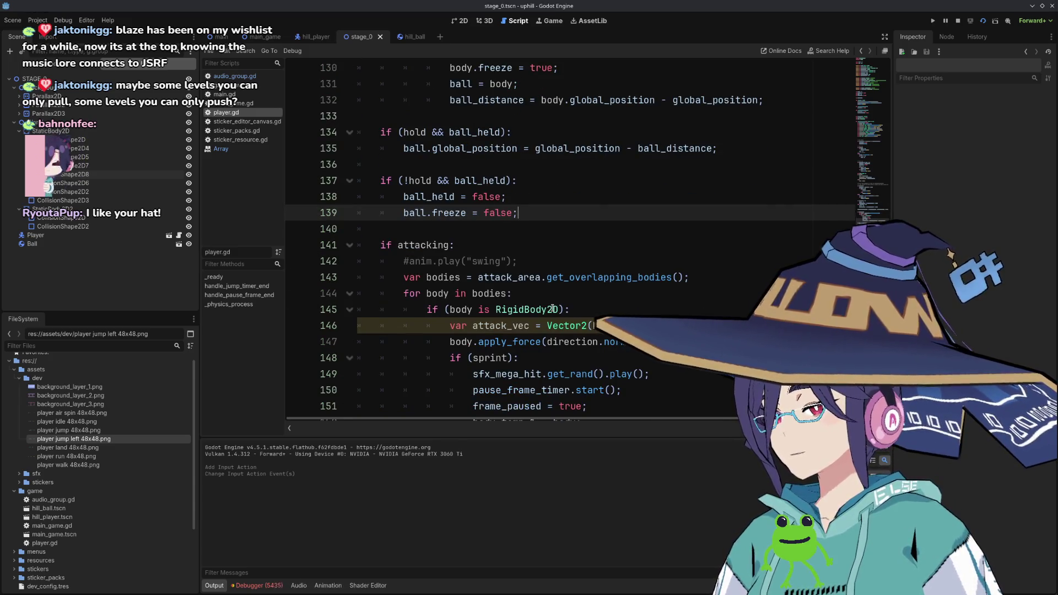
key(Return)
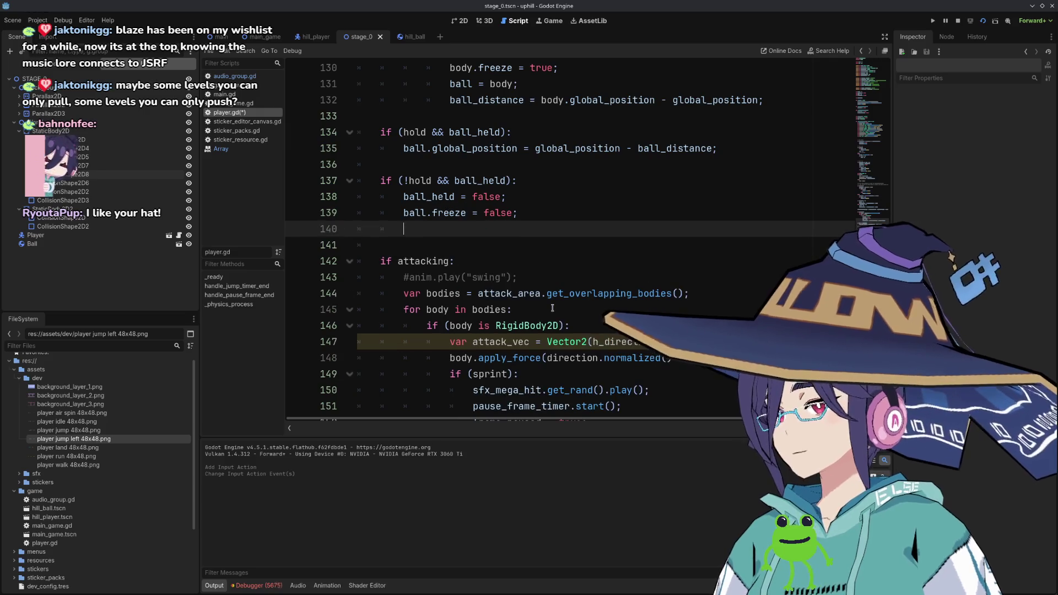
text(ball.force)
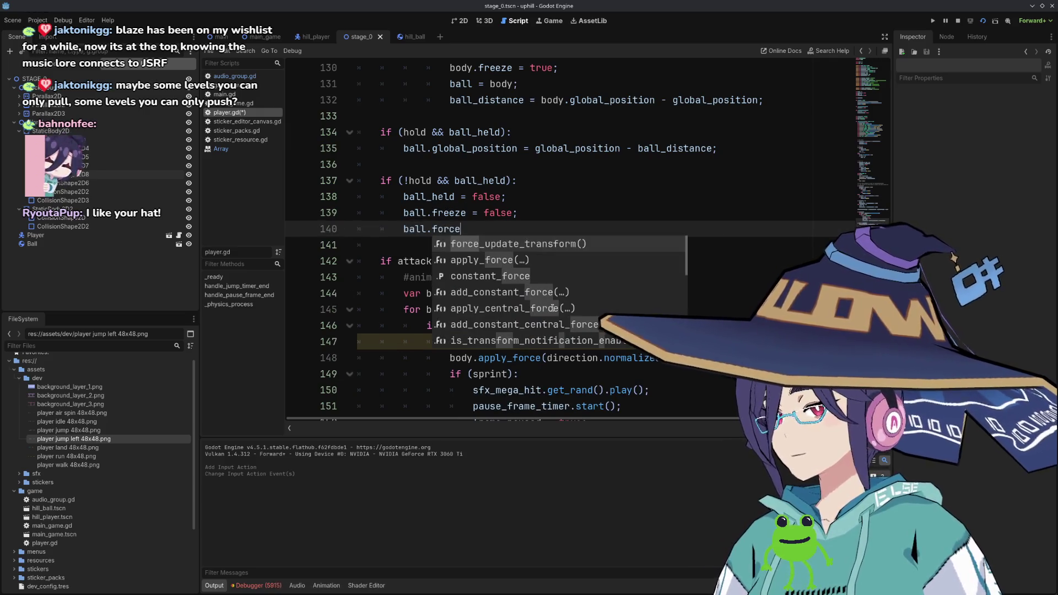
key(Down)
key(Down)
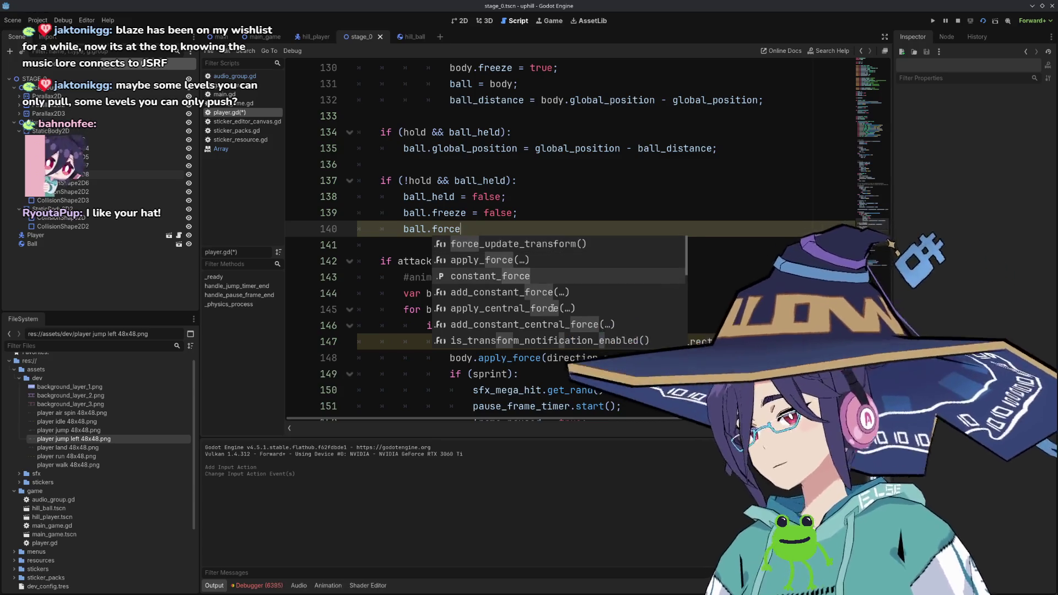
key(Down)
key(Down)
key(Down)
key(Down)
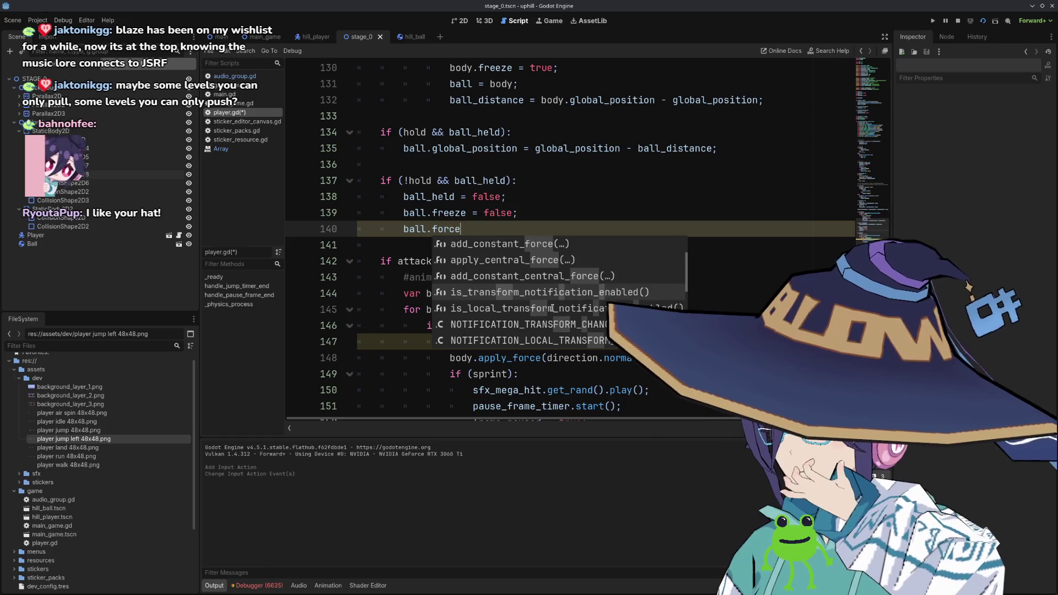
key(Down)
key(Down)
key(Down)
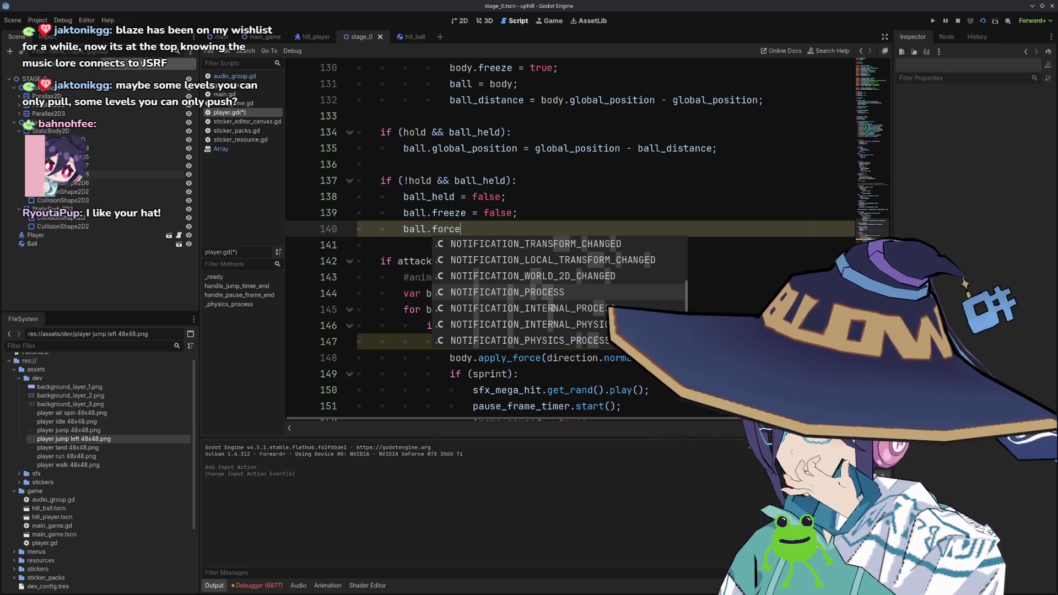
key(Down)
key(Up)
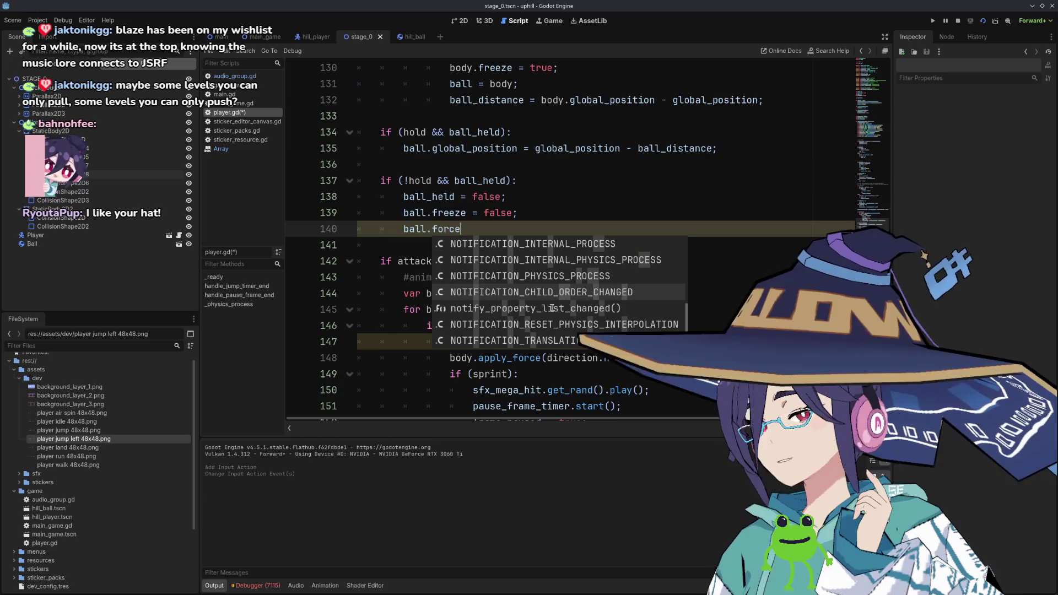
key(ctrl+shift+Left)
key(BackSpace)
text(ve)
key(Return)
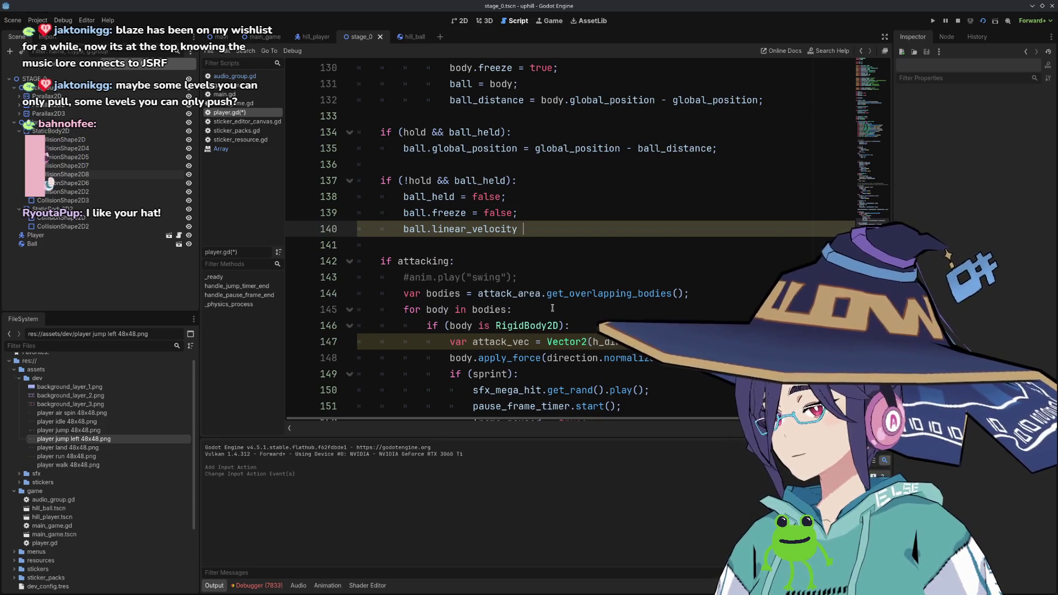
text(= Vector2.CE)
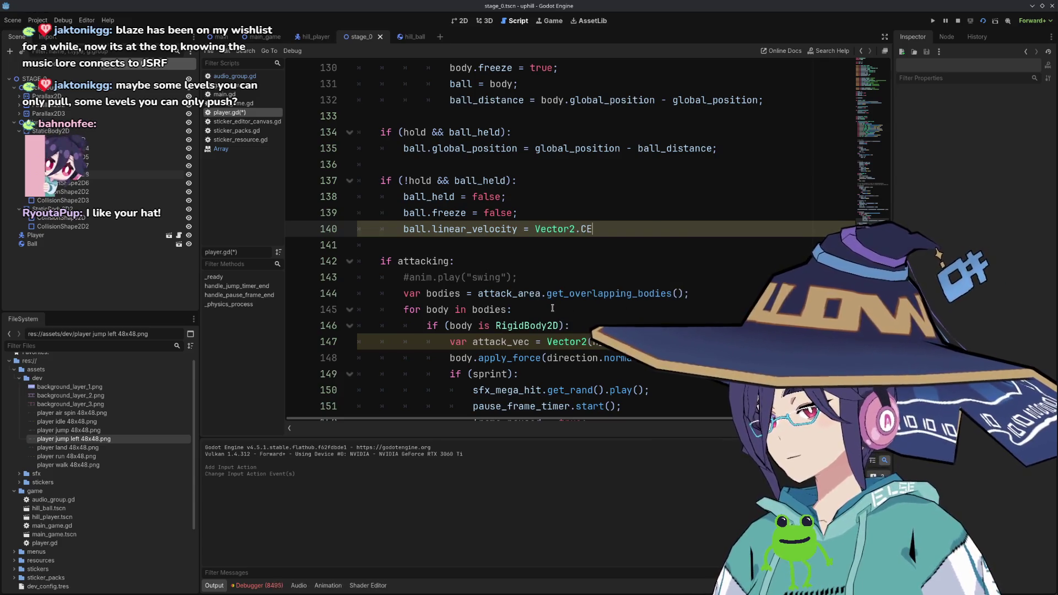
key(BackSpace)
text(ZE)
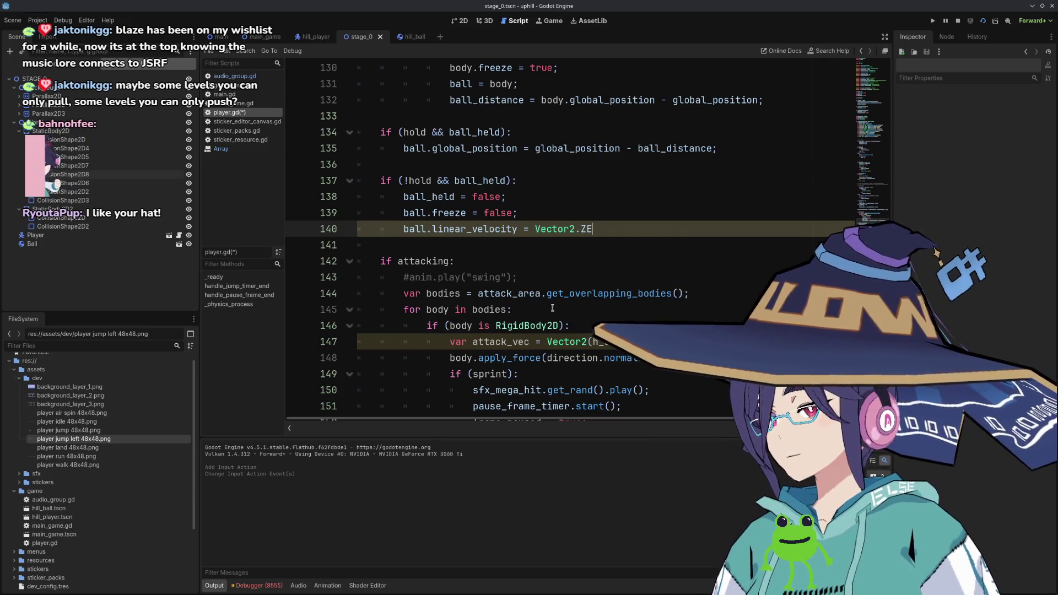
key(Return)
text(;)
Add 'ball.angular_velocity = 0;' and save player.gd.
key(Return)
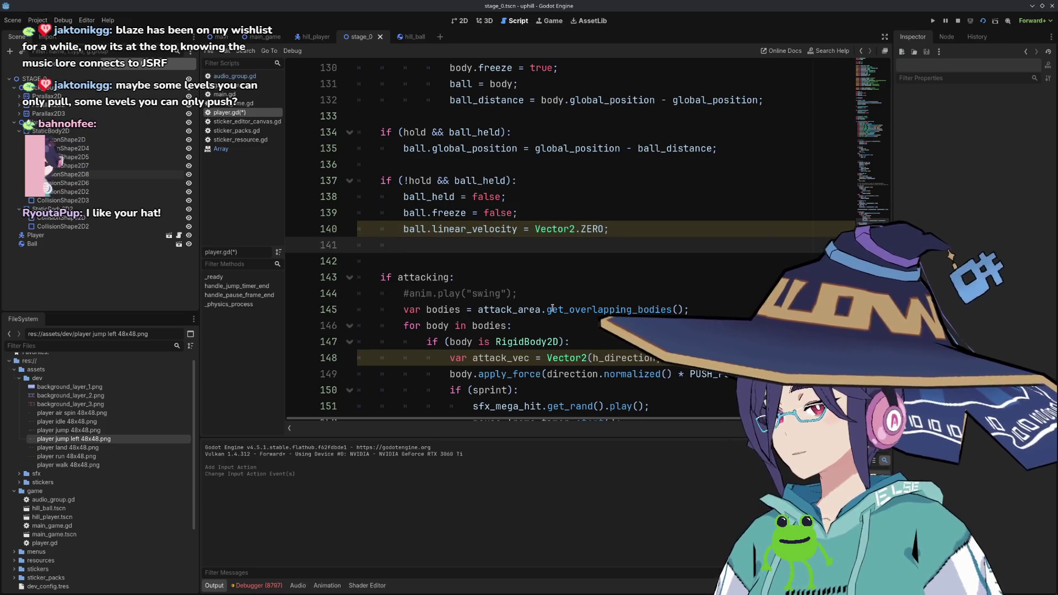
text(bel)
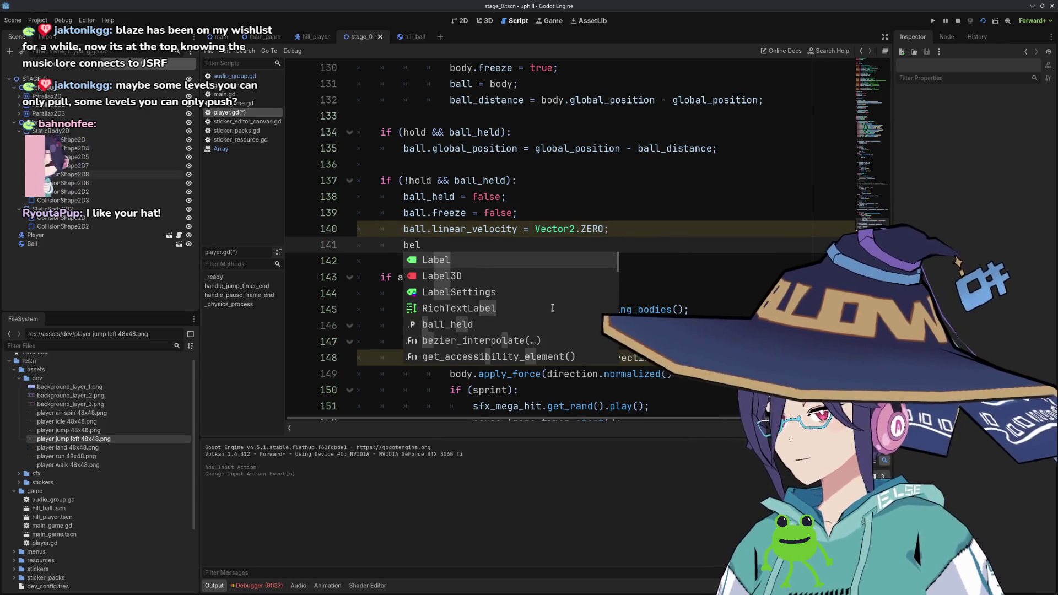
key(BackSpace)
key(BackSpace)
text(all.an)
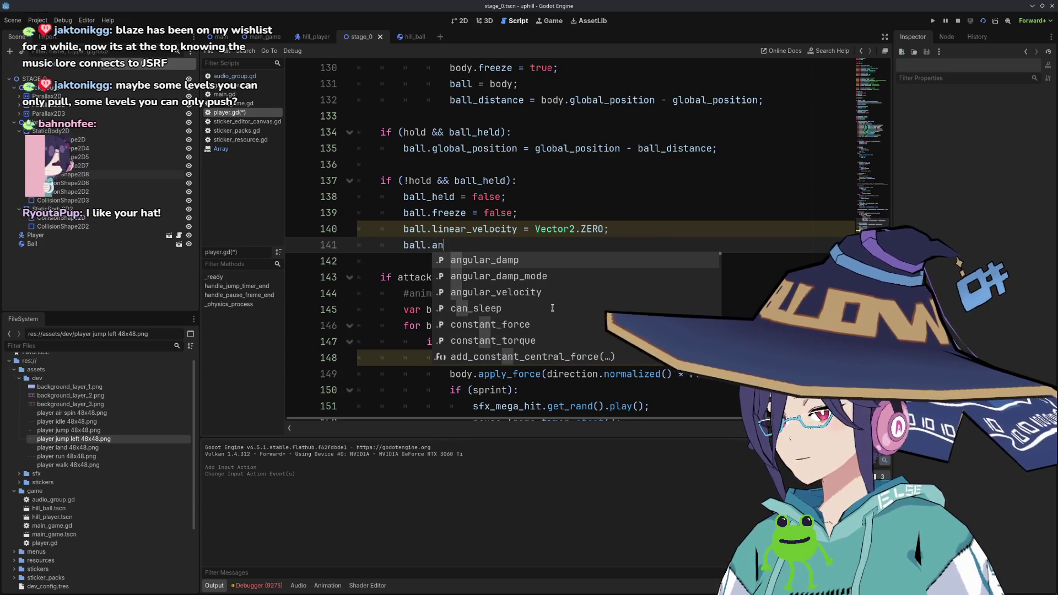
key(Down)
key(Down)
key(Return)
text(= 0;)
key(ctrl+s)
click(591, 256)
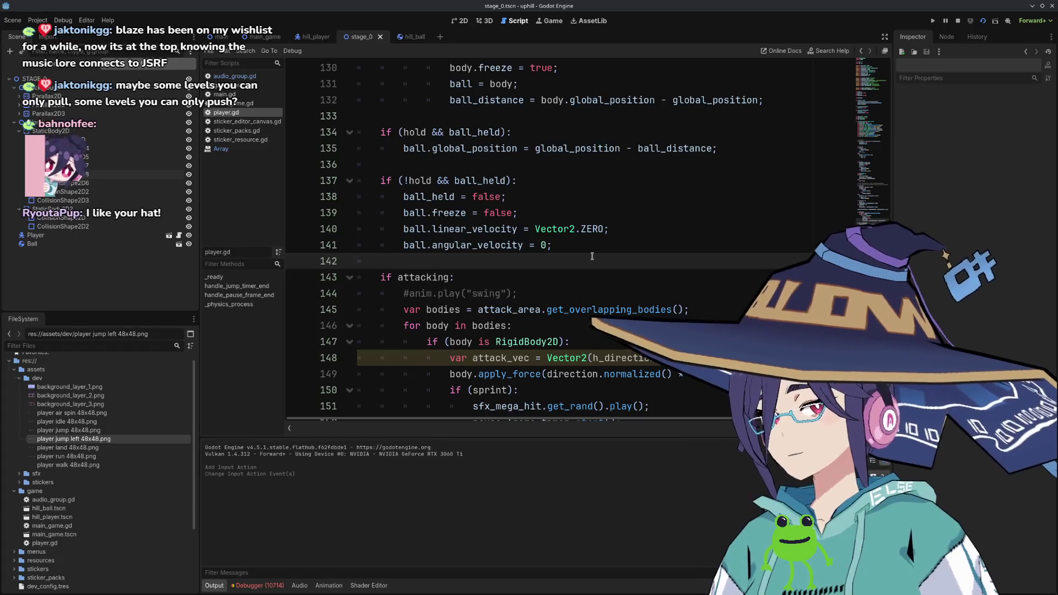
click(982, 23)
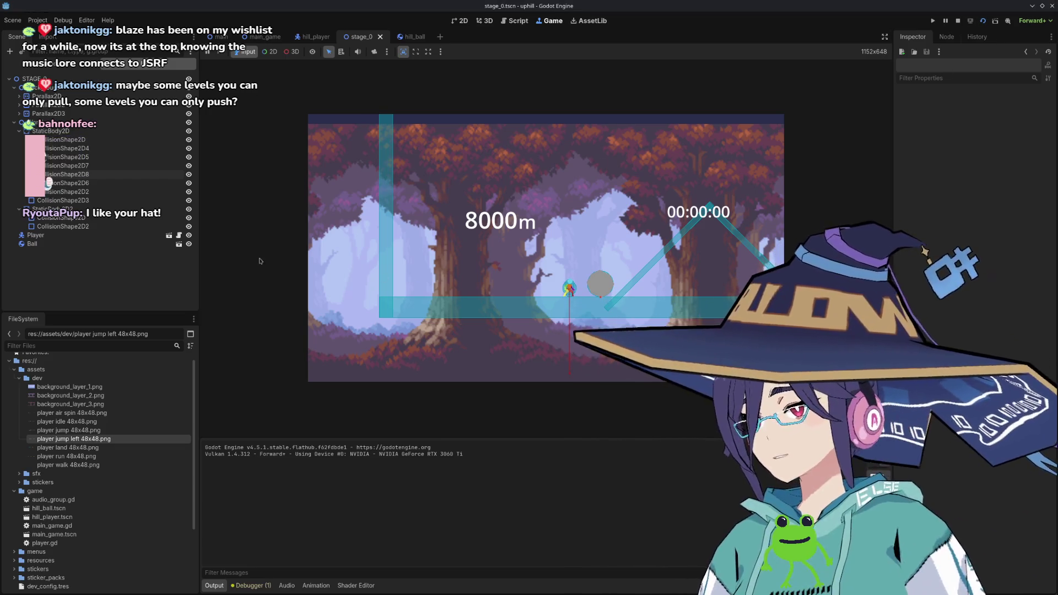
click(515, 20)
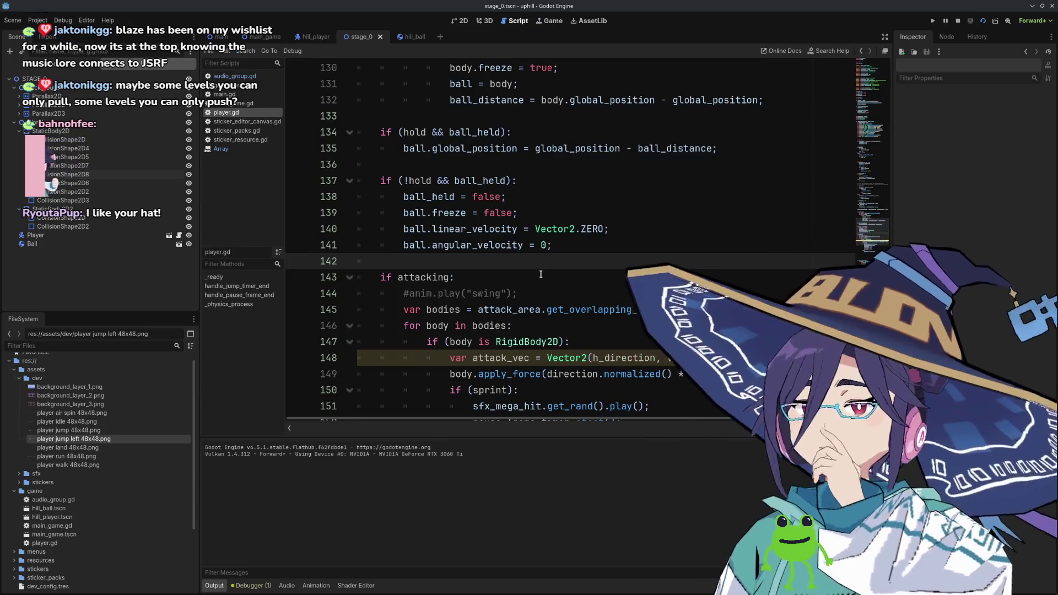
Rework the global_position term of the offset on line 132, save, and stop the game.
scroll(552, 293, up, 3)
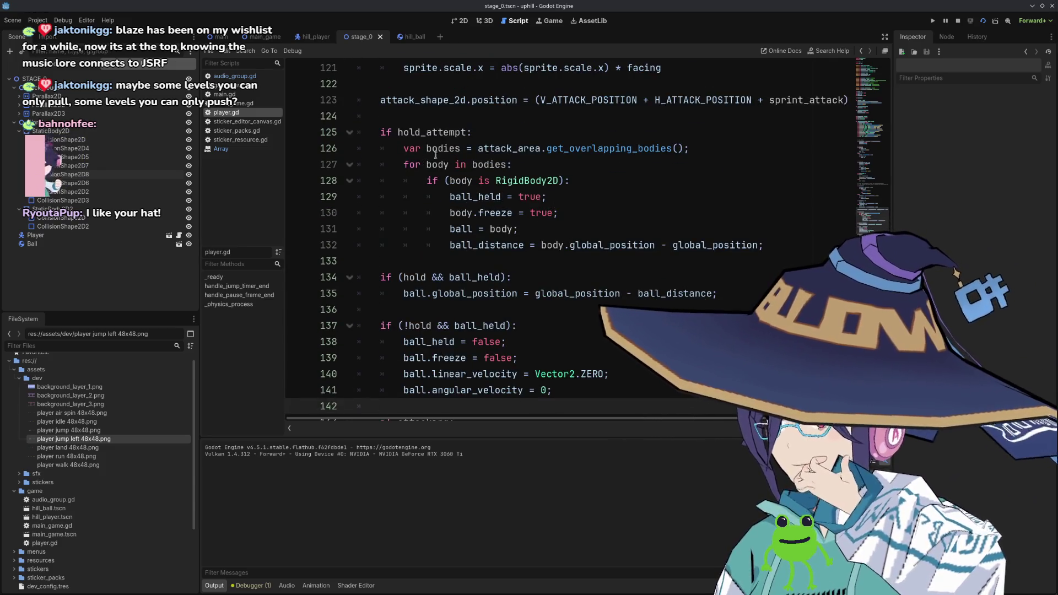
double_click(522, 245)
double_click(686, 244)
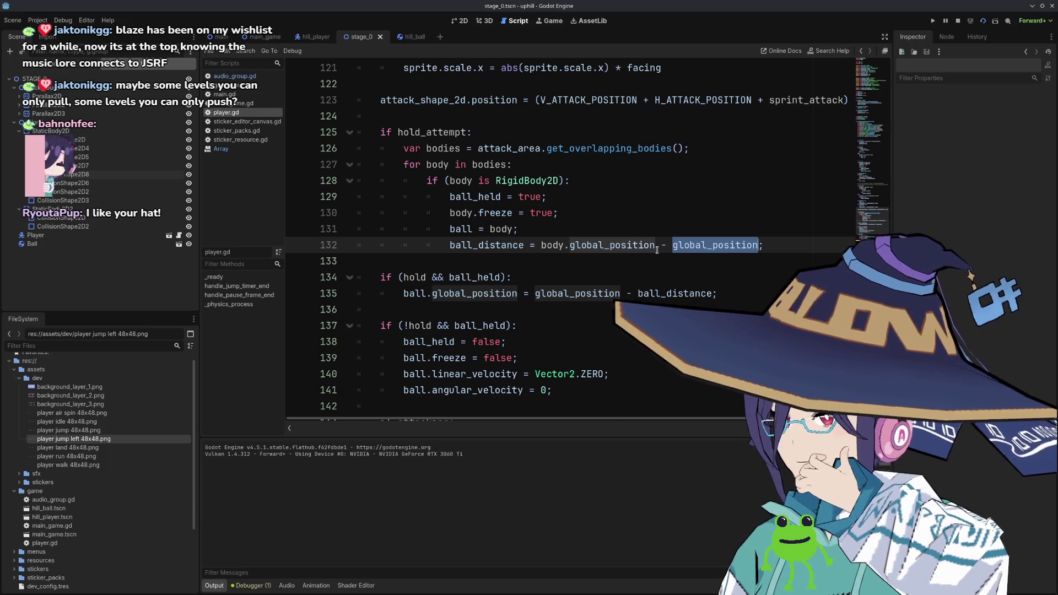
click(316, 36)
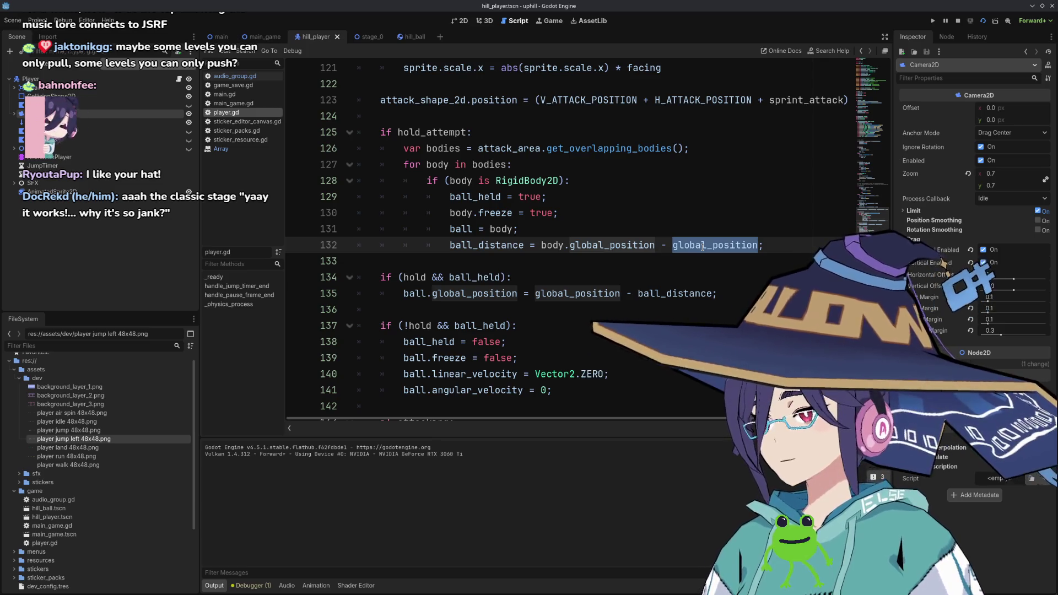
key(ctrl+shift+Left)
key(ctrl+shift+Left)
key(ctrl+shift+Left)
key(BackSpace)
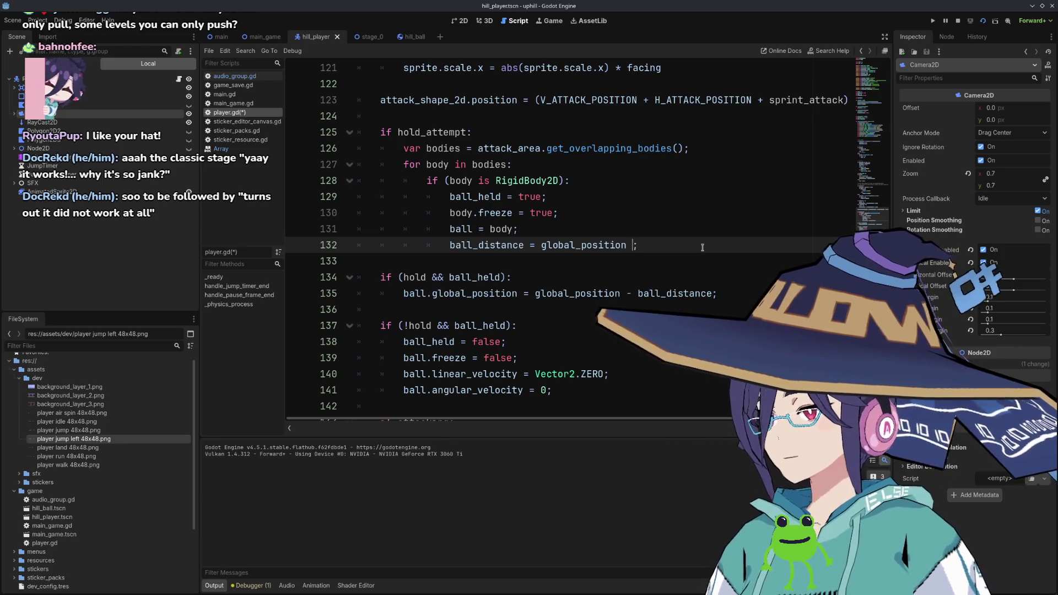
text(- body.glo)
key(Return)
key(ctrl+s)
key(F8)
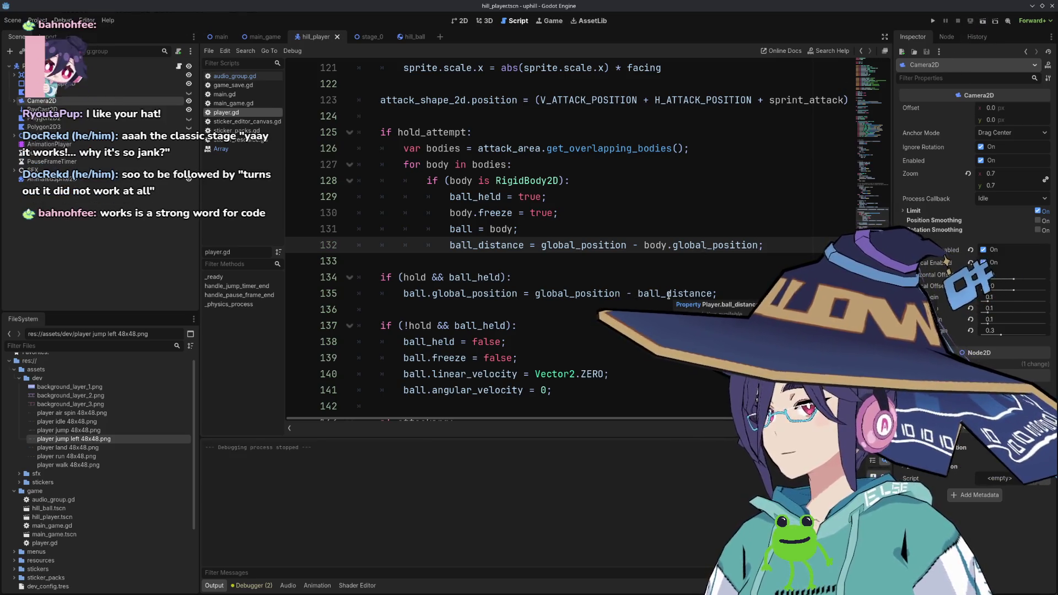
Change the '-' before ball_distance on line 135 to '+' and run the current scene.
double_click(605, 295)
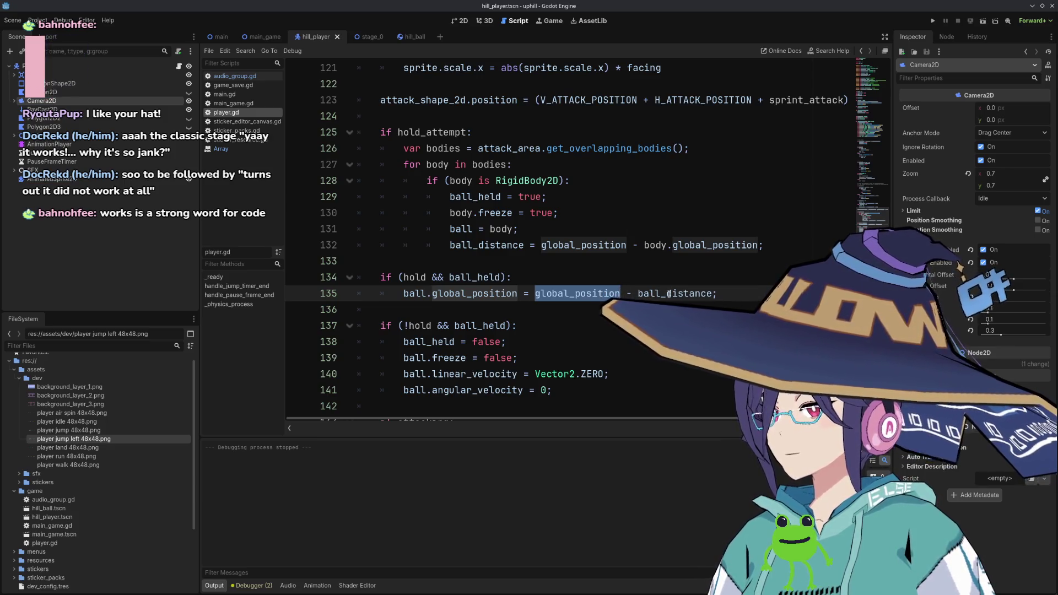
click(632, 293)
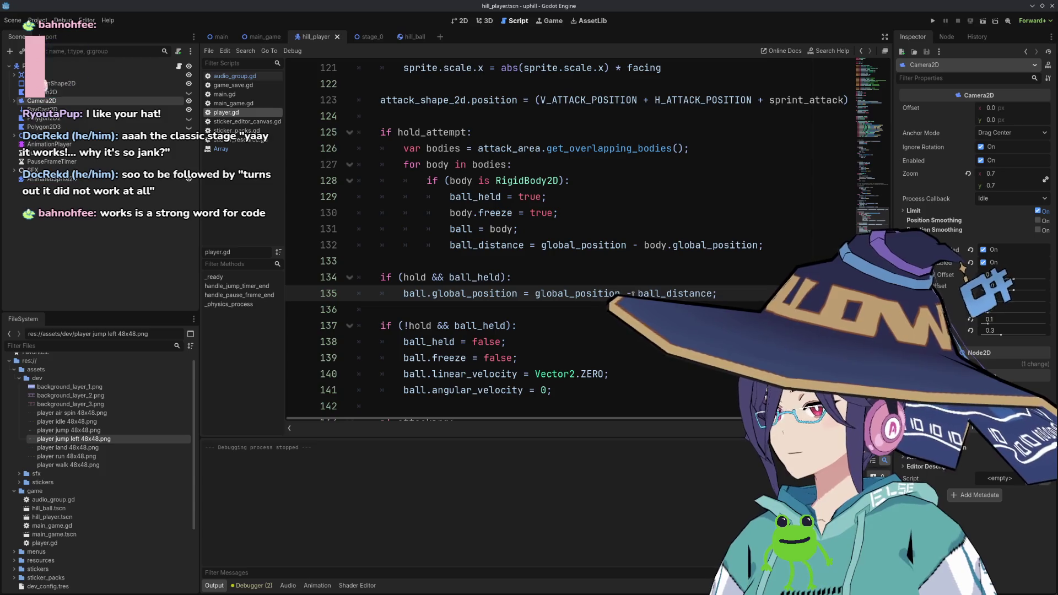
text(+)
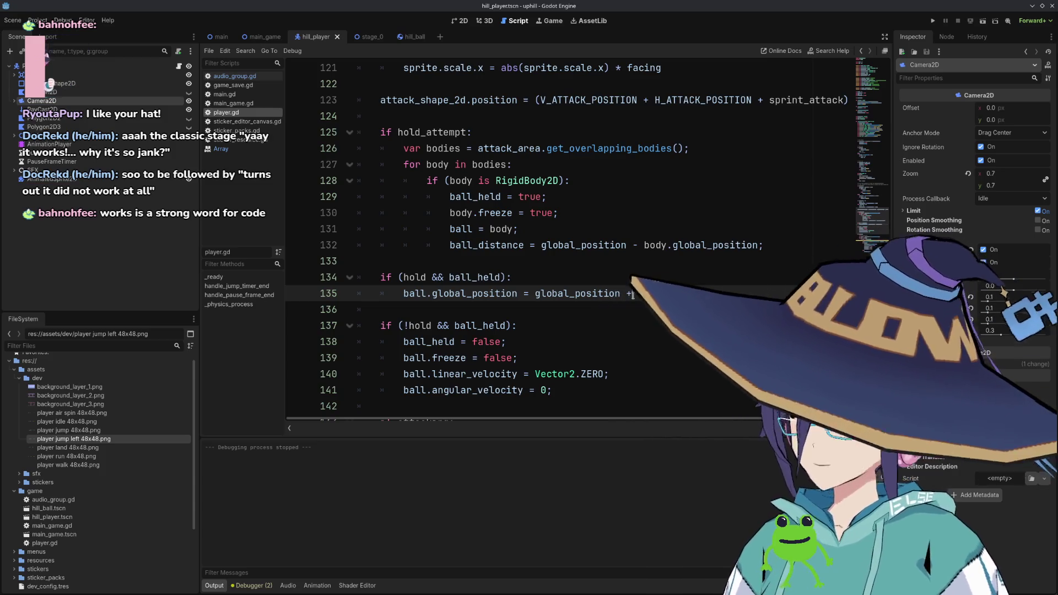
click(978, 24)
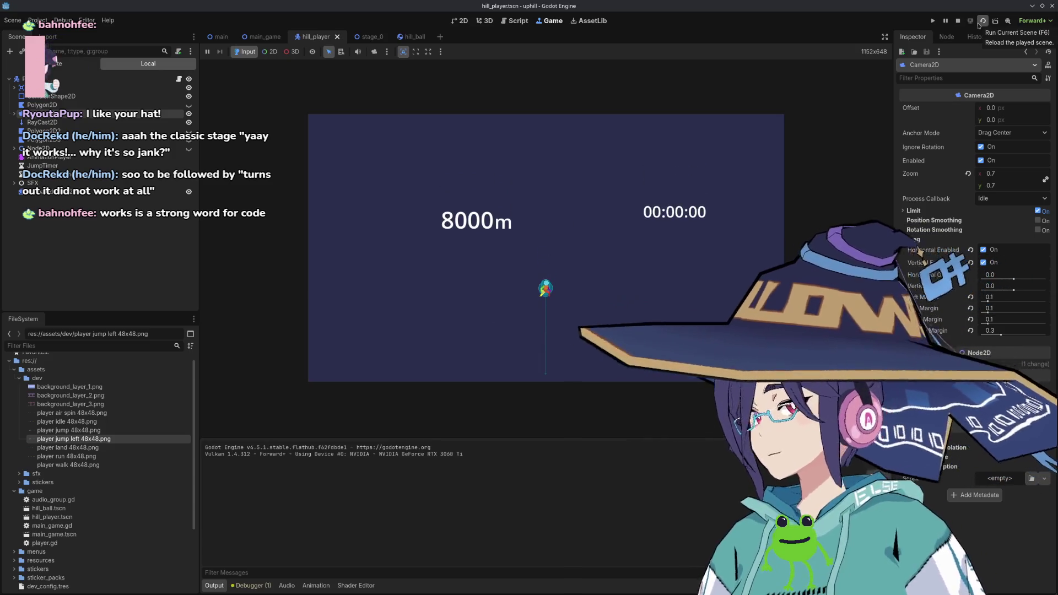
Rerun the game from the stage_0 scene, then stop it and return to player.gd.
key(ctrl+Tab)
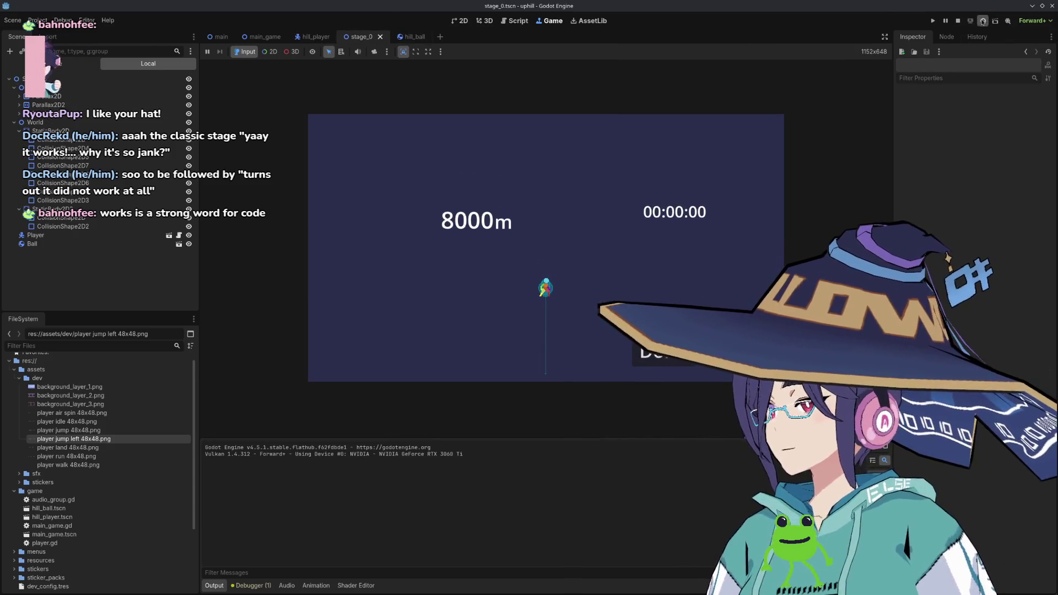
key(F6)
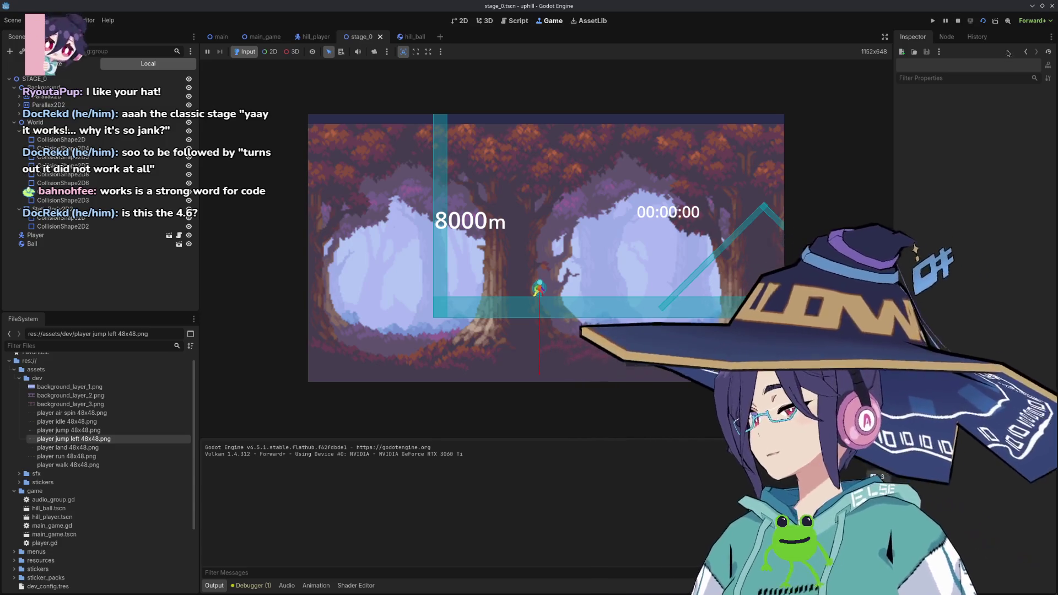
click(983, 23)
scroll(565, 255, down, 1)
scroll(565, 254, up, 7)
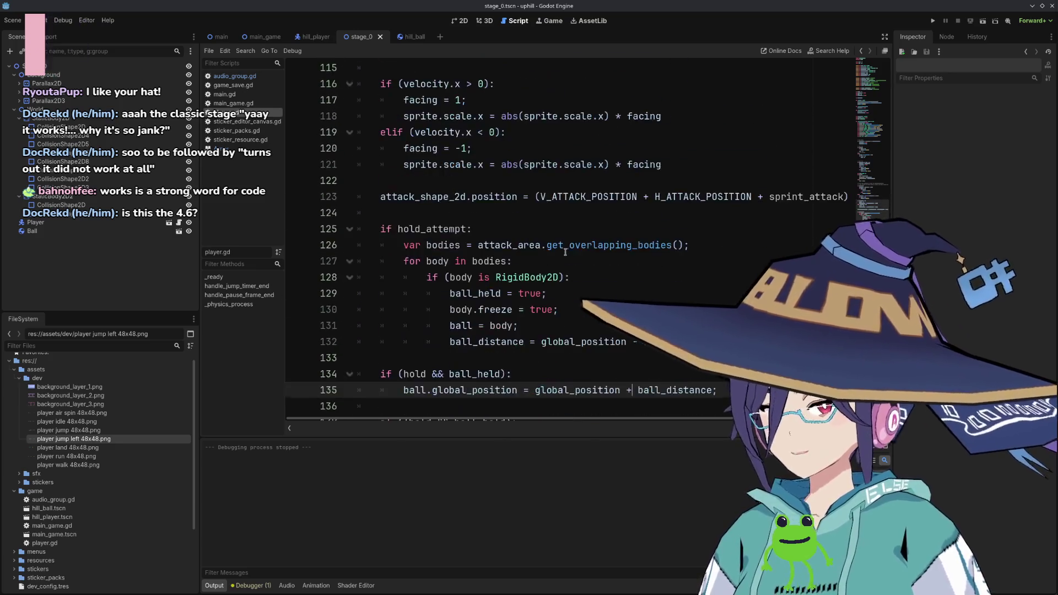
Review the hold_attempt and attacking code, then bring up the stage_0 level in the 2D editor.
scroll(565, 255, down, 5)
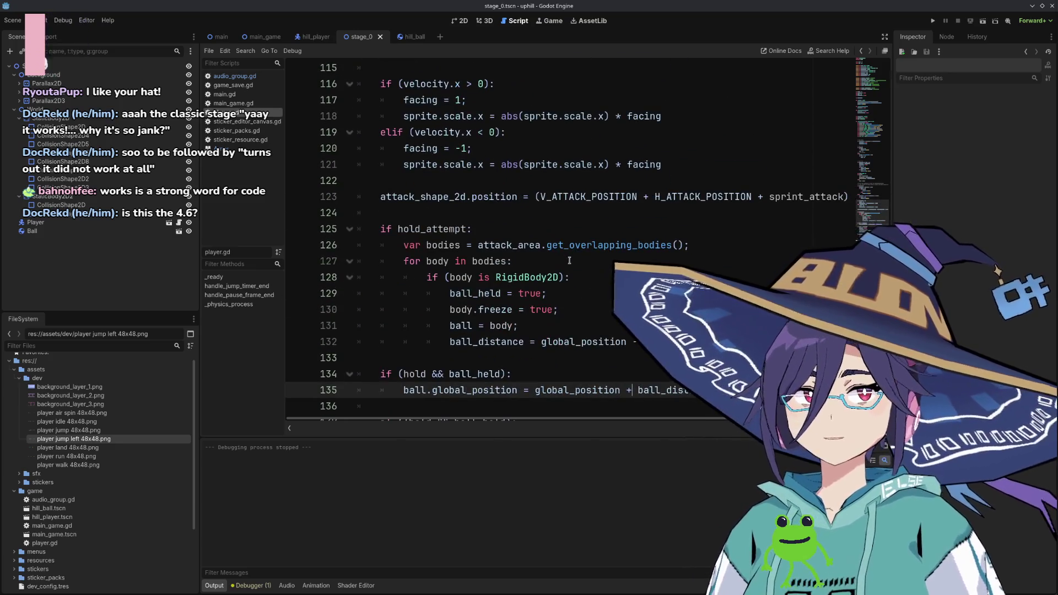
scroll(564, 256, up, 1)
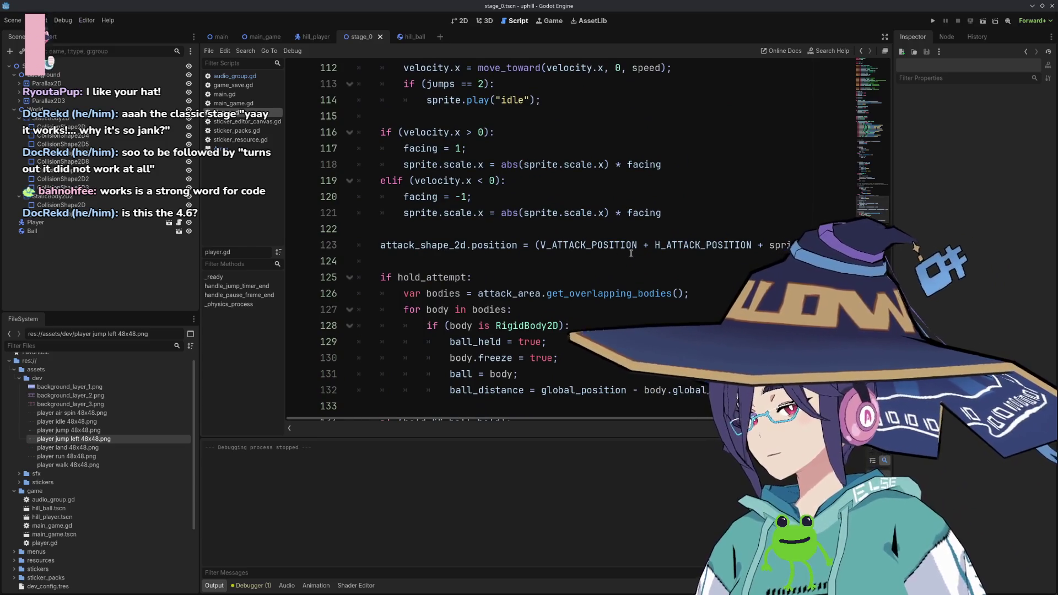
click(564, 261)
scroll(623, 257, down, 3)
scroll(623, 257, down, 6)
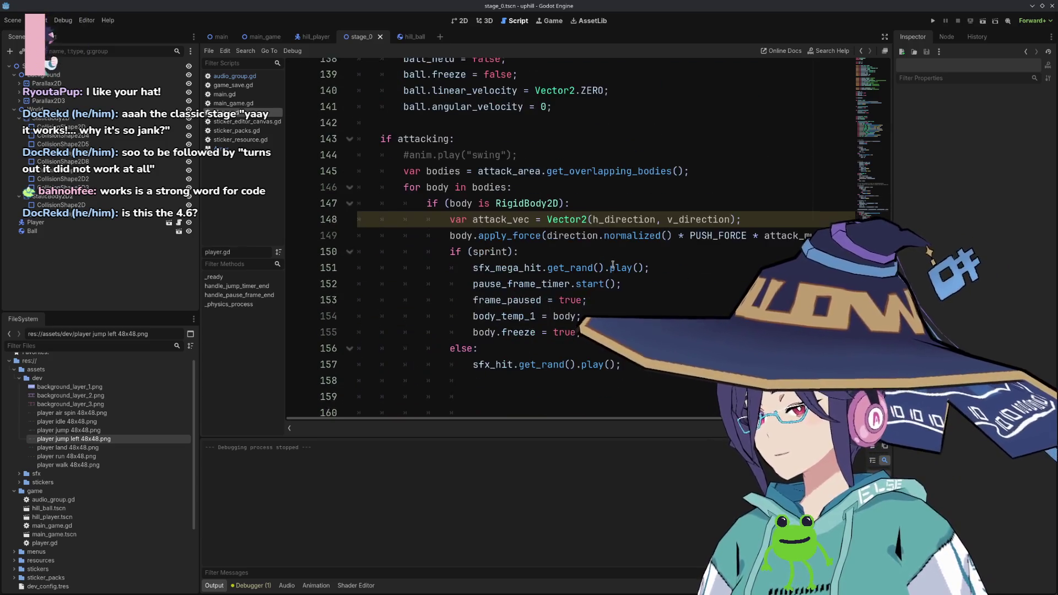
scroll(611, 264, up, 8)
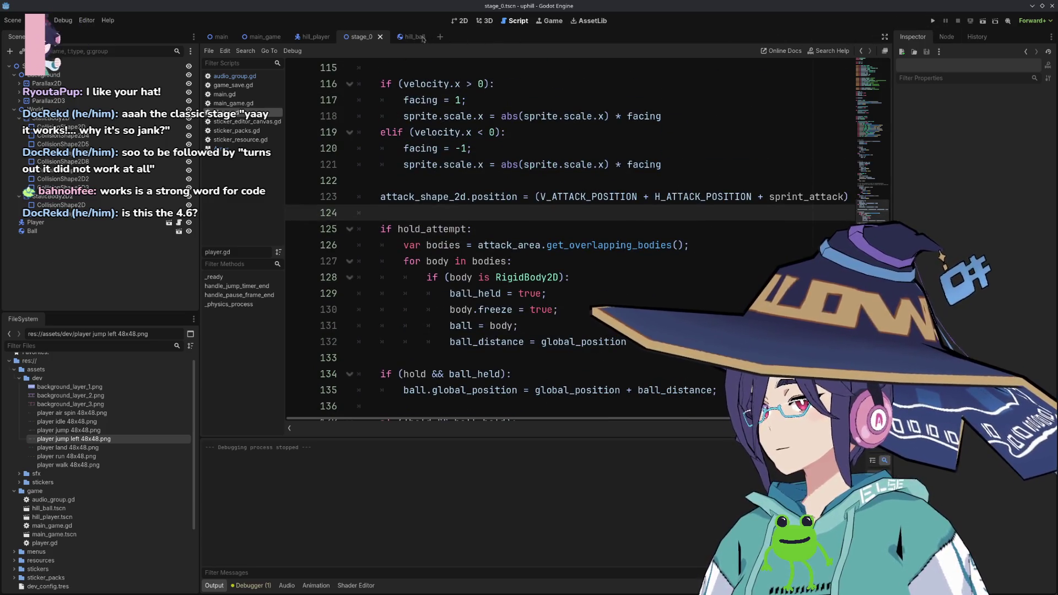
click(465, 22)
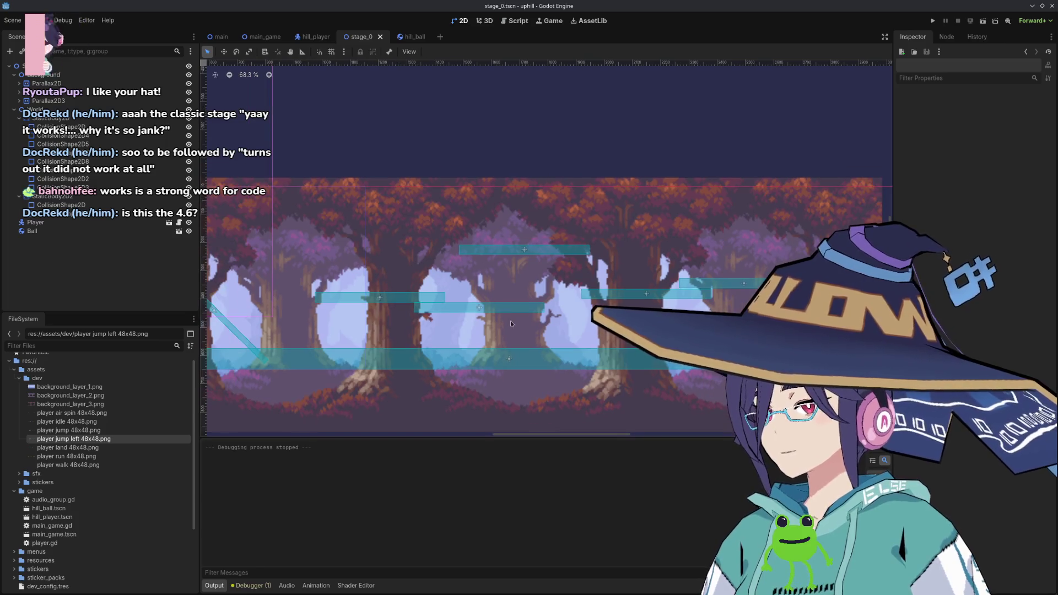
Zoom the stage_0 canvas in and out, then run the level to test ball holding.
scroll(510, 322, up, 2)
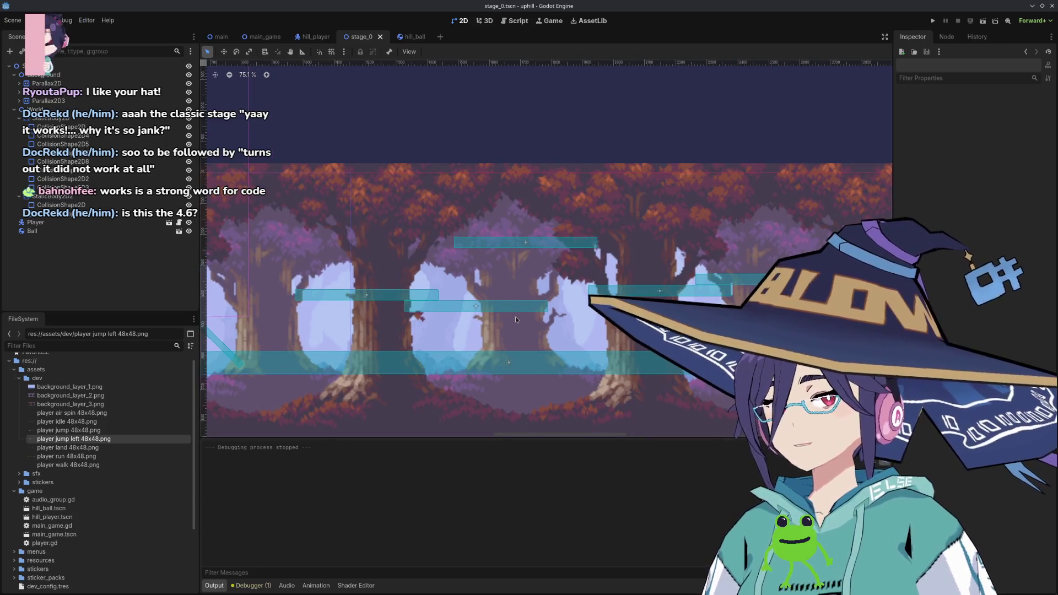
scroll(510, 318, down, 4)
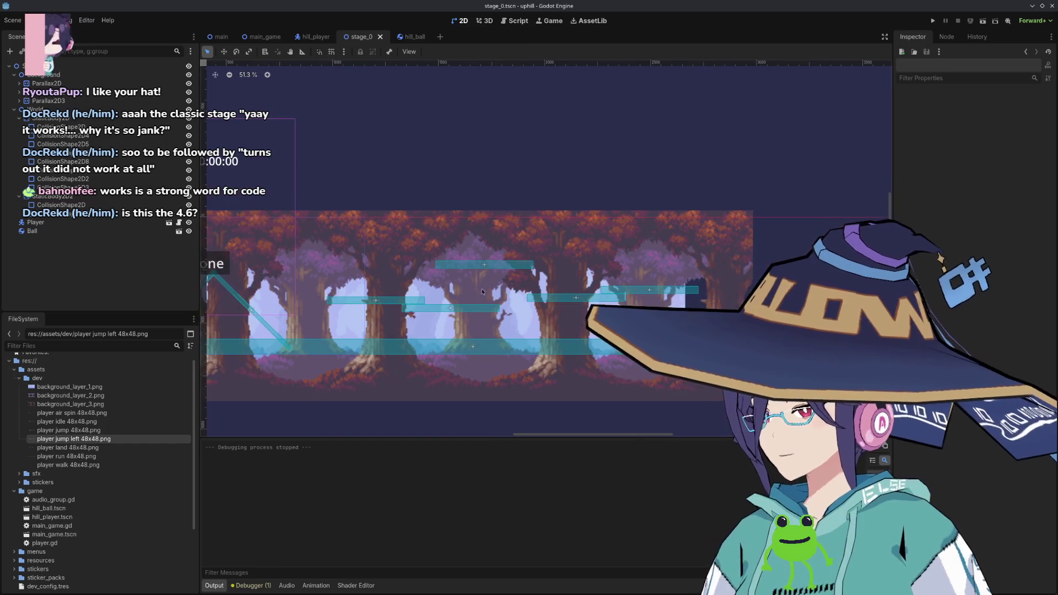
click(983, 22)
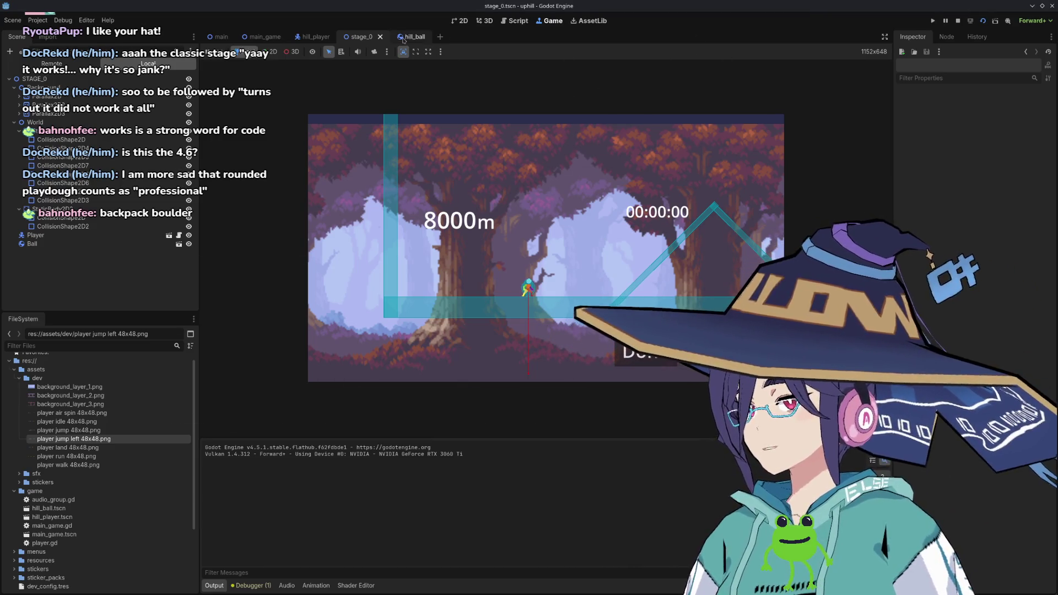
Go back to player.gd's release block and read the linear_velocity documentation.
click(515, 21)
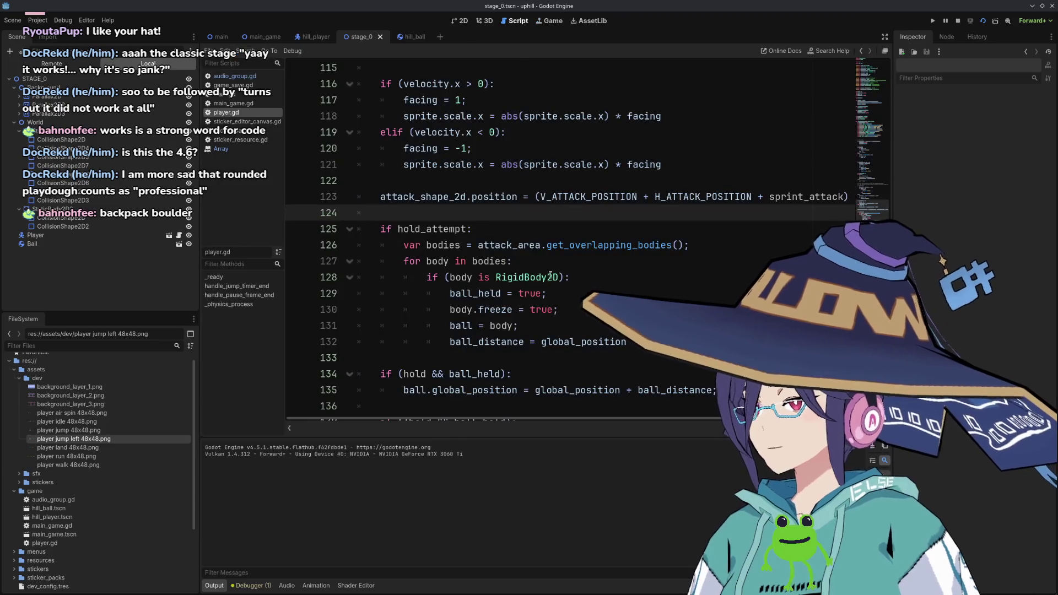
scroll(555, 256, down, 1)
scroll(556, 260, down, 2)
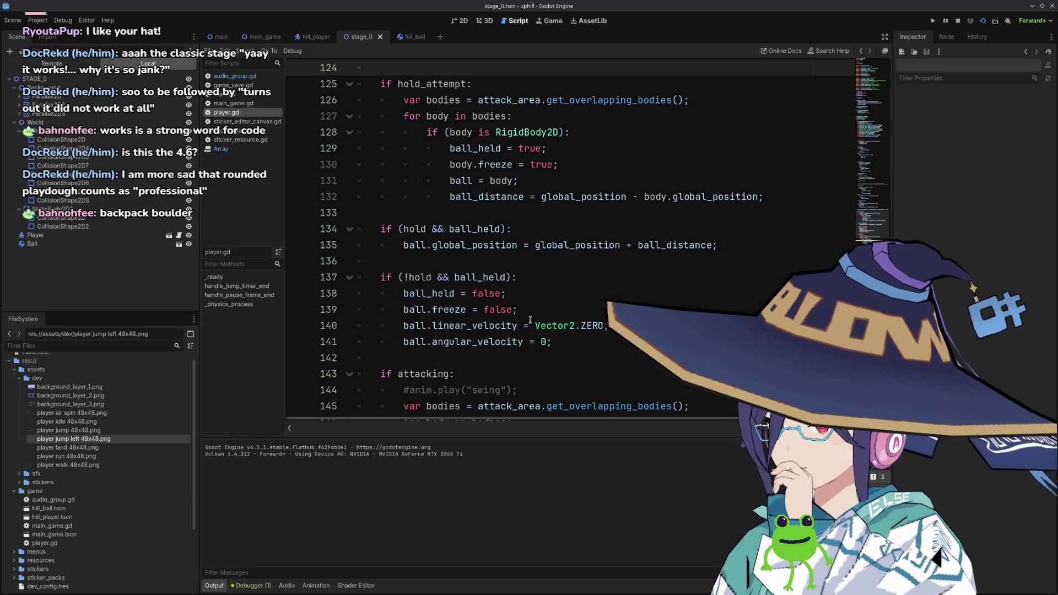
mouse_move(502, 325)
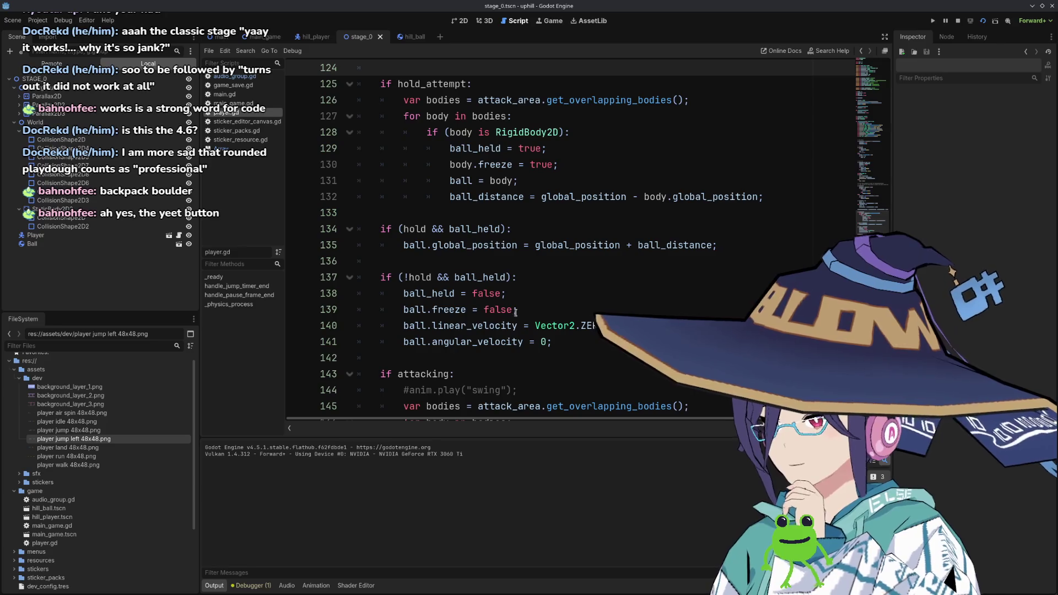
Move the linear and angular velocity resets above ball.freeze in the release block.
click(561, 345)
key(shift+Up)
key(alt+Up)
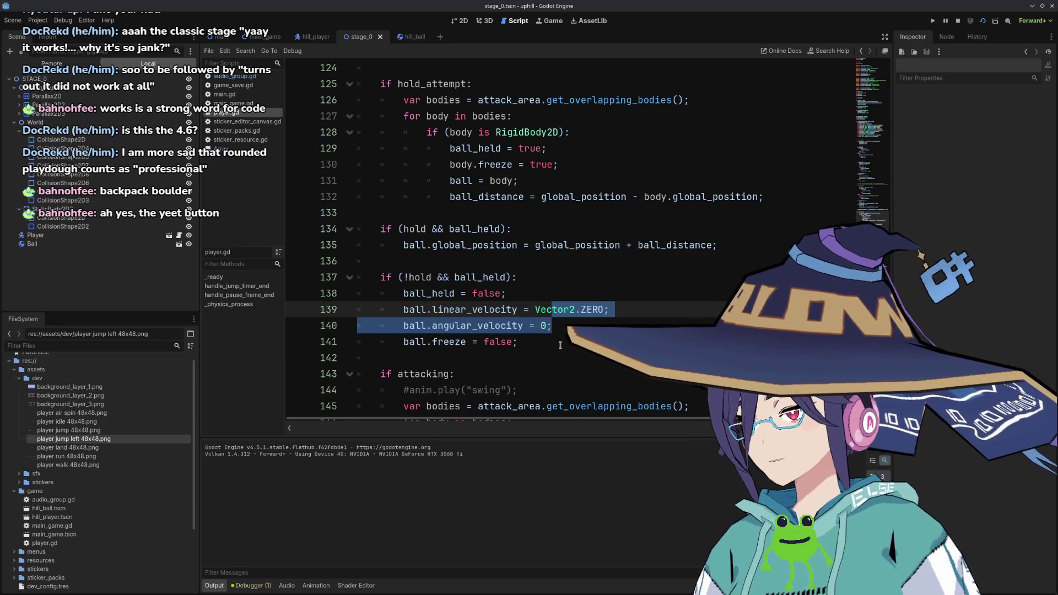
key(Right)
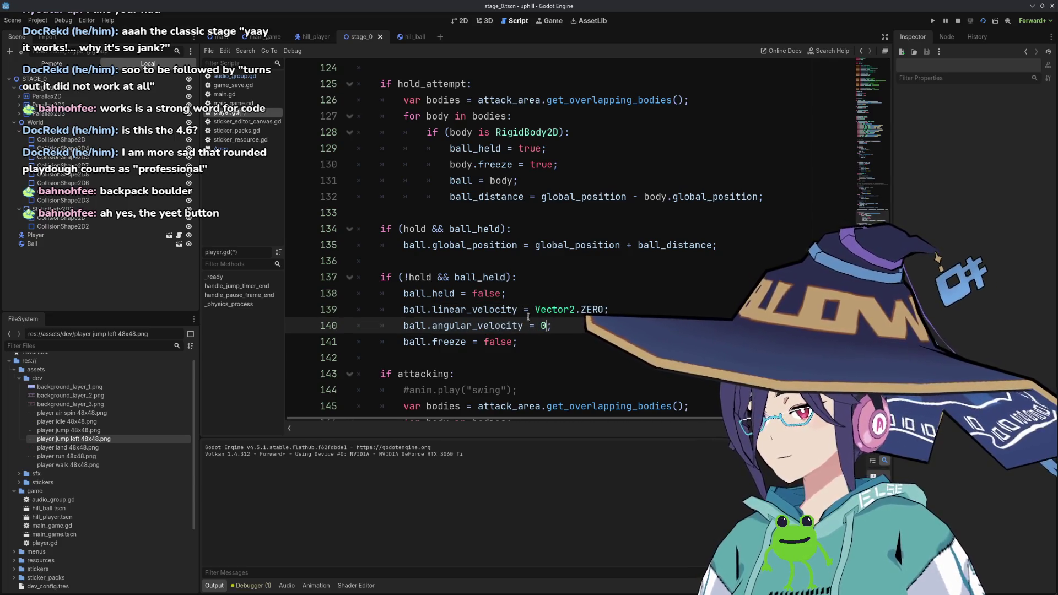
click(521, 294)
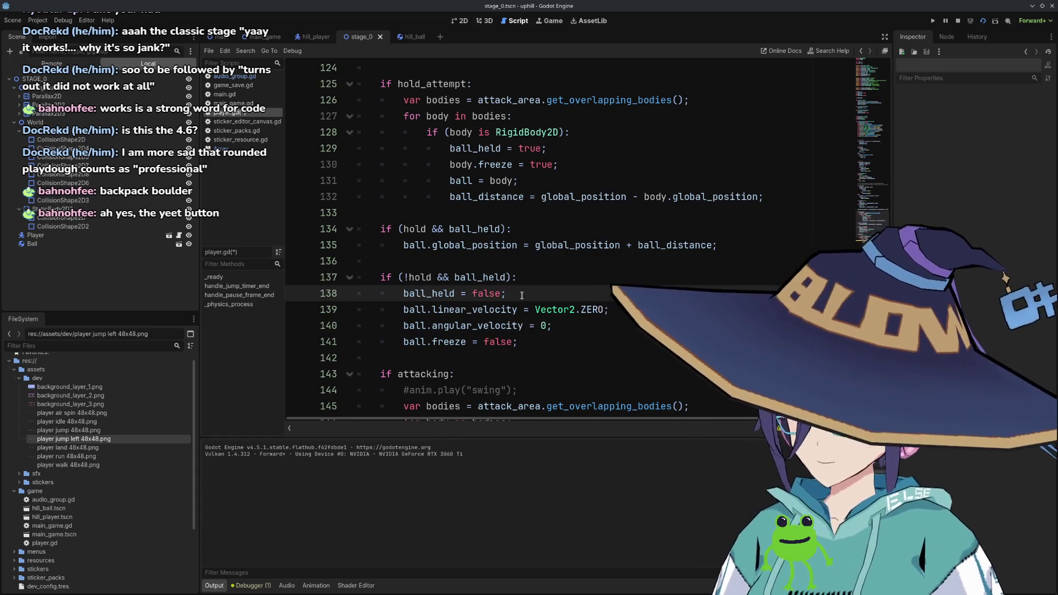
key(Return)
text(ball.vel)
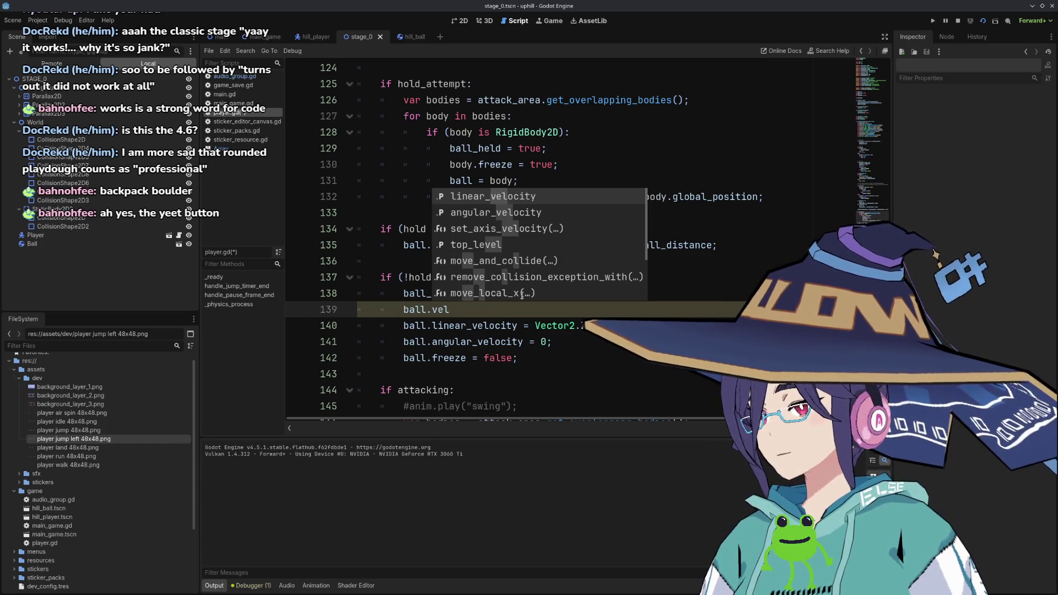
key(BackSpace)
key(BackSpace)
key(BackSpace)
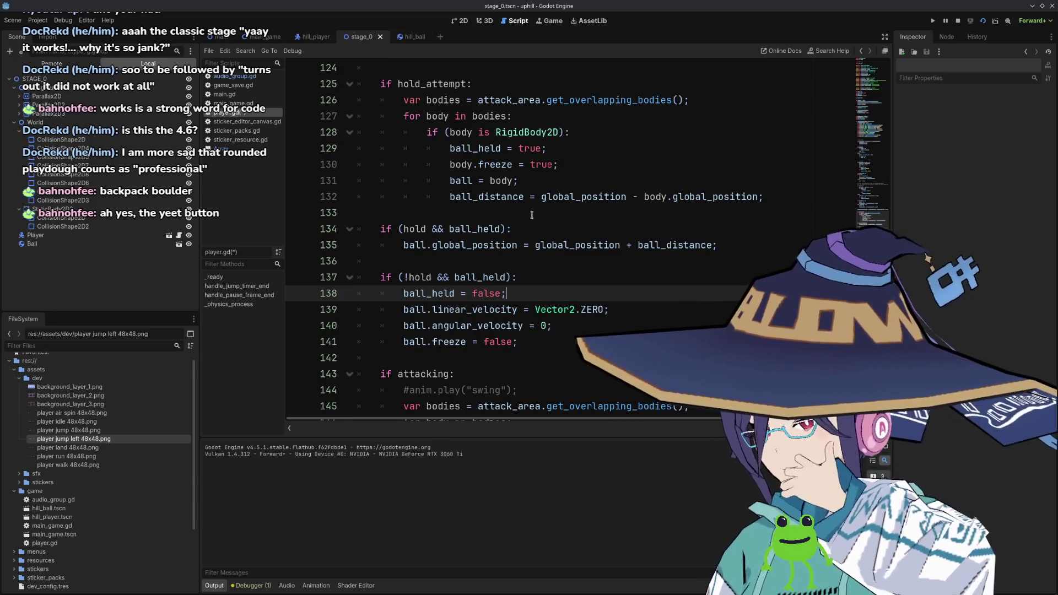
Change '+' to '-' for ball_distance on line 135, save player.gd and stop the game.
double_click(626, 245)
text(-)
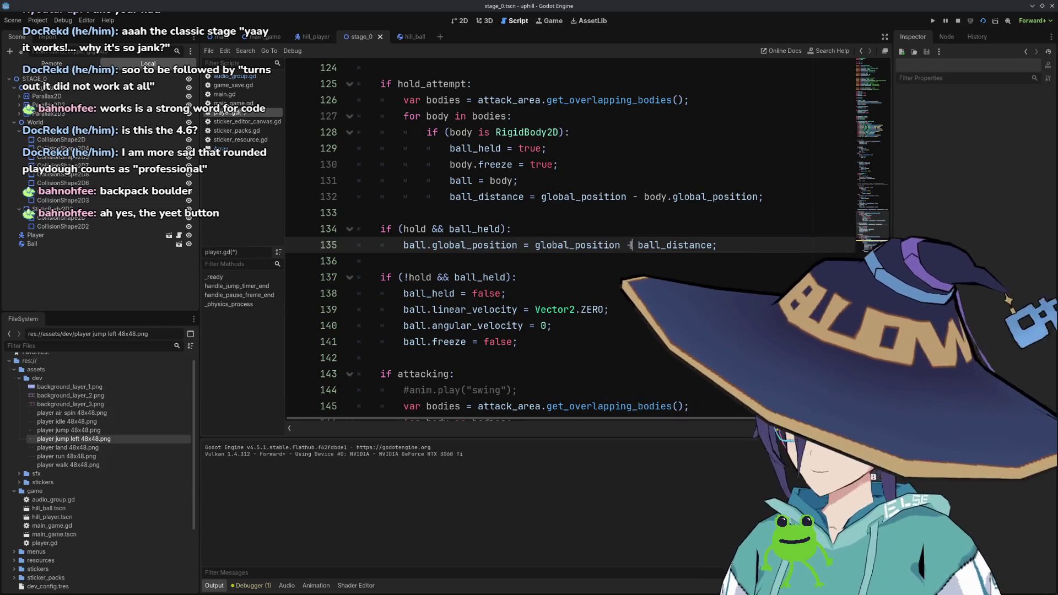
key(ctrl+s)
key(F8)
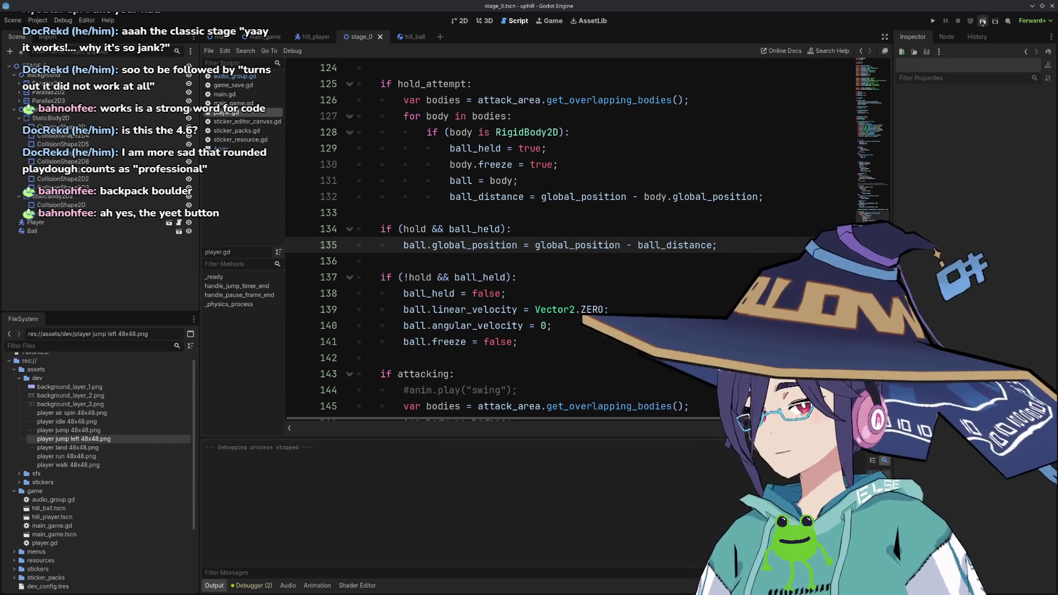
Test-run stage_0 with the fixes, then return to player.gd's attacking block.
click(983, 22)
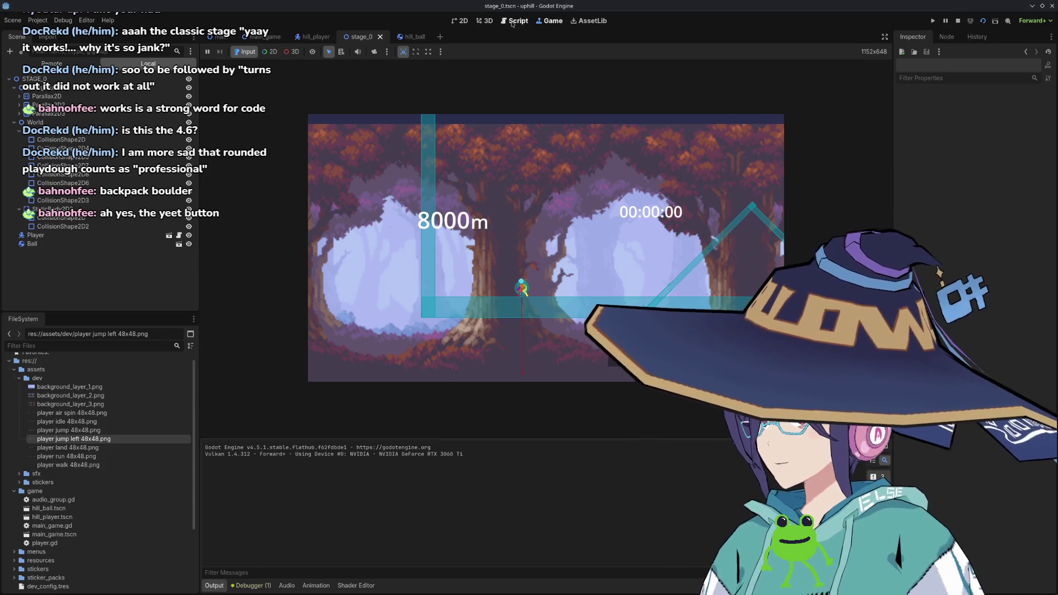
click(460, 21)
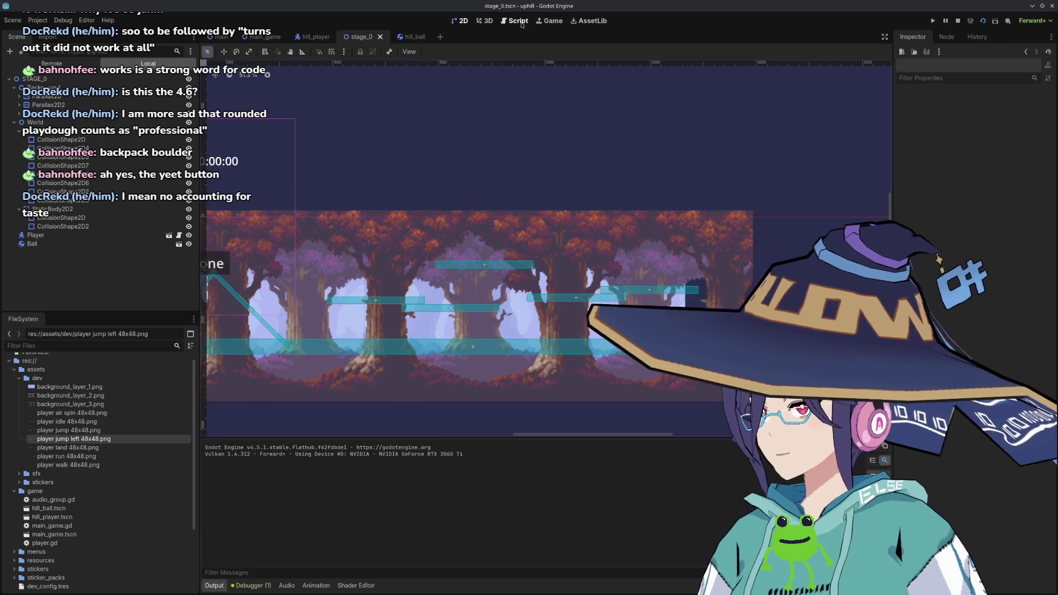
click(515, 20)
scroll(511, 336, down, 5)
scroll(511, 335, down, 2)
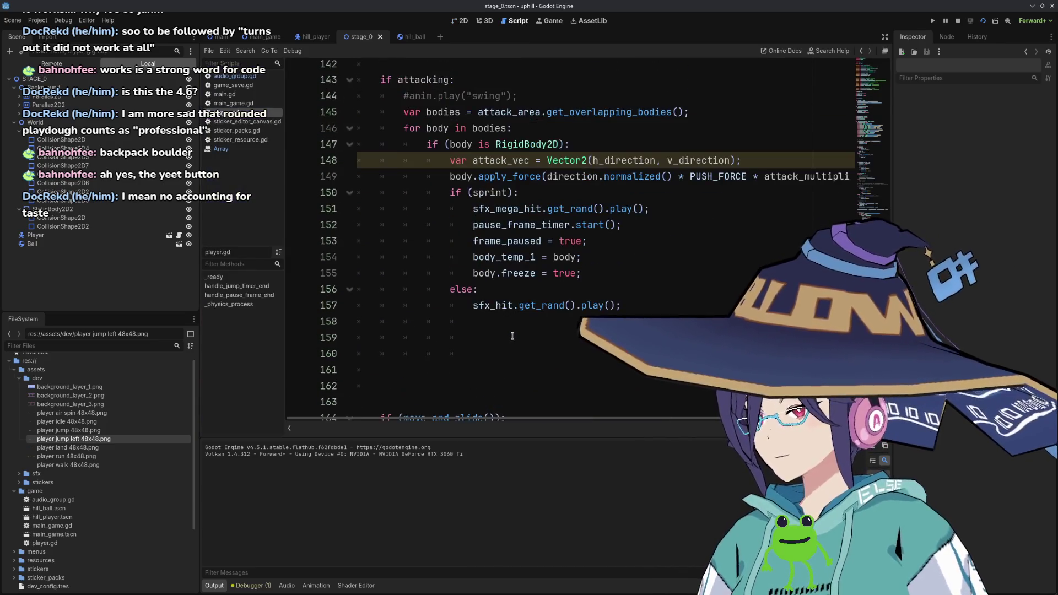
Delete the blank lines 158–162 and leftover indentation after the attack block.
drag(504, 331, 502, 381)
key(BackSpace)
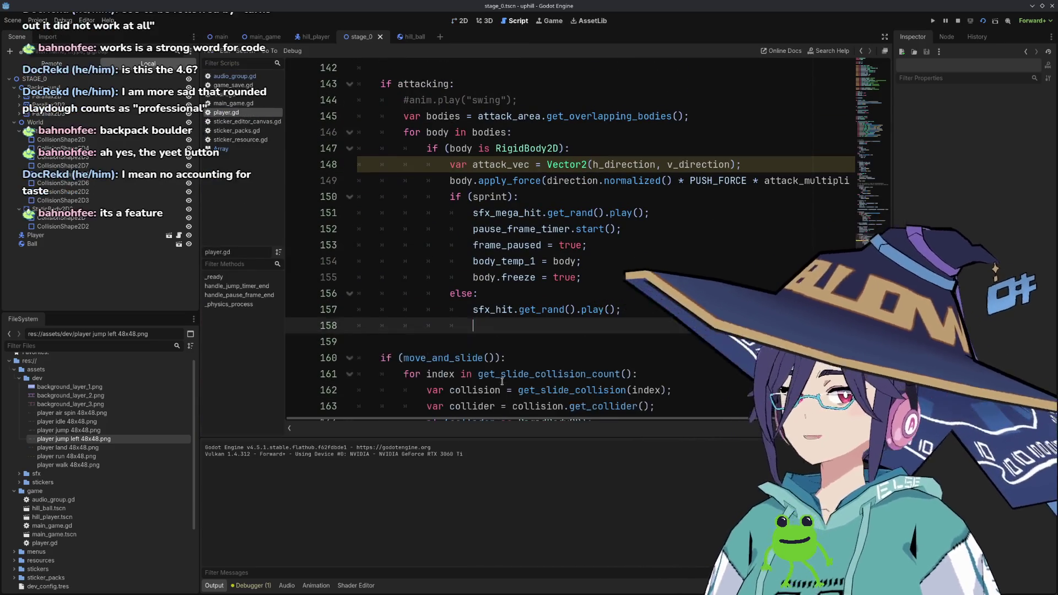
key(shift+Home)
key(BackSpace)
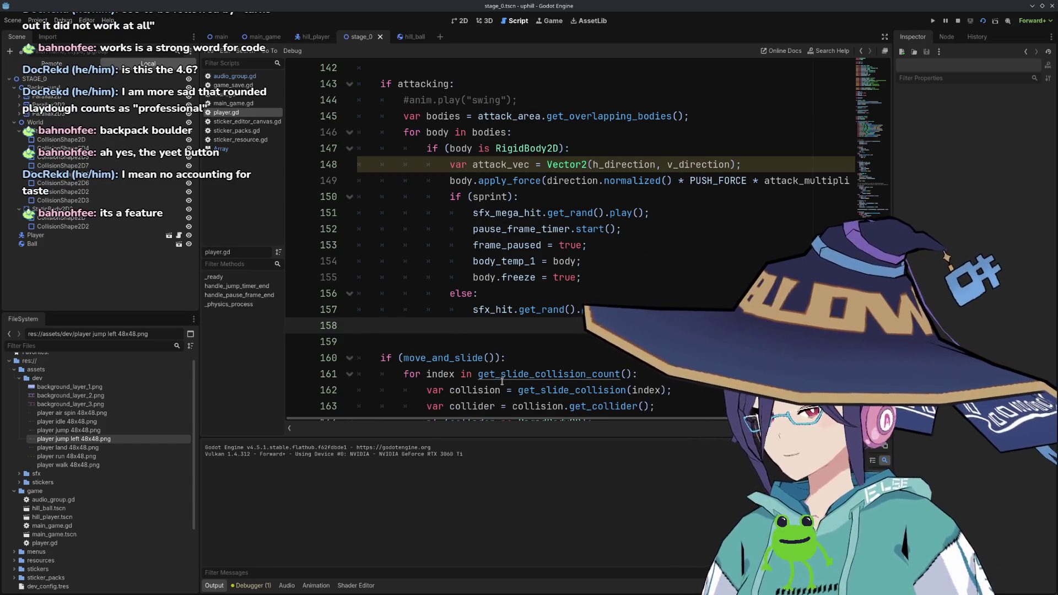
Review the apply_force calls in the collision and attack loops, ending at the attacking condition.
scroll(558, 320, down, 1)
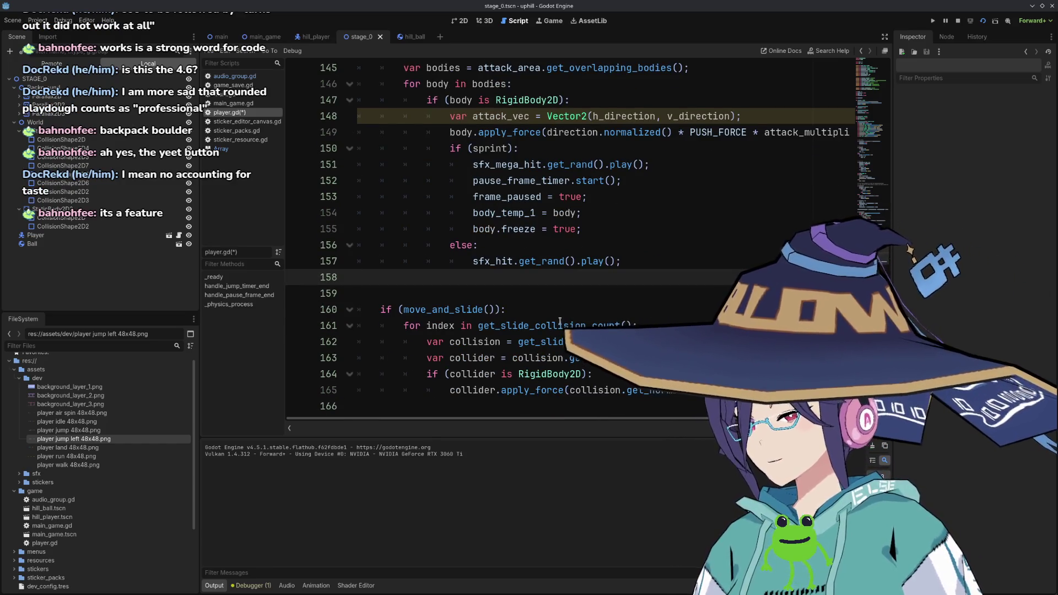
scroll(560, 321, down, 1)
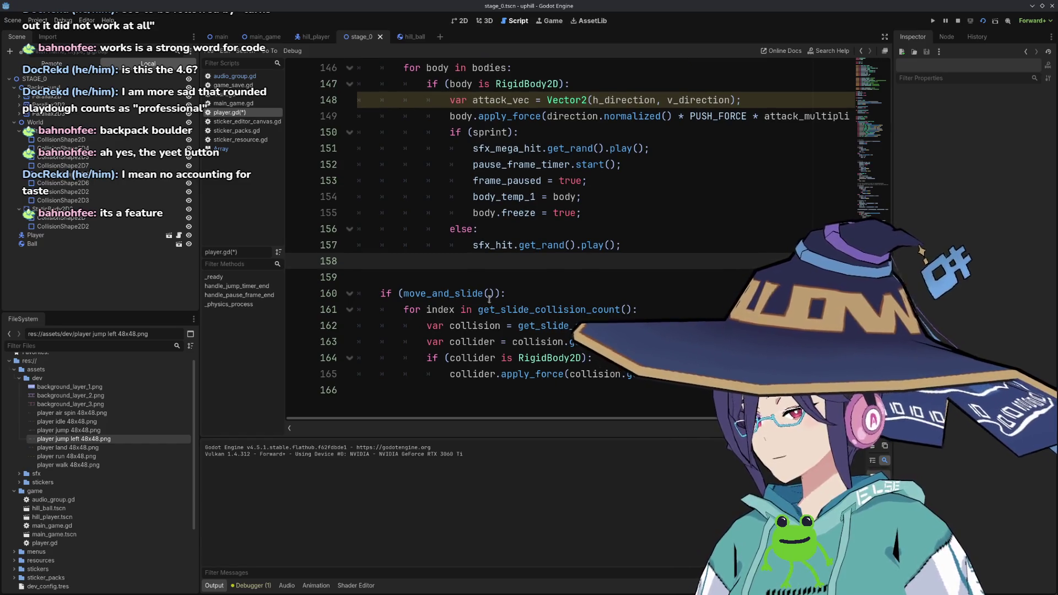
double_click(521, 375)
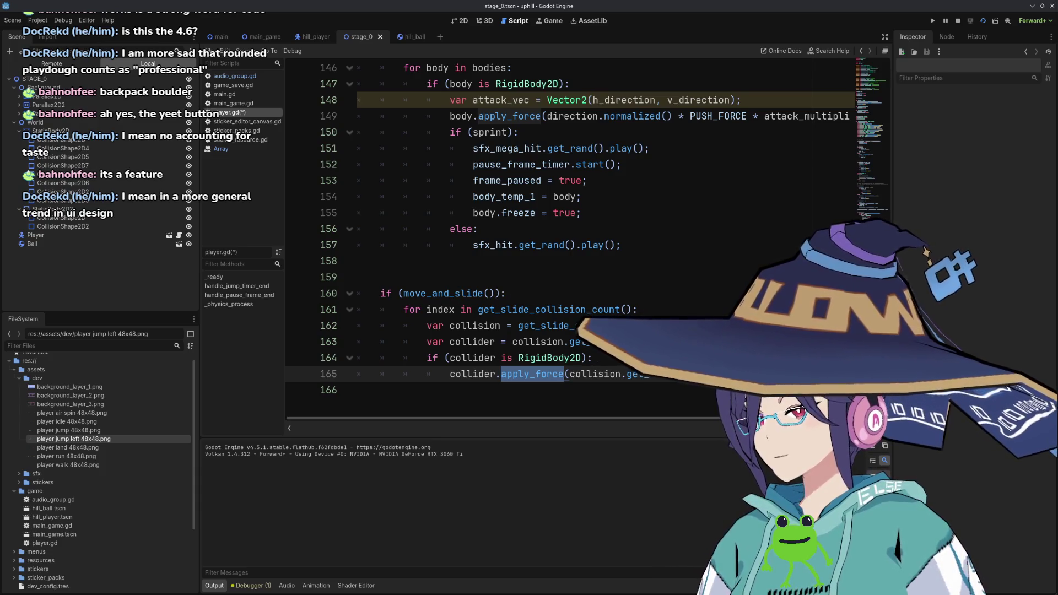
click(593, 358)
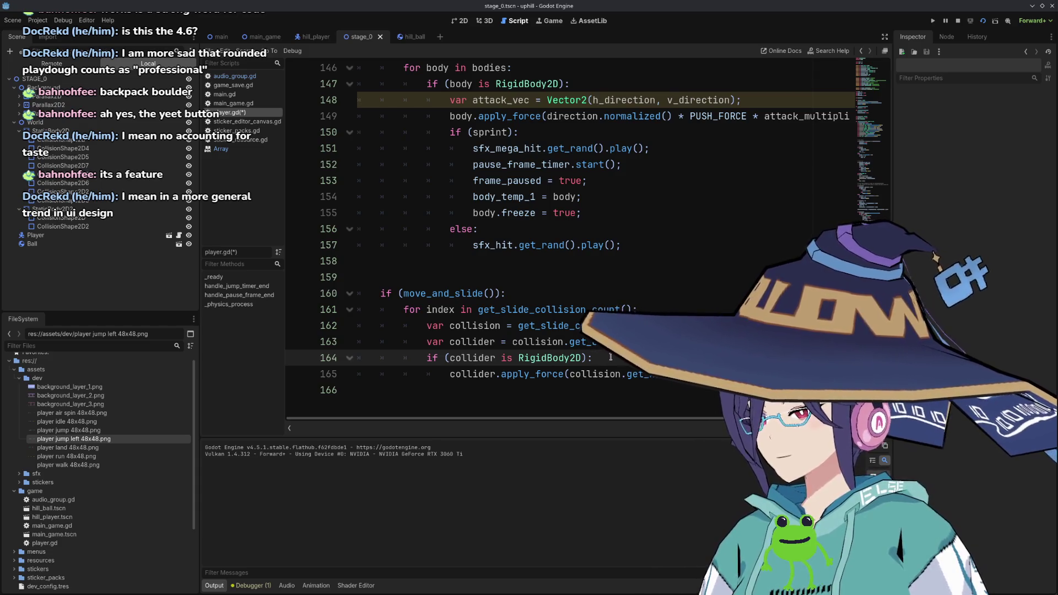
scroll(611, 357, up, 3)
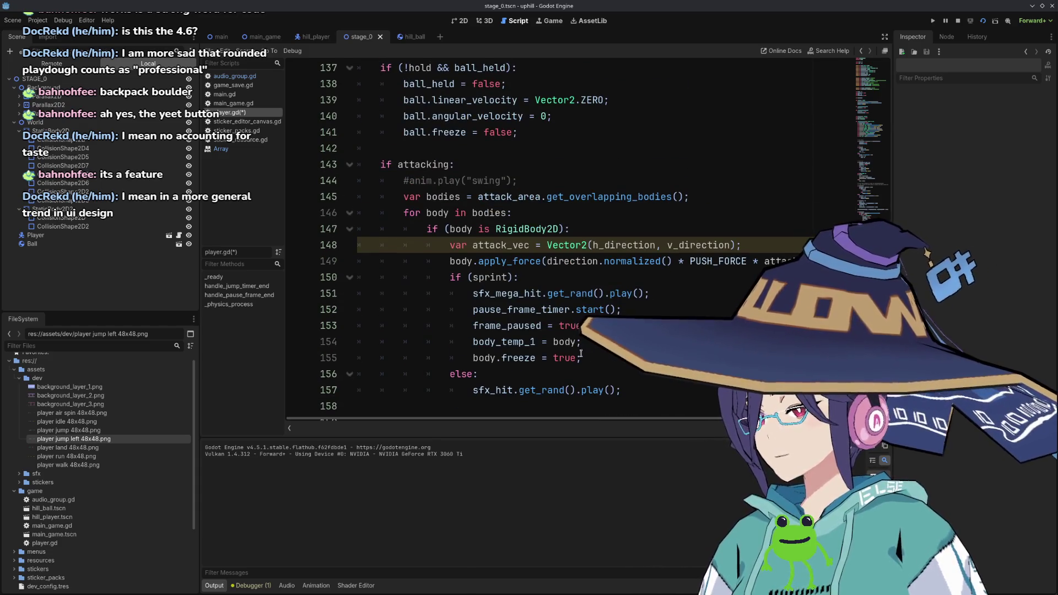
double_click(523, 262)
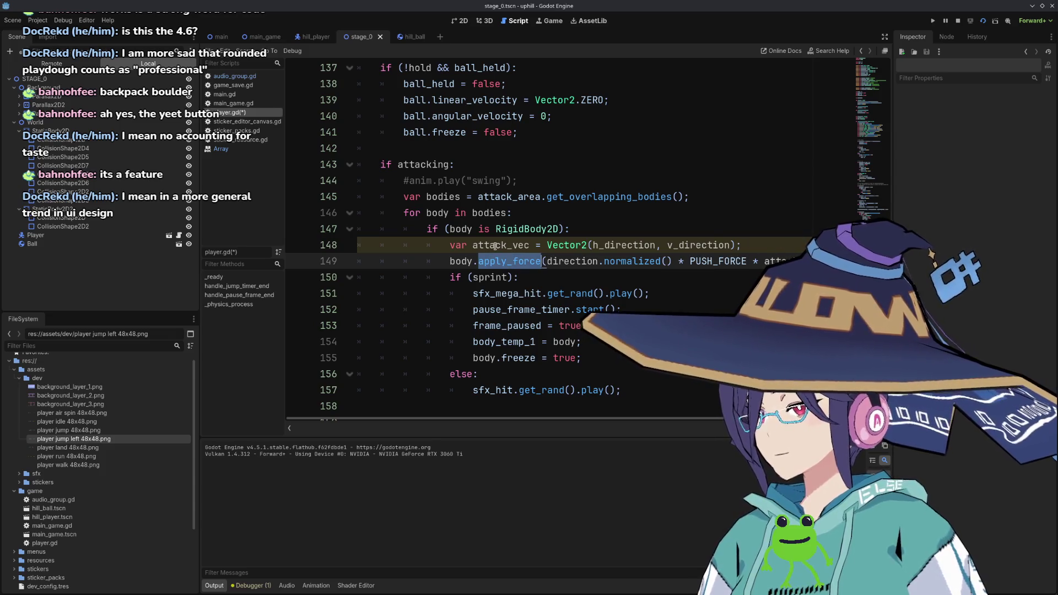
scroll(485, 246, up, 2)
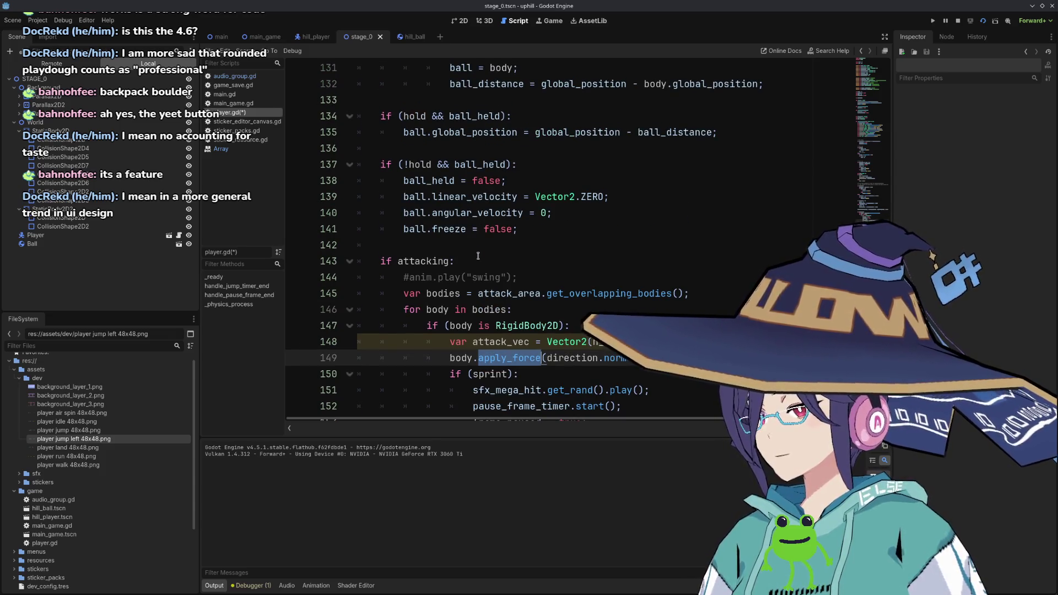
click(478, 257)
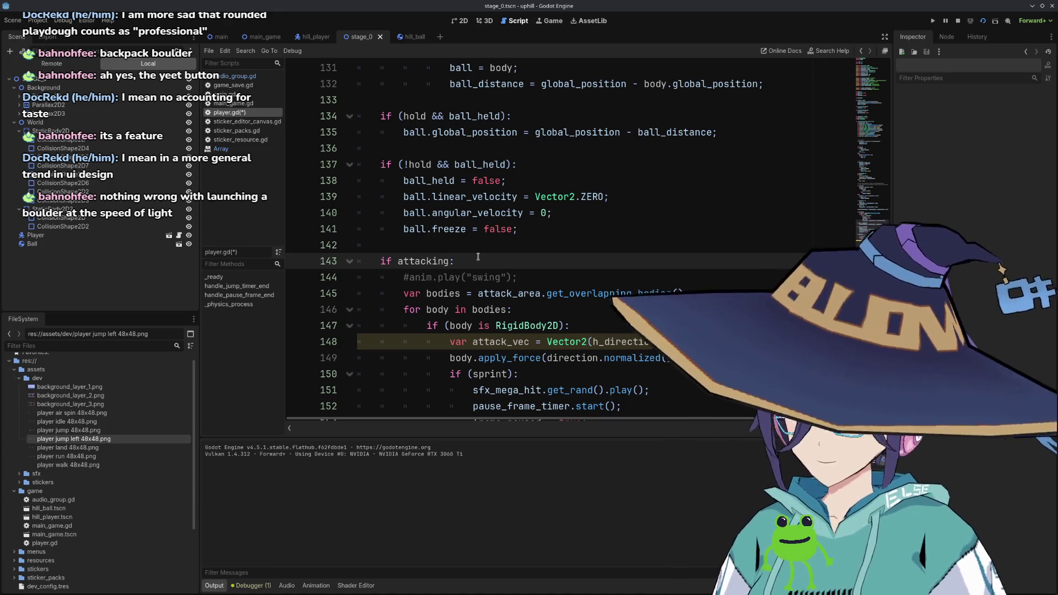
Extend the attack condition to 'attacking && !ball_held', with a draft 'if (' line started above.
text(&& !hold)
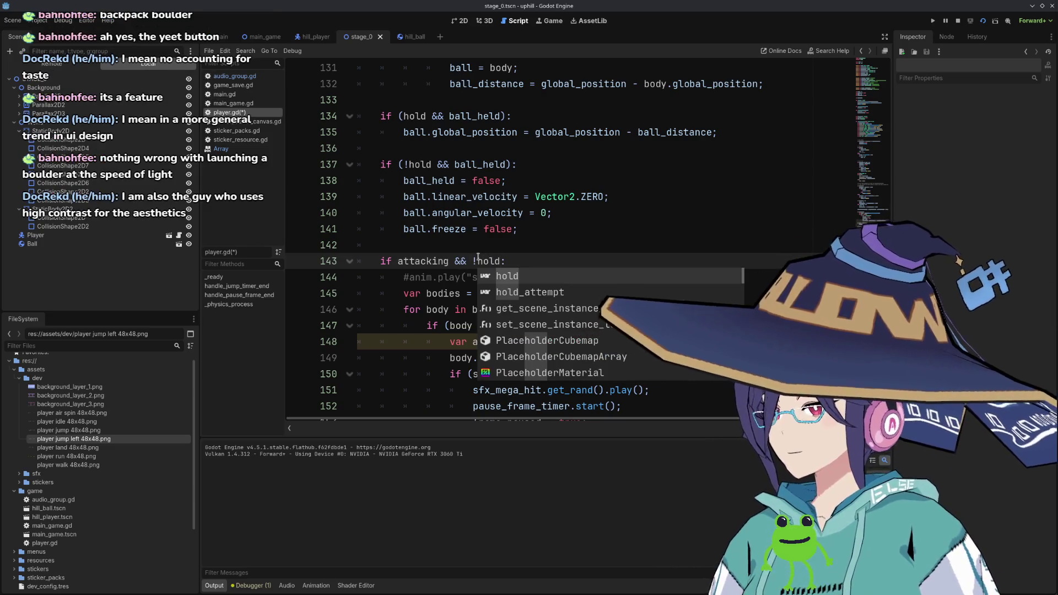
key(Escape)
key(Up)
key(ctrl+s)
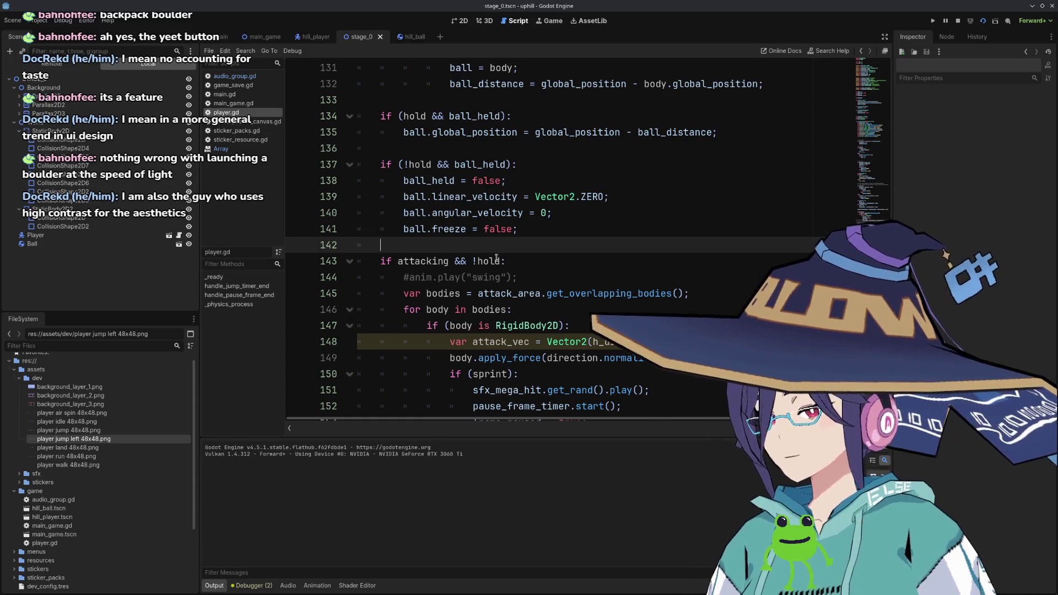
click(547, 235)
key(Return)
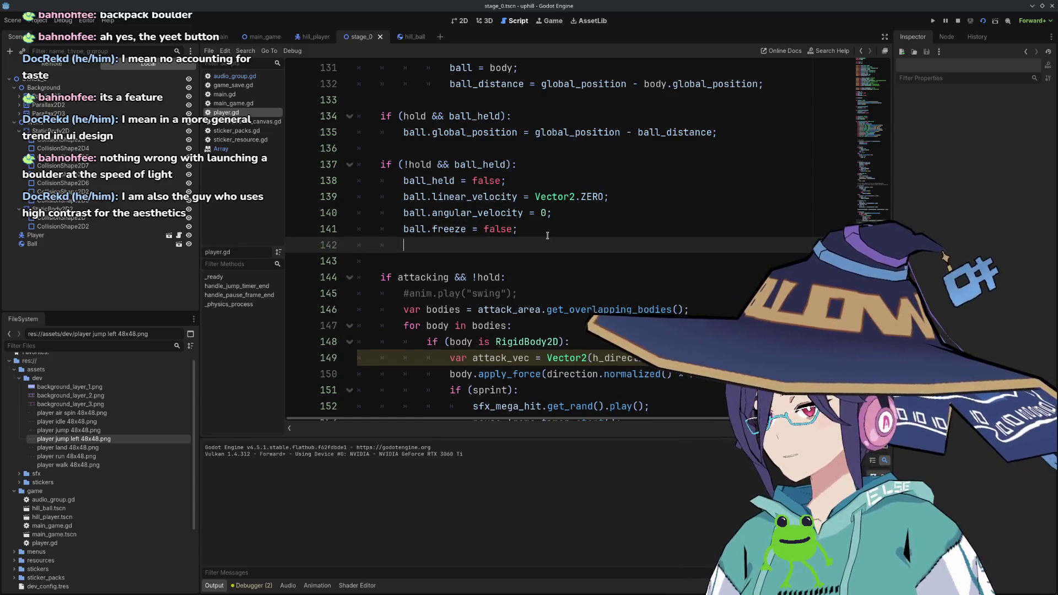
key(Return)
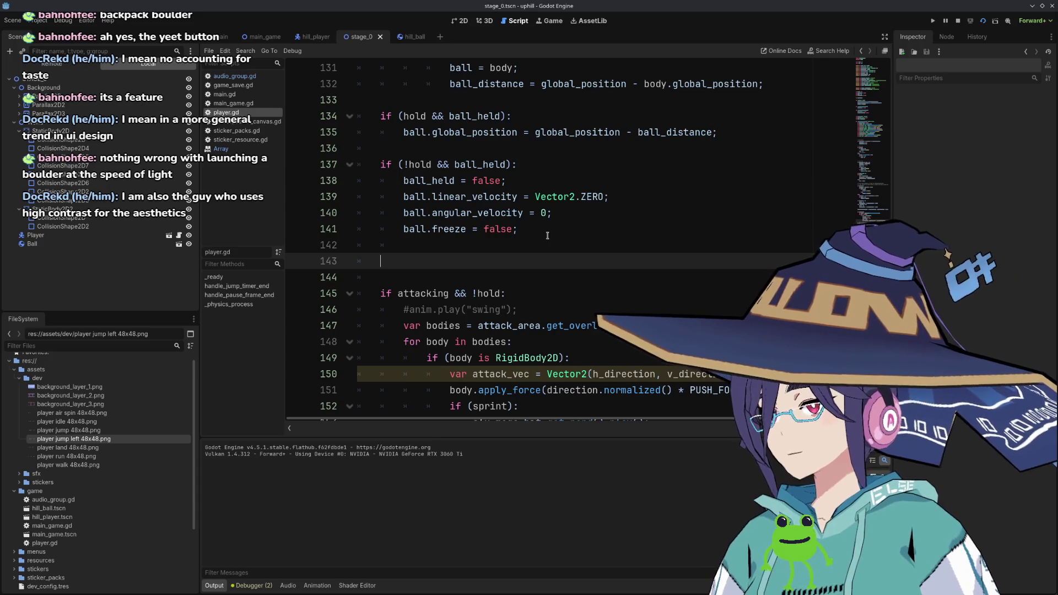
text(if ()
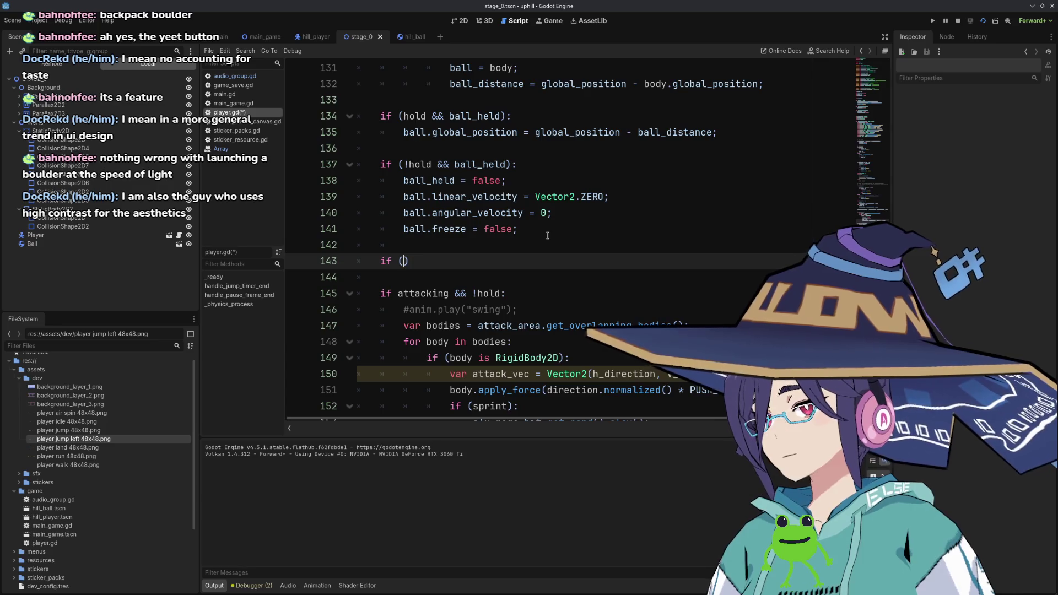
key(Down)
key(Down)
key(ctrl+shift+Left)
text(ball_held)
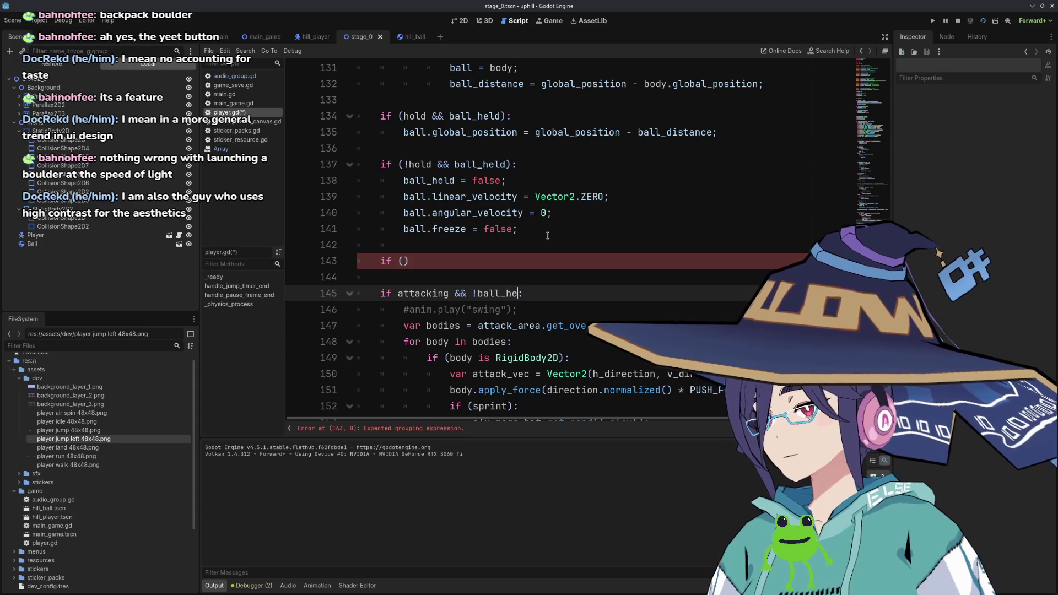
Remove the unfinished 'if (' line and extra blank line, then save player.gd.
key(Up)
key(Up)
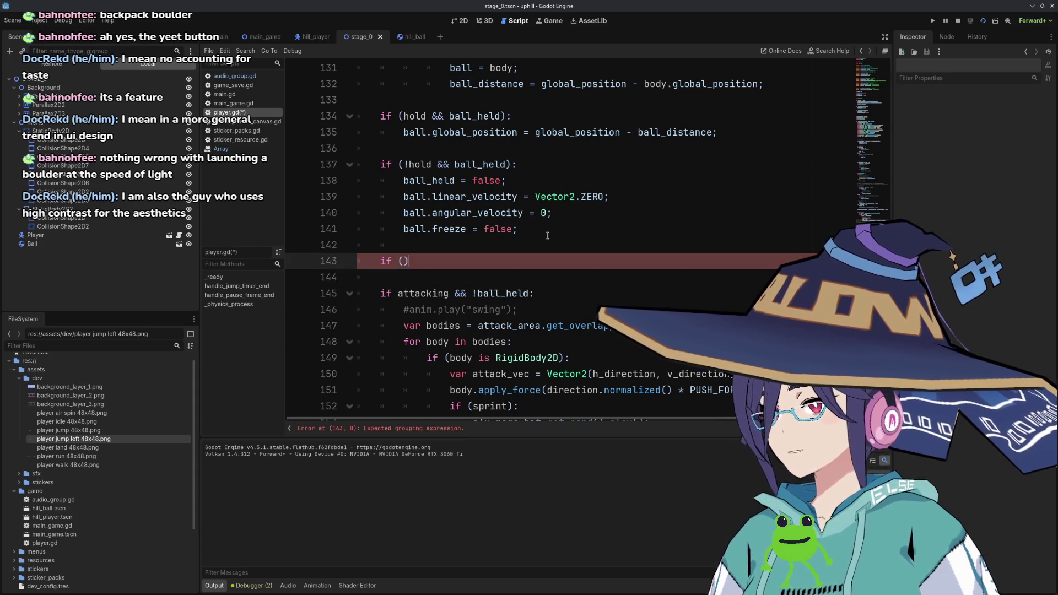
key(Left)
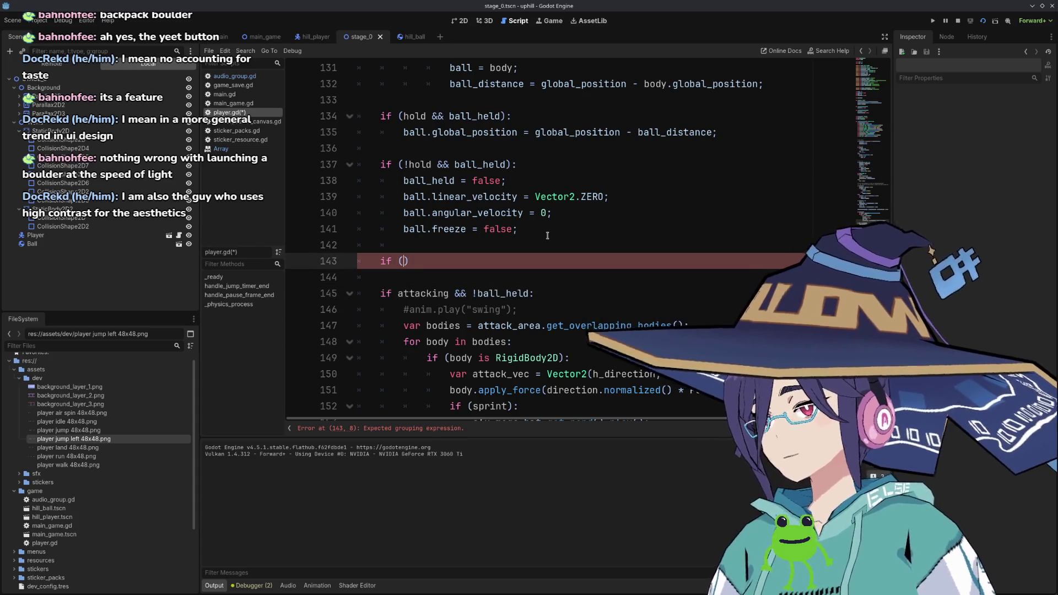
key(shift+Home)
key(shift+Home)
key(BackSpace)
key(BackSpace)
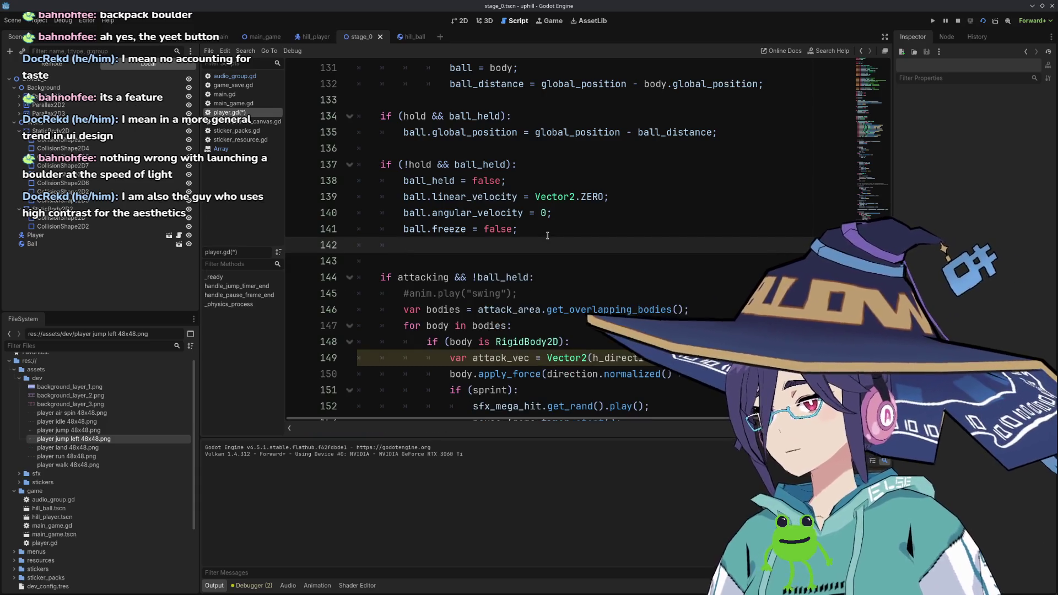
key(BackSpace)
key(ctrl+s)
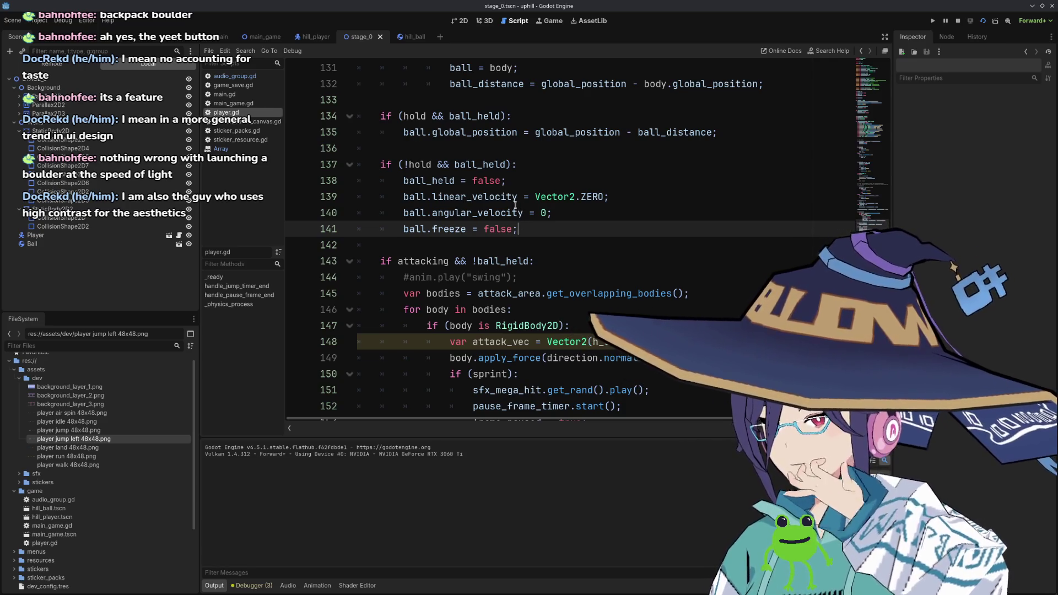
mouse_move(515, 205)
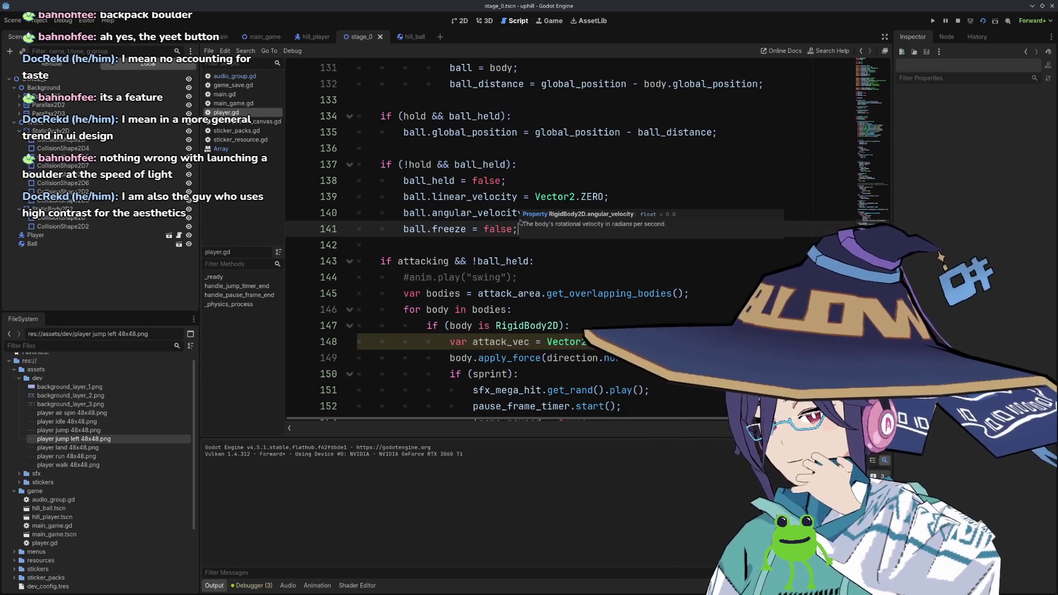
click(496, 218)
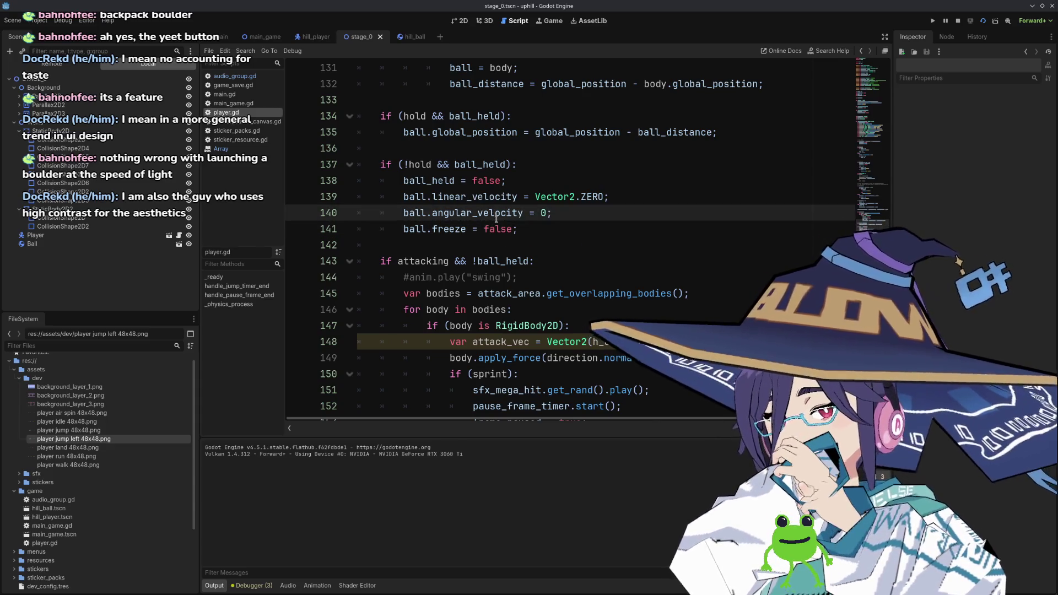
mouse_move(495, 220)
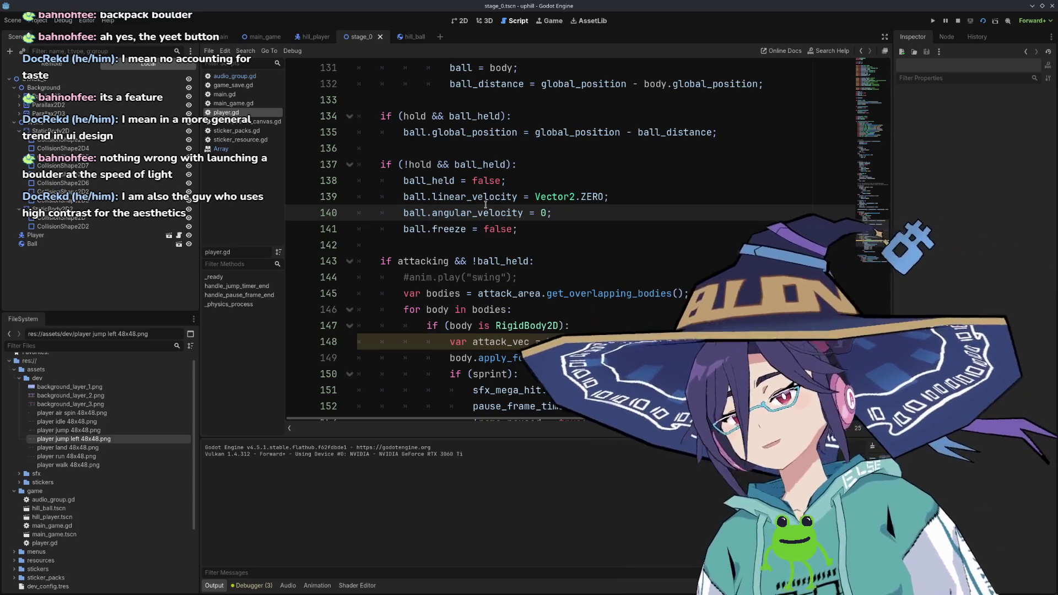
click(549, 180)
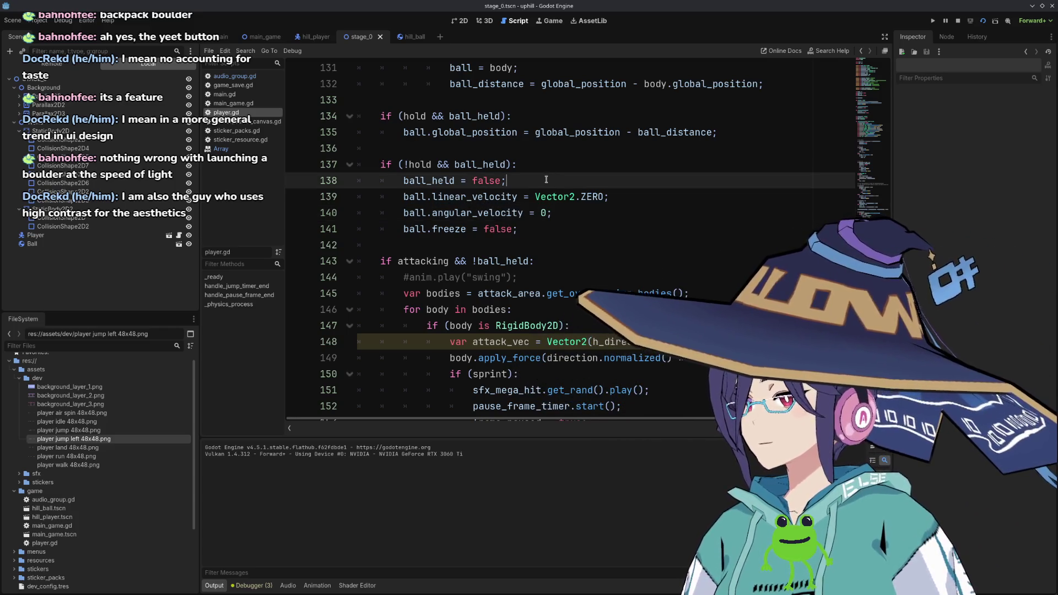
click(524, 169)
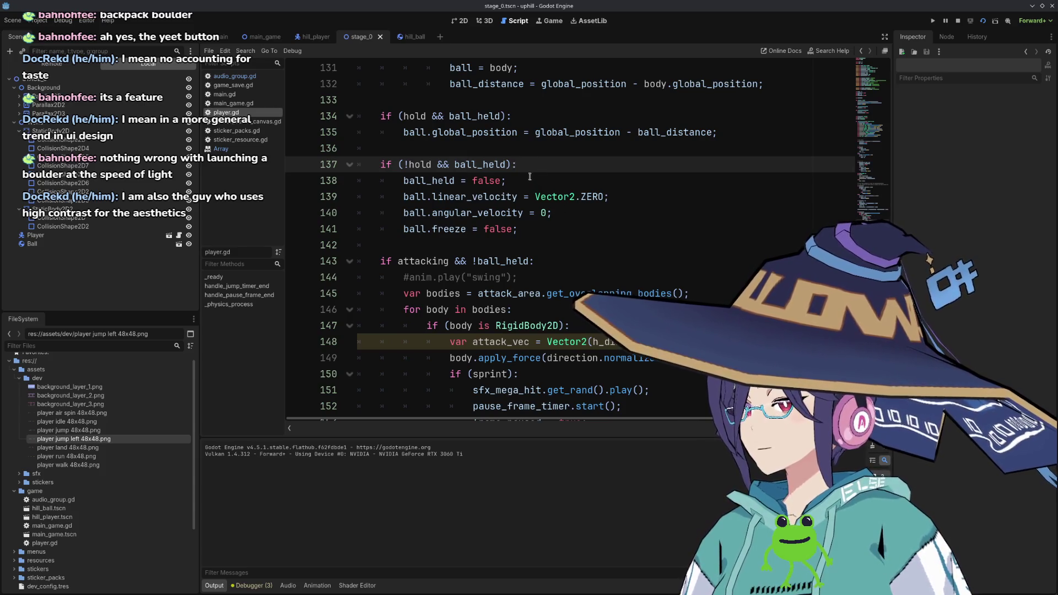
scroll(530, 177, up, 3)
scroll(547, 284, down, 1)
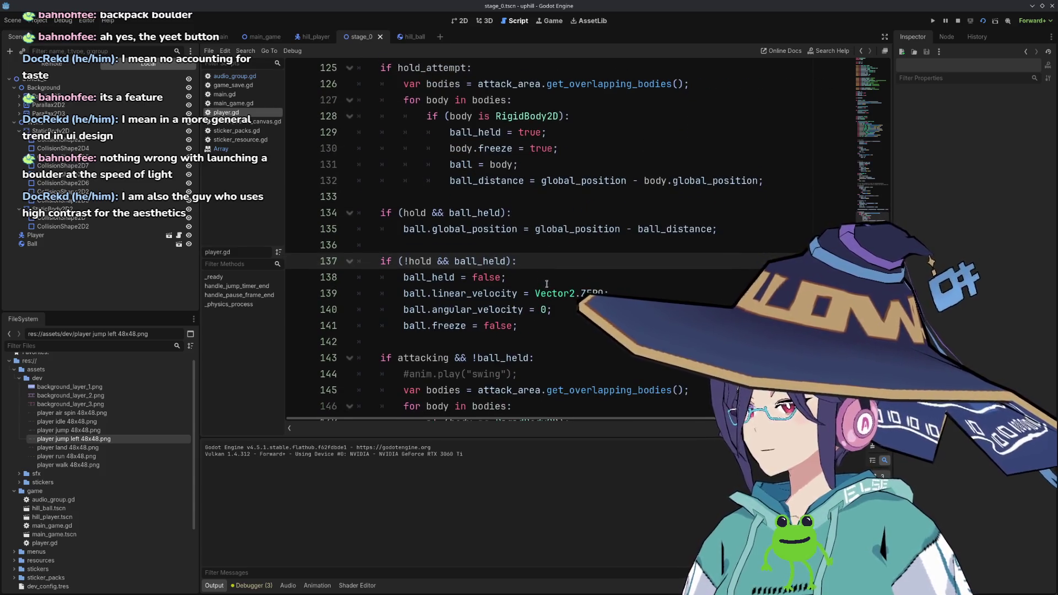
scroll(567, 248, up, 1)
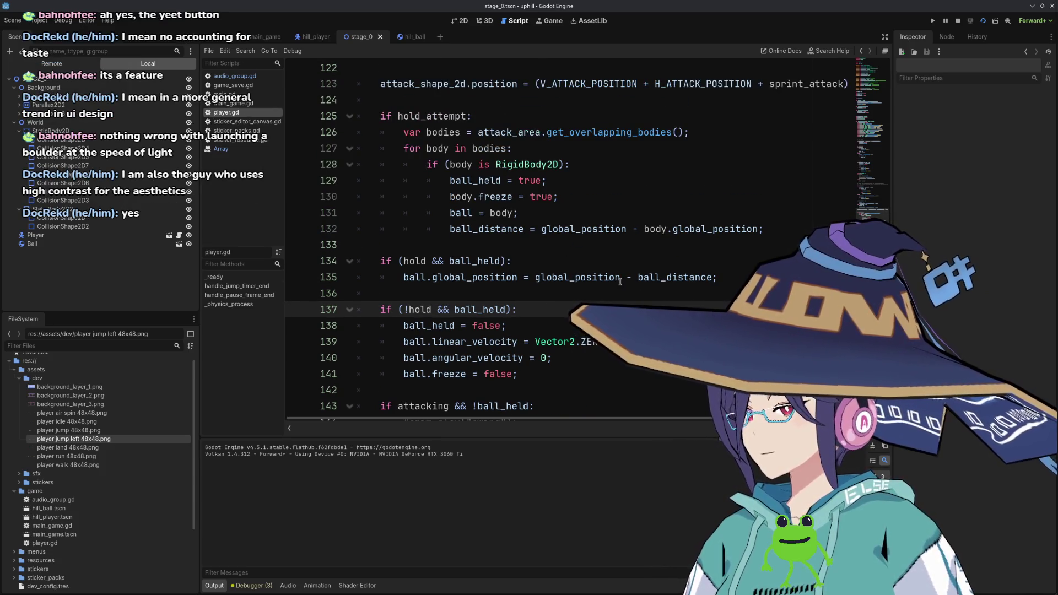
drag(535, 278, 620, 276)
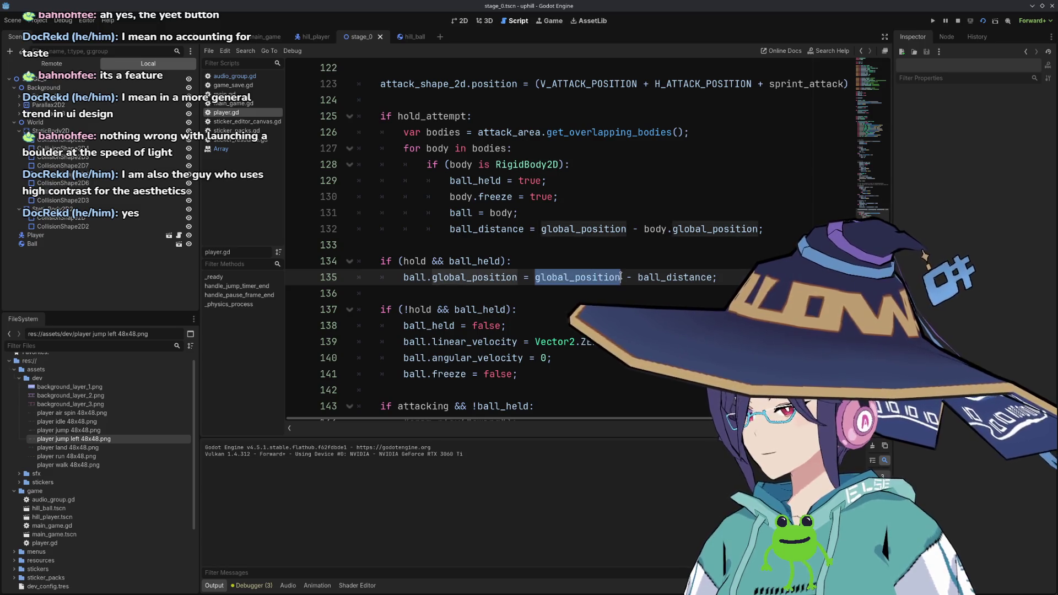
click(677, 231)
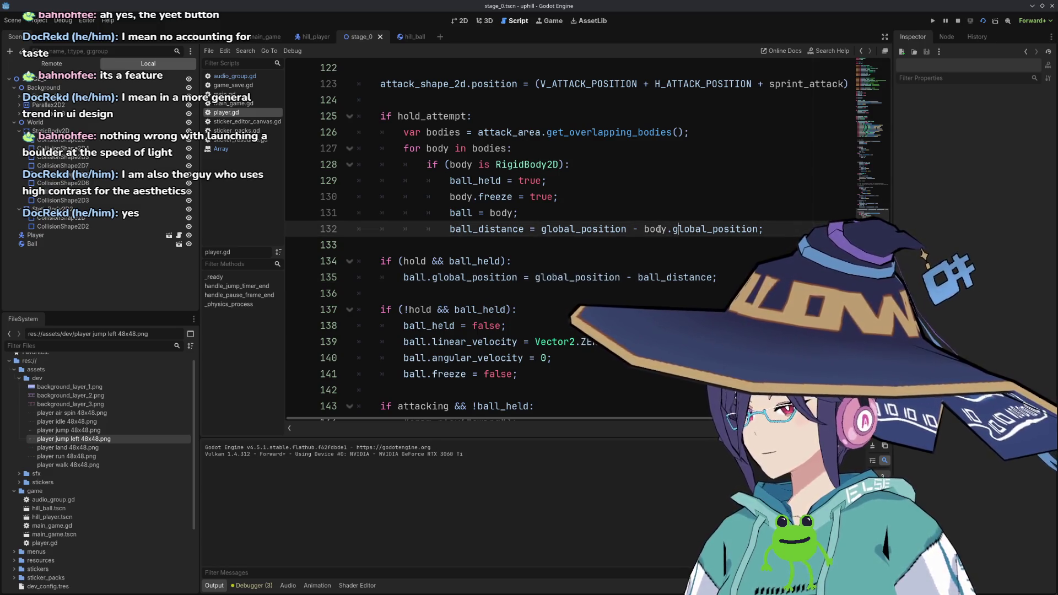
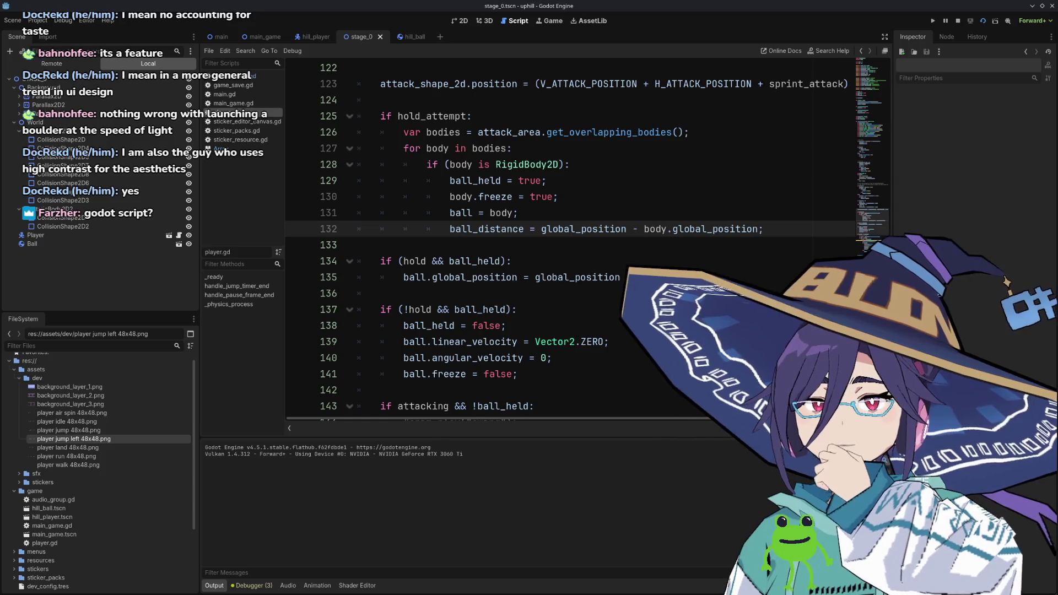
Scroll through player.gd's ball grab and release code to find the ball_distance line.
click(573, 356)
scroll(561, 334, down, 4)
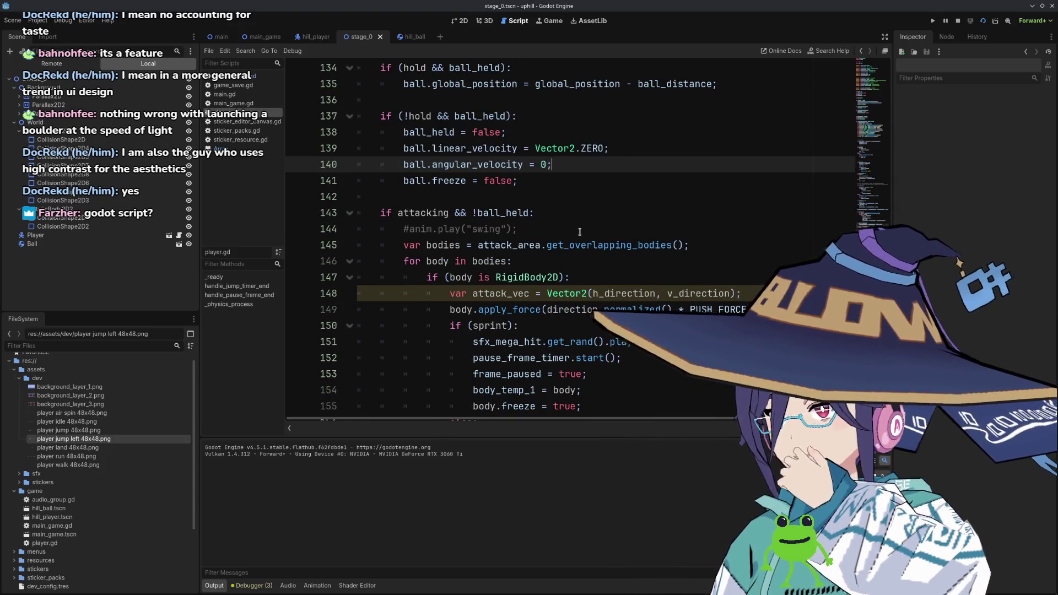
scroll(581, 241, up, 2)
mouse_move(581, 241)
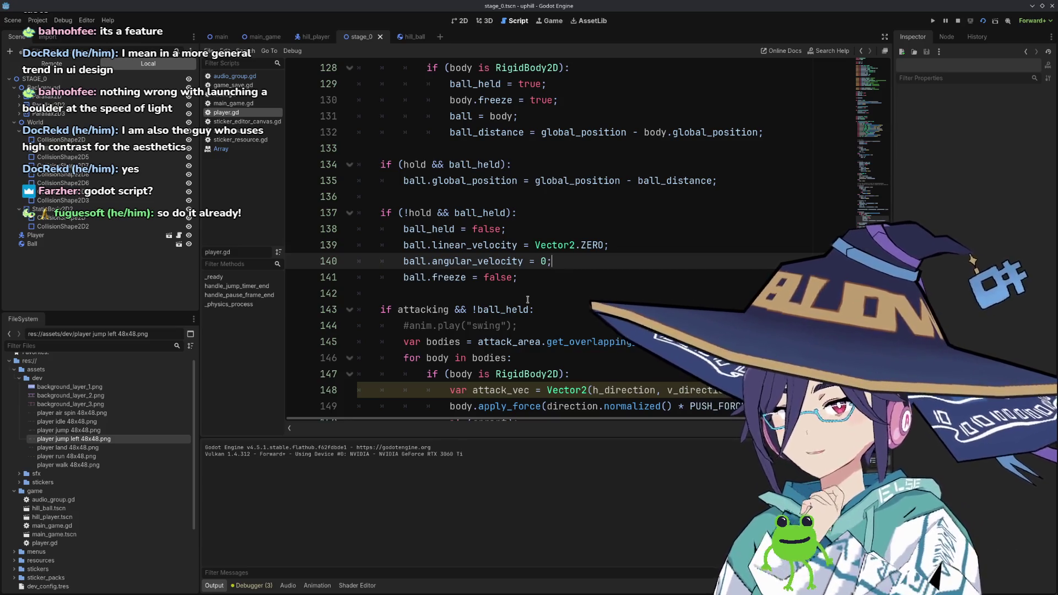
scroll(551, 237, down, 2)
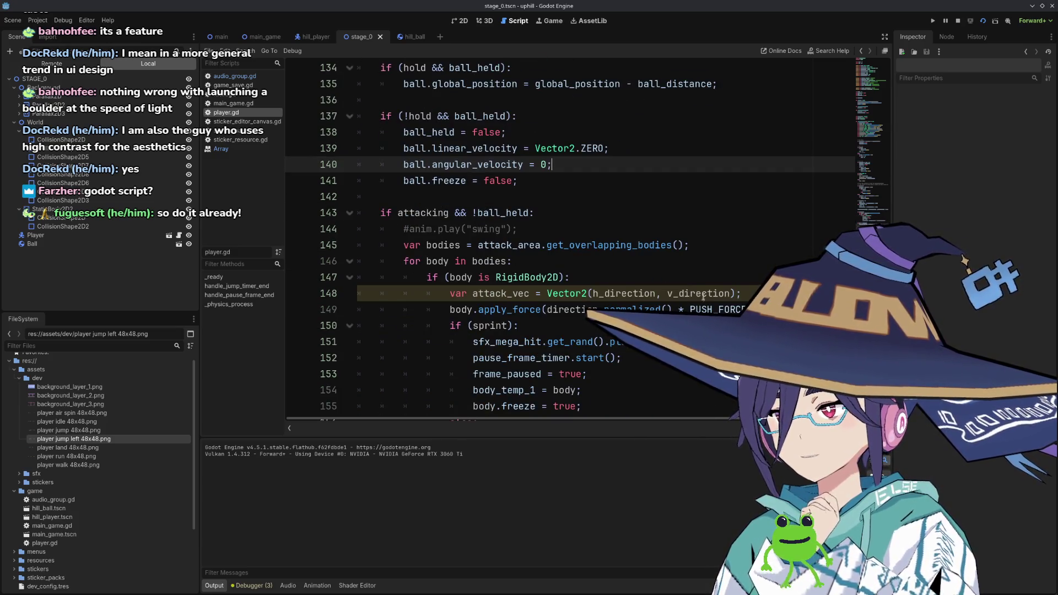
scroll(625, 284, up, 4)
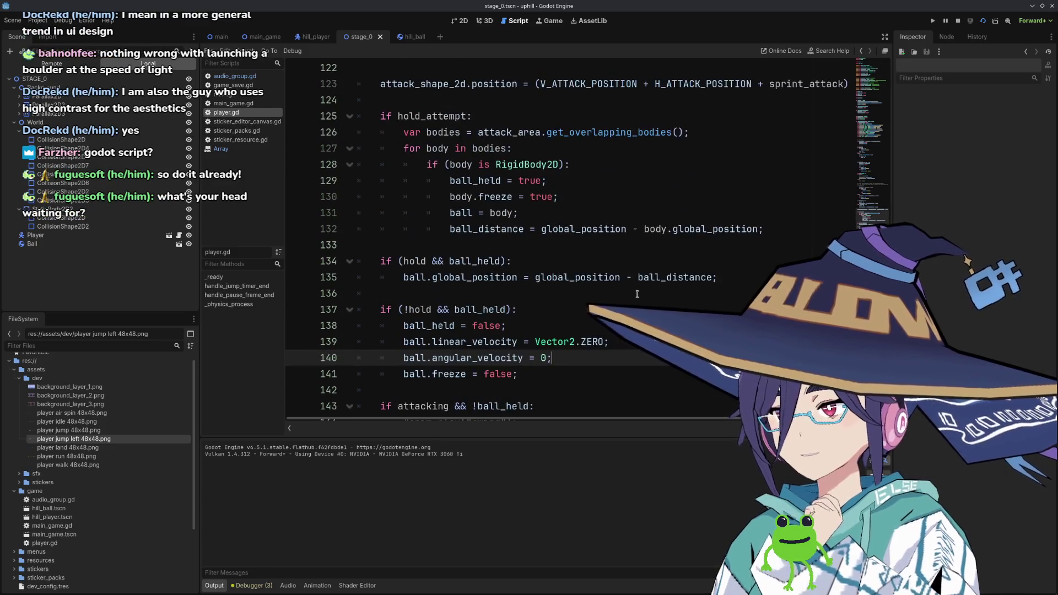
scroll(625, 285, down, 2)
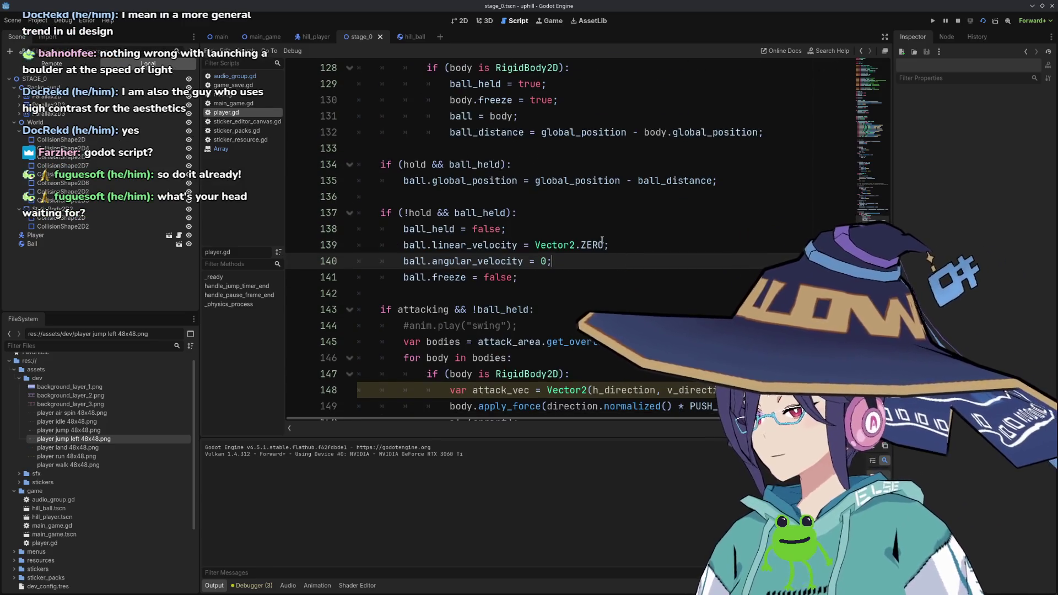
scroll(542, 232, up, 2)
scroll(539, 231, down, 1)
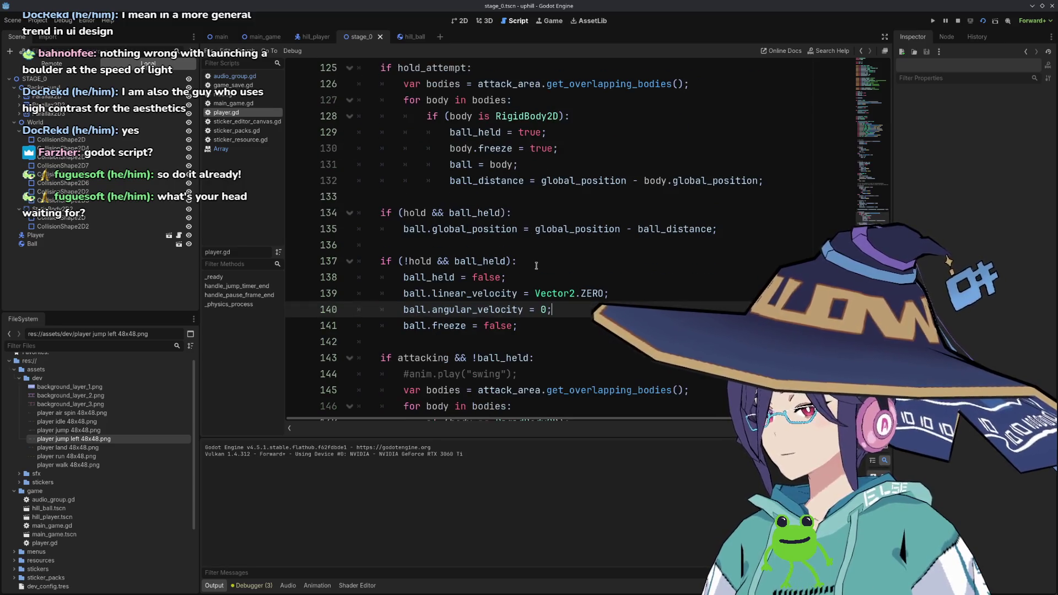
scroll(579, 265, down, 2)
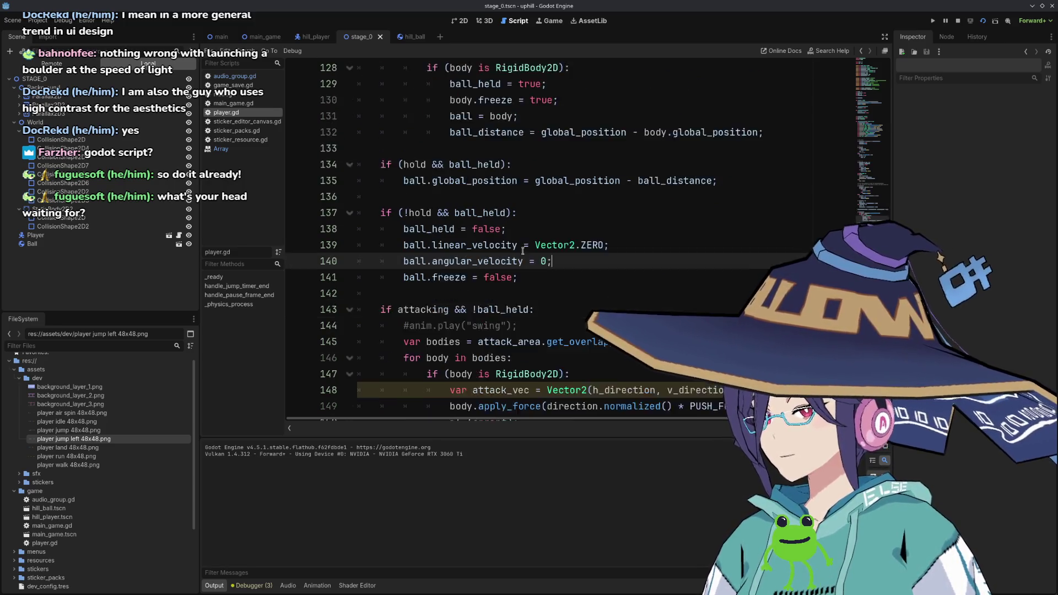
scroll(545, 319, up, 5)
scroll(573, 232, down, 3)
Replace the line 132 ball_distance offset with Vector2(0, 10), save, and view the running game.
click(548, 182)
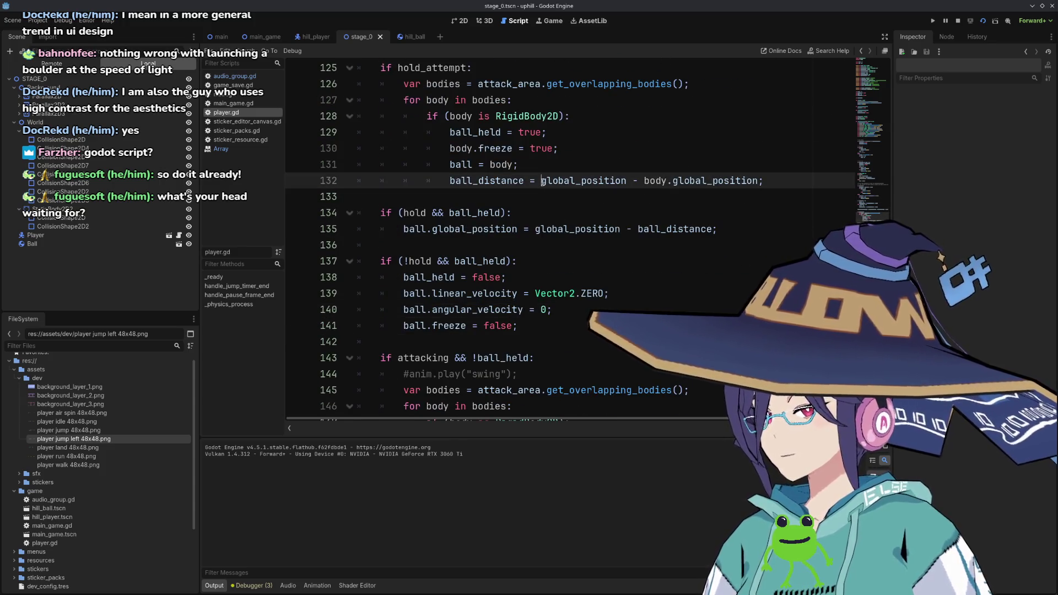
drag(541, 180, 764, 181)
key(BackSpace)
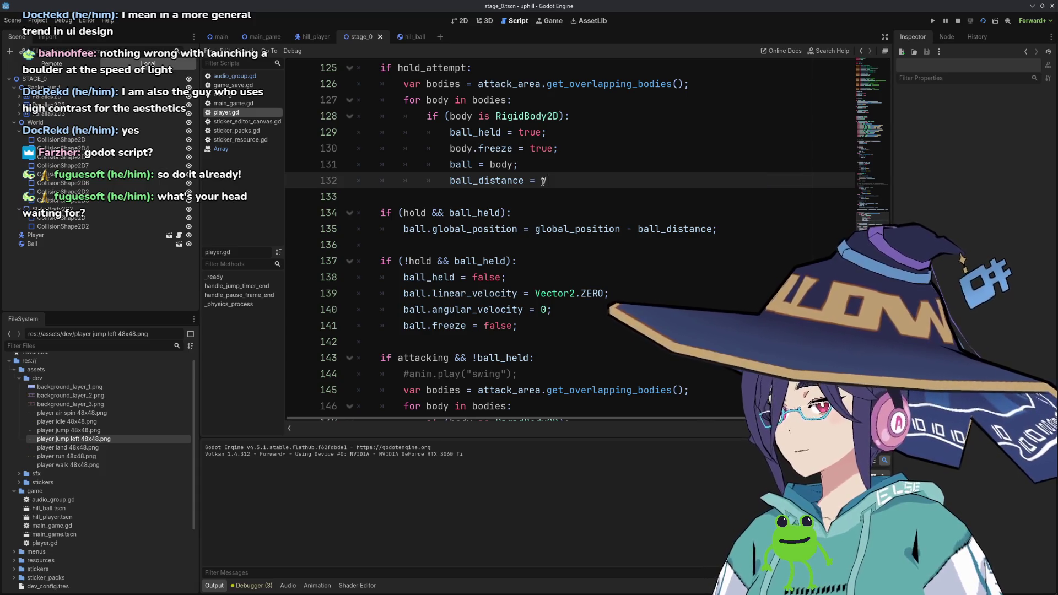
text(Vec)
key(Return)
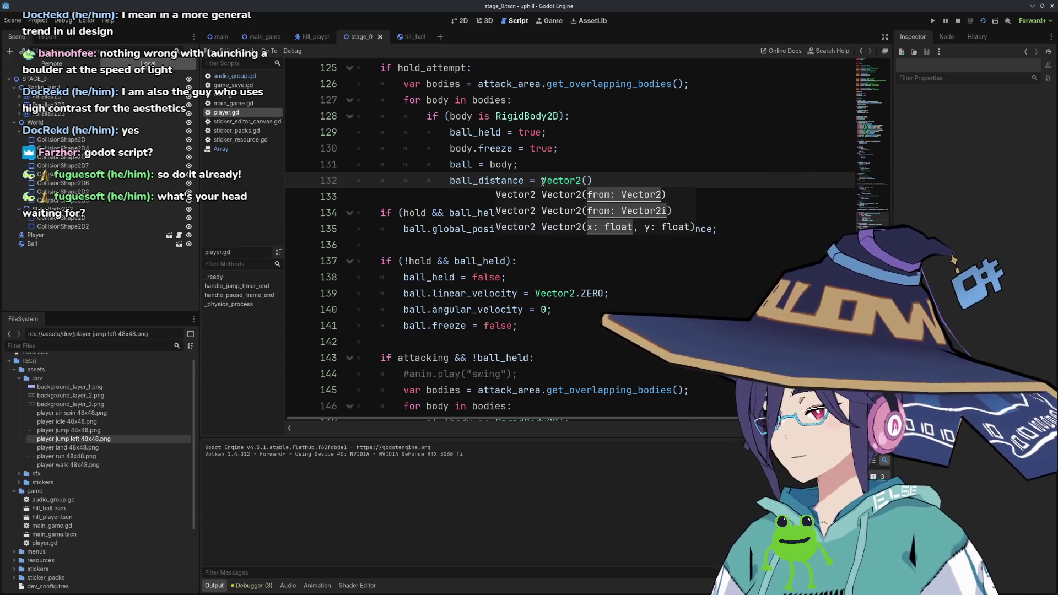
text(0, )
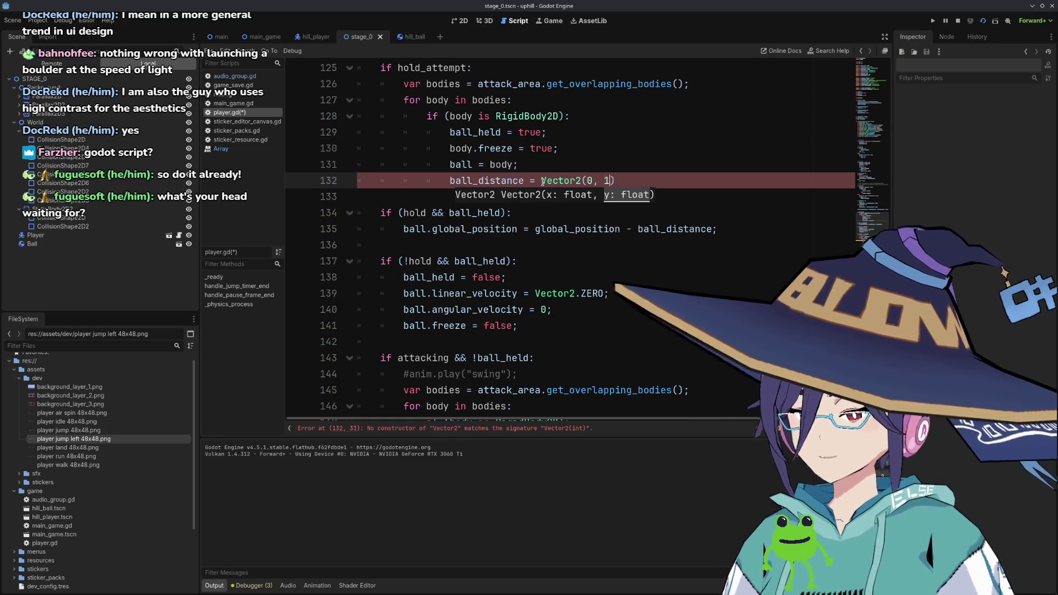
text(10);)
key(ctrl+s)
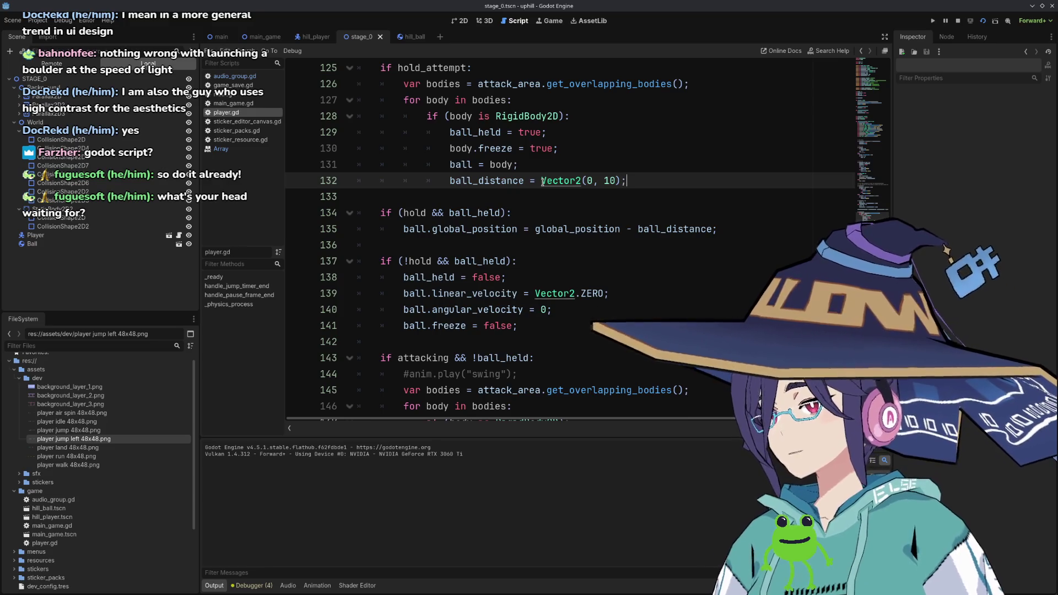
click(982, 21)
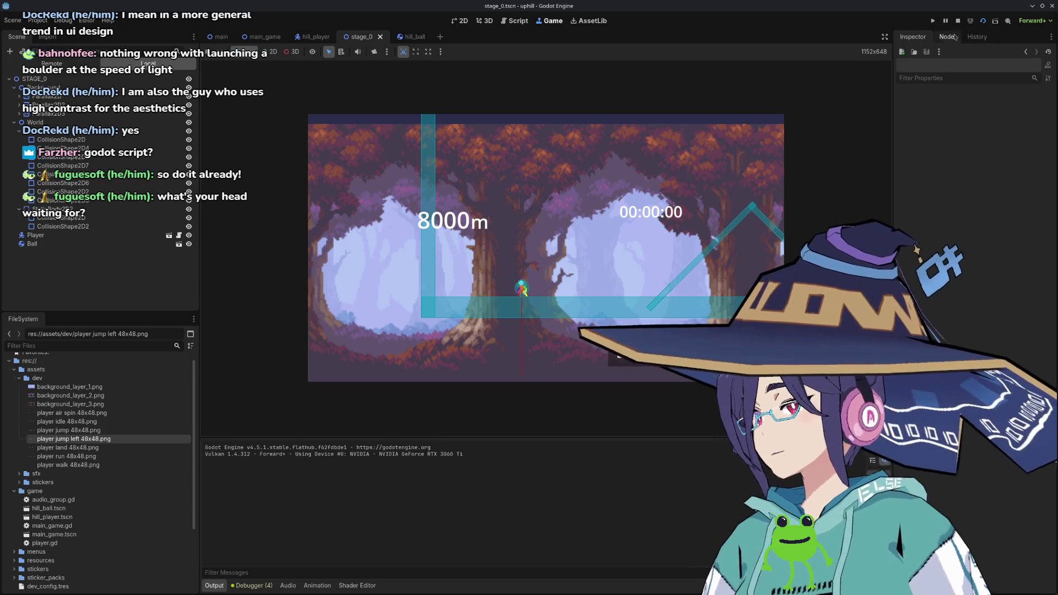
click(983, 21)
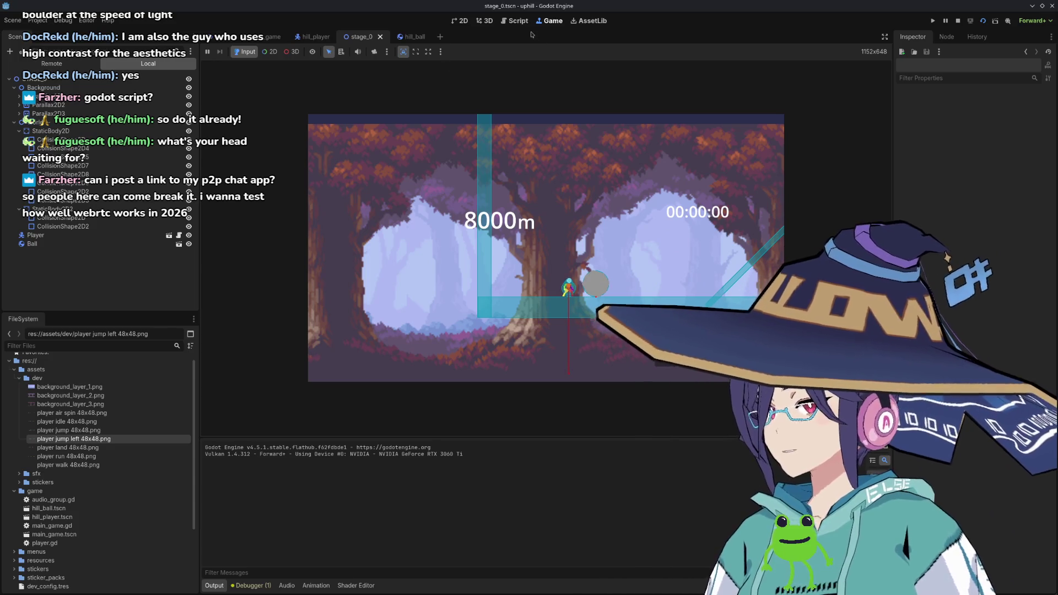
Back in player.gd, inspect the apply_force call on line 149.
click(759, 213)
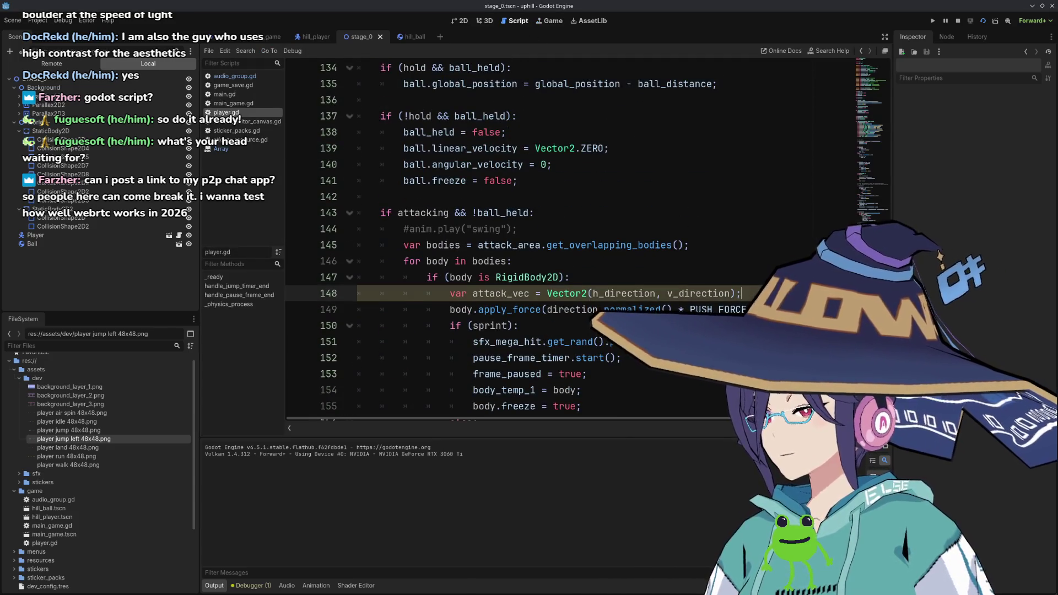
scroll(737, 281, down, 2)
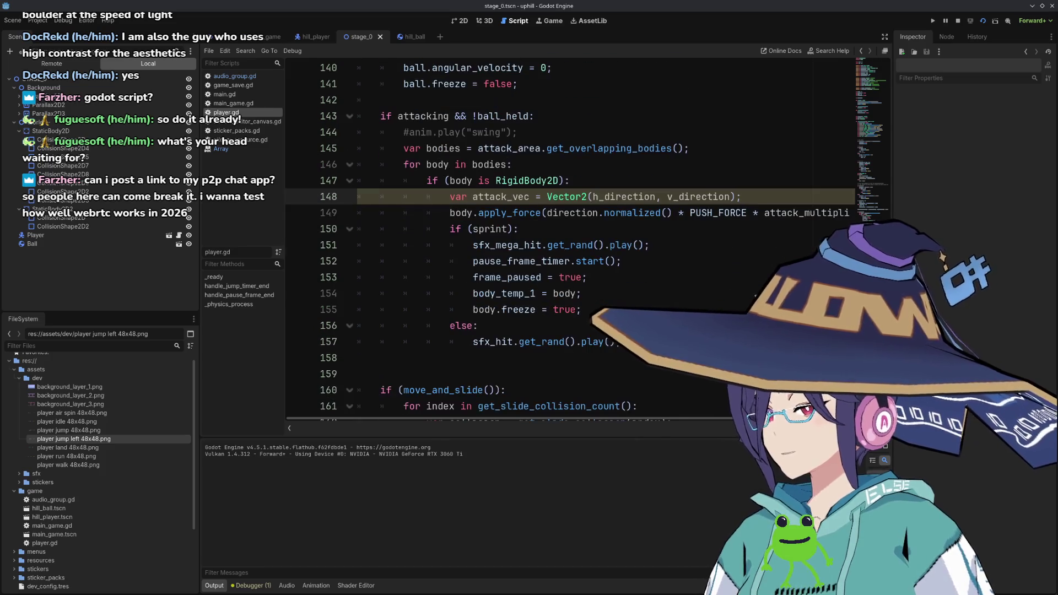
double_click(539, 213)
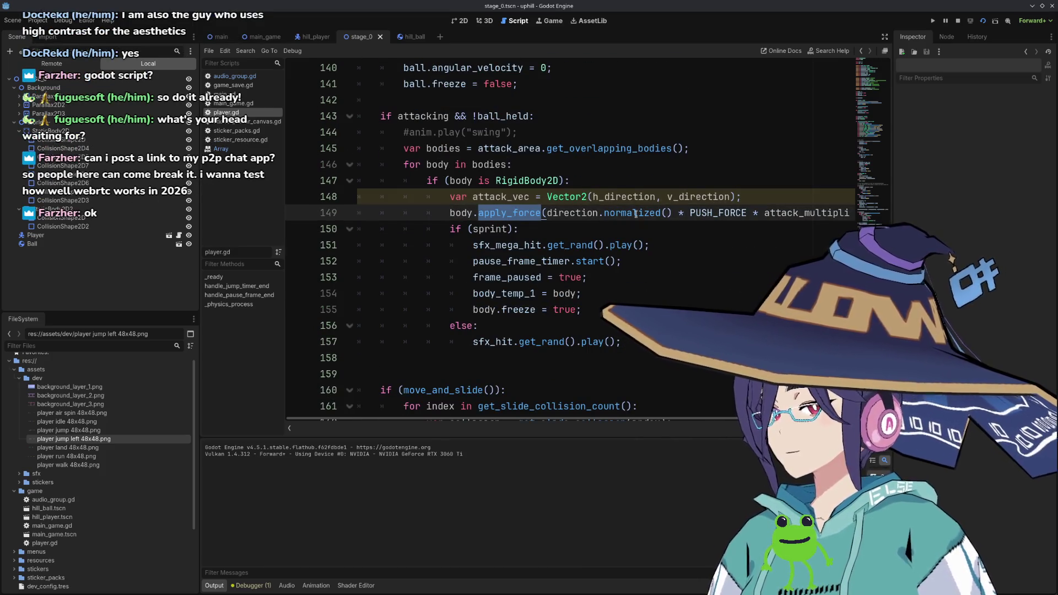
click(749, 199)
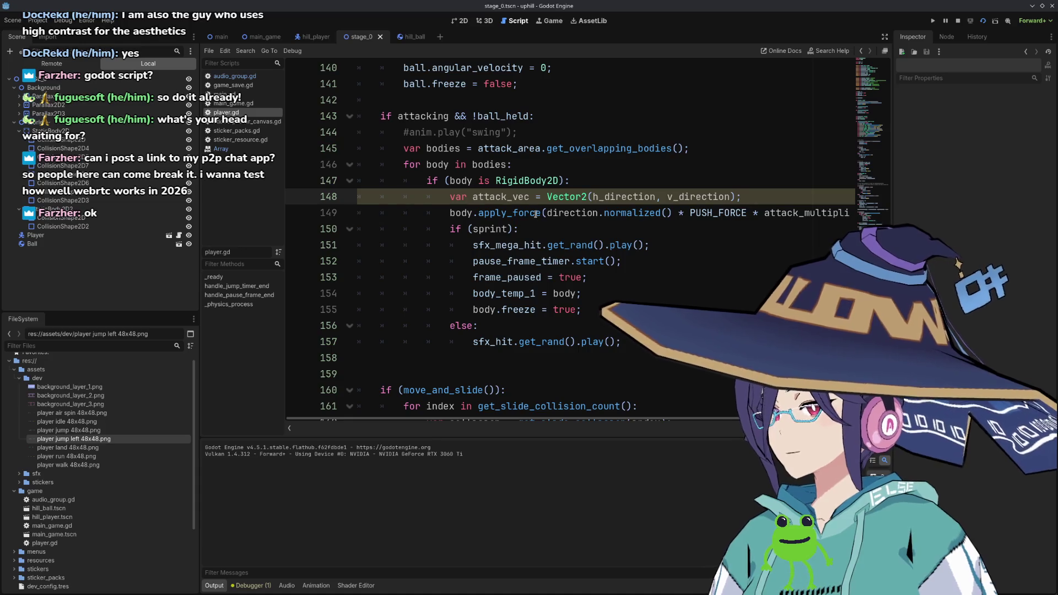
double_click(536, 214)
double_click(573, 214)
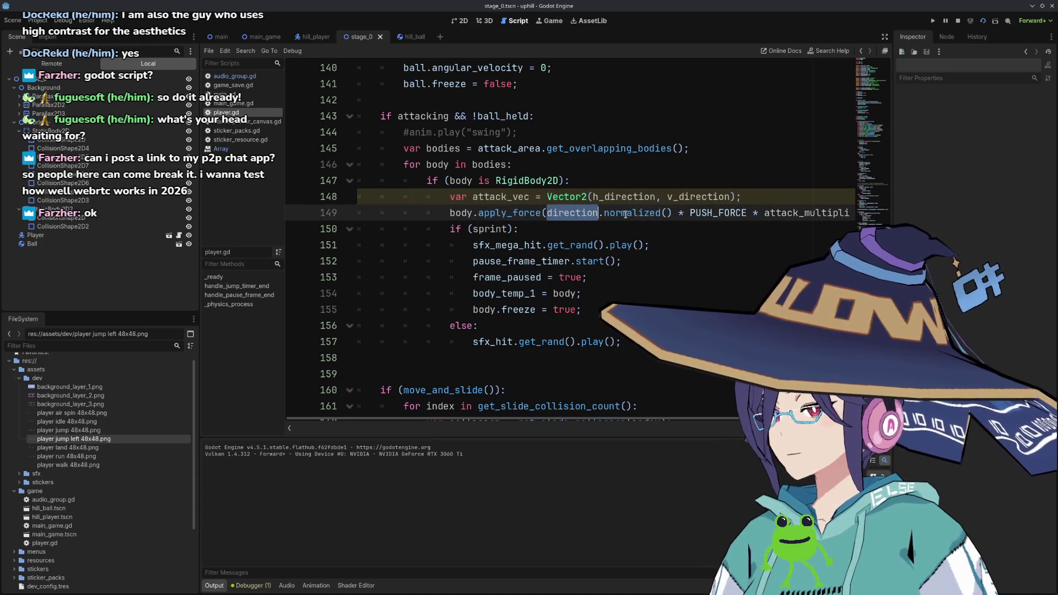
scroll(606, 243, up, 4)
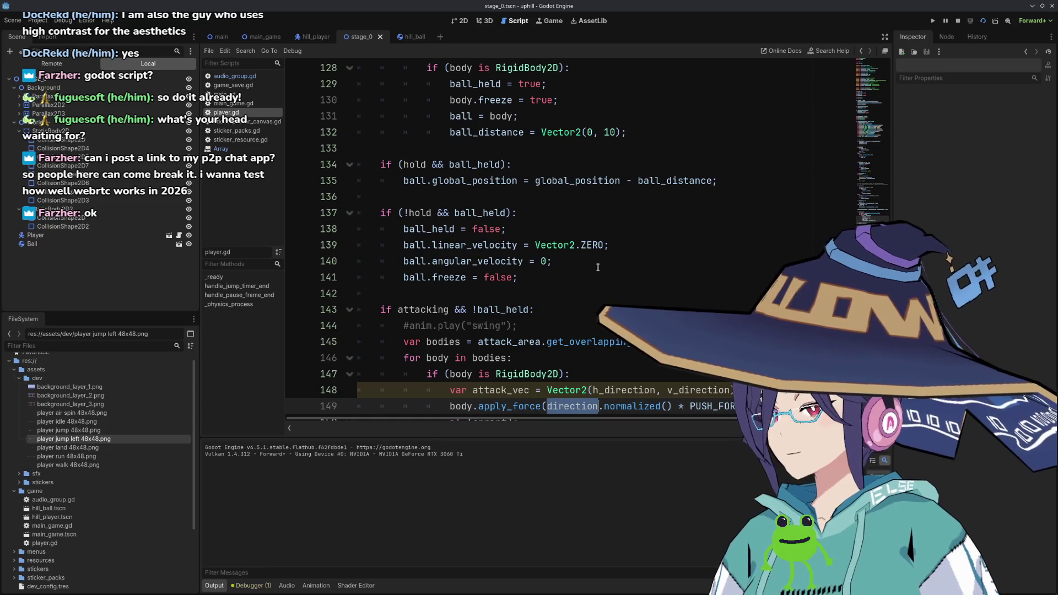
Move the velocity-zeroing lines below ball.freeze = false and change '-' to '+' on line 135.
drag(617, 244, 615, 259)
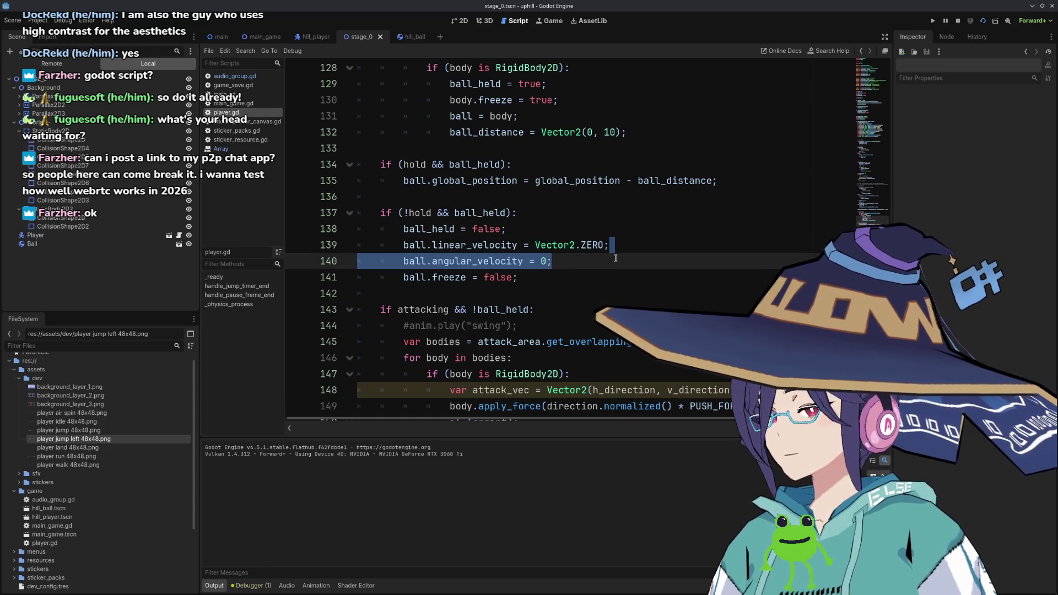
key(alt+Down)
key(Up)
key(Up)
key(Up)
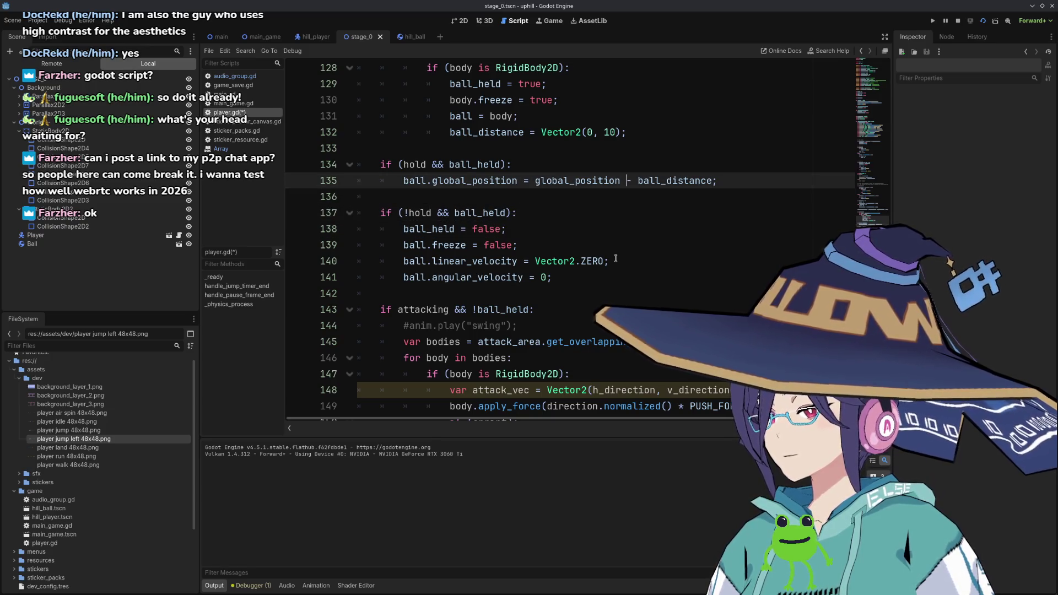
text(+)
Save player.gd, run the scene to test holding, and return to the script.
key(ctrl+s)
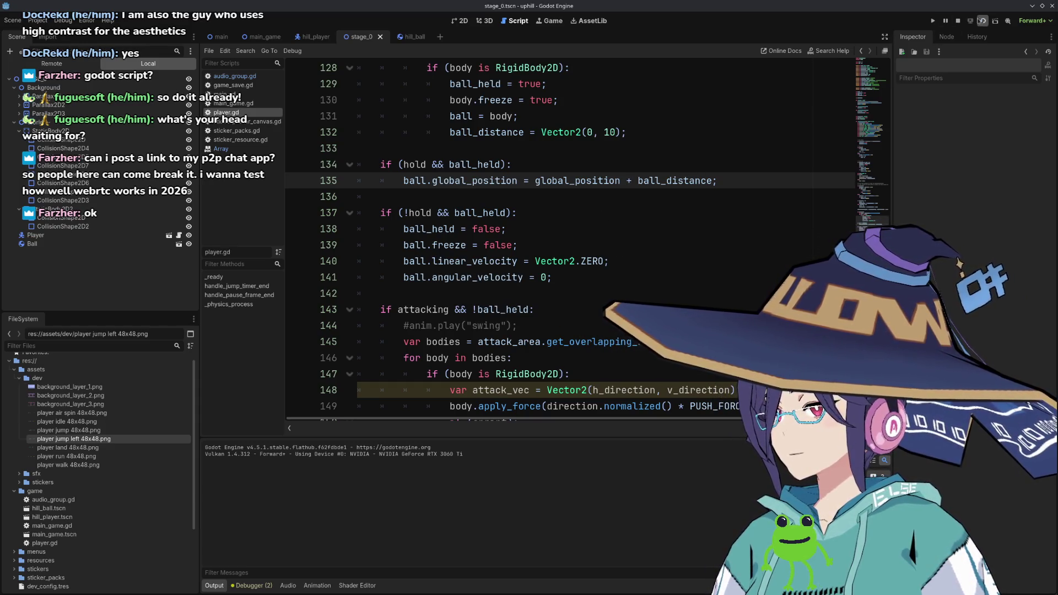
click(983, 22)
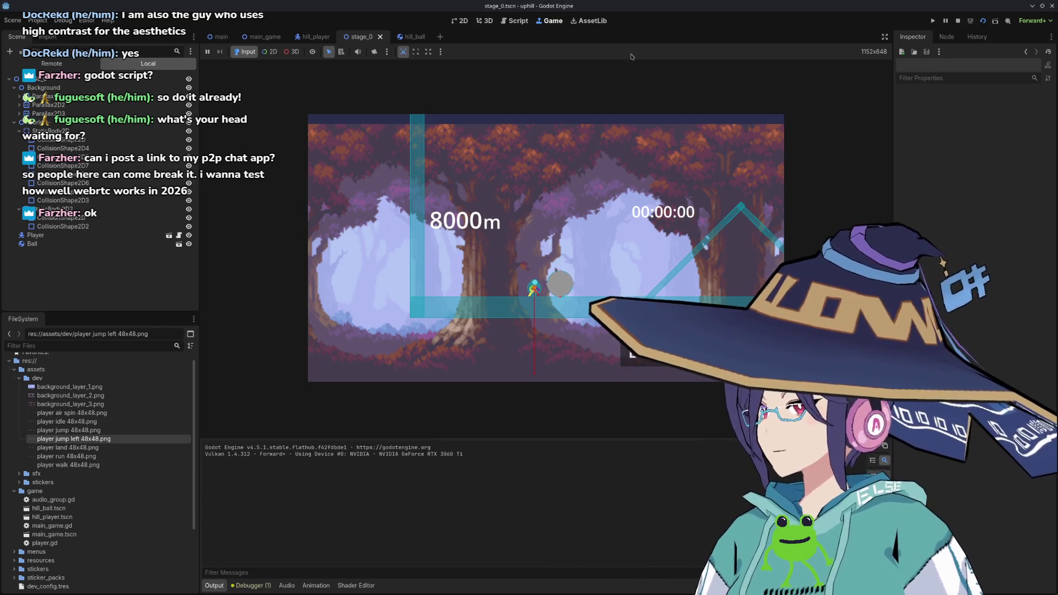
click(515, 21)
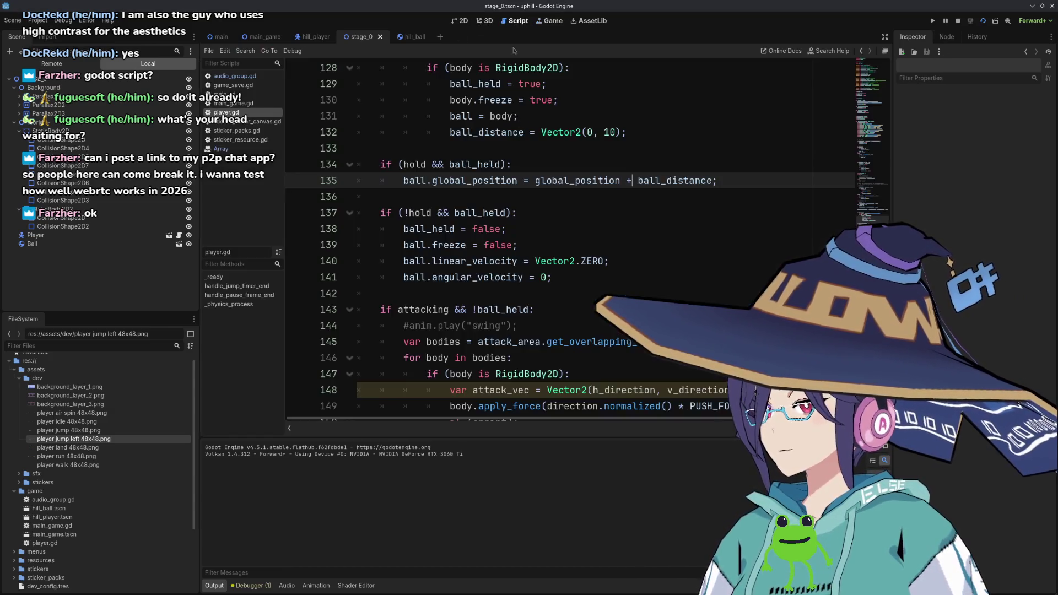
Change the vertical ball_distance offset on line 132 to -100.
scroll(593, 181, up, 2)
click(605, 226)
double_click(604, 226)
text(-100)
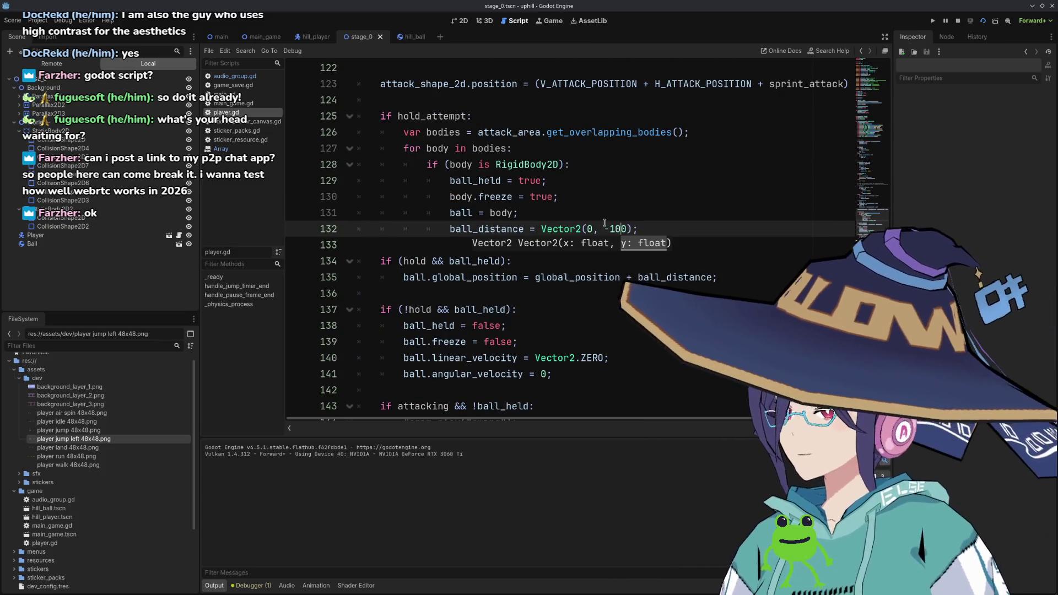
Restart the running game with the new offset and switch to the hill_player scene.
click(983, 22)
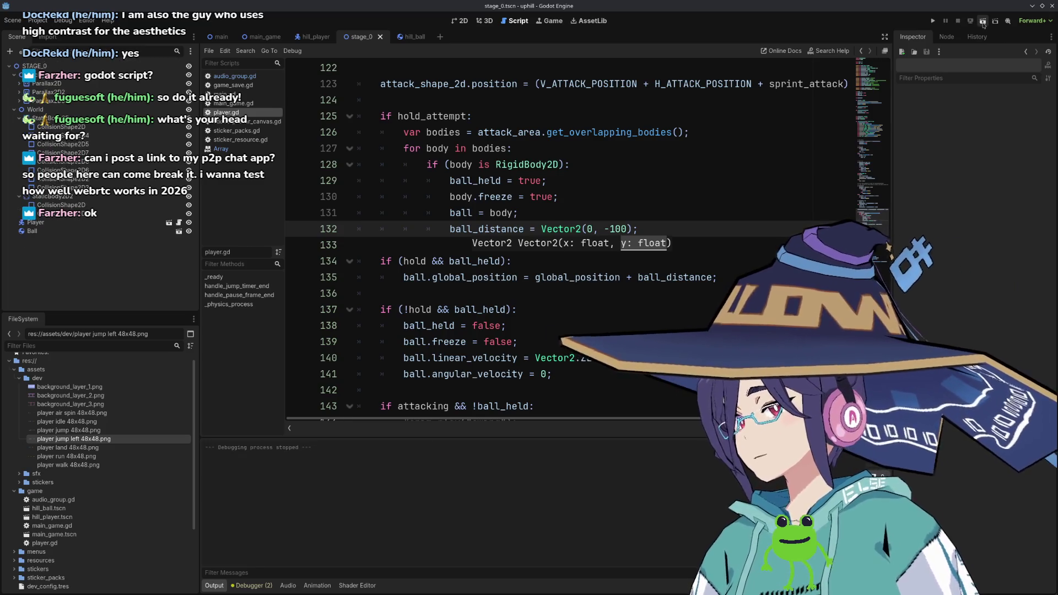
click(983, 25)
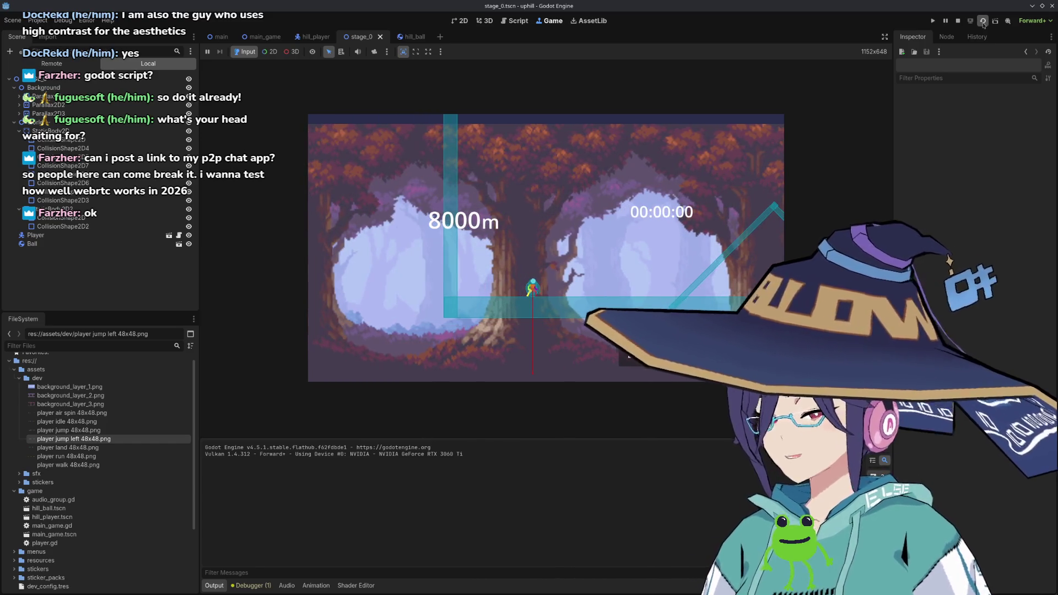
click(983, 22)
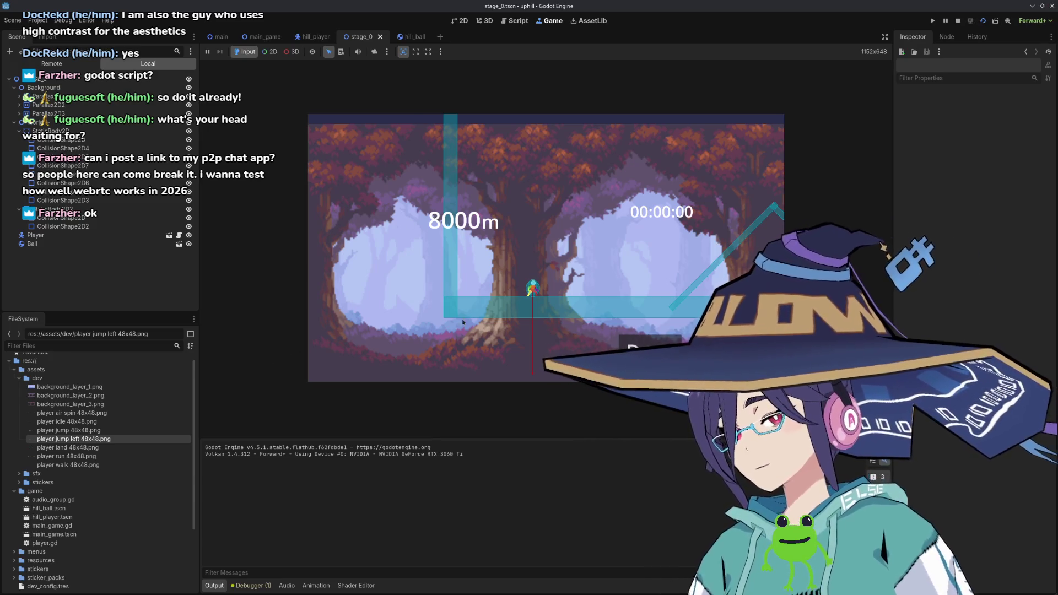
click(315, 36)
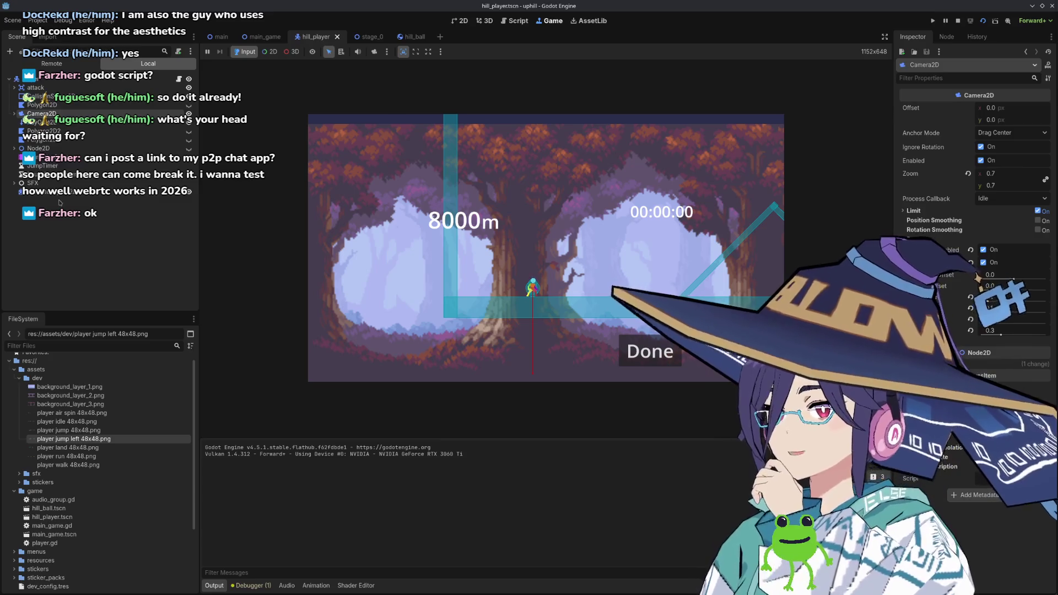
In hill_ball, inspect the Ball's Collision and Deactivation settings, leaving Freeze Mode at Static.
click(407, 37)
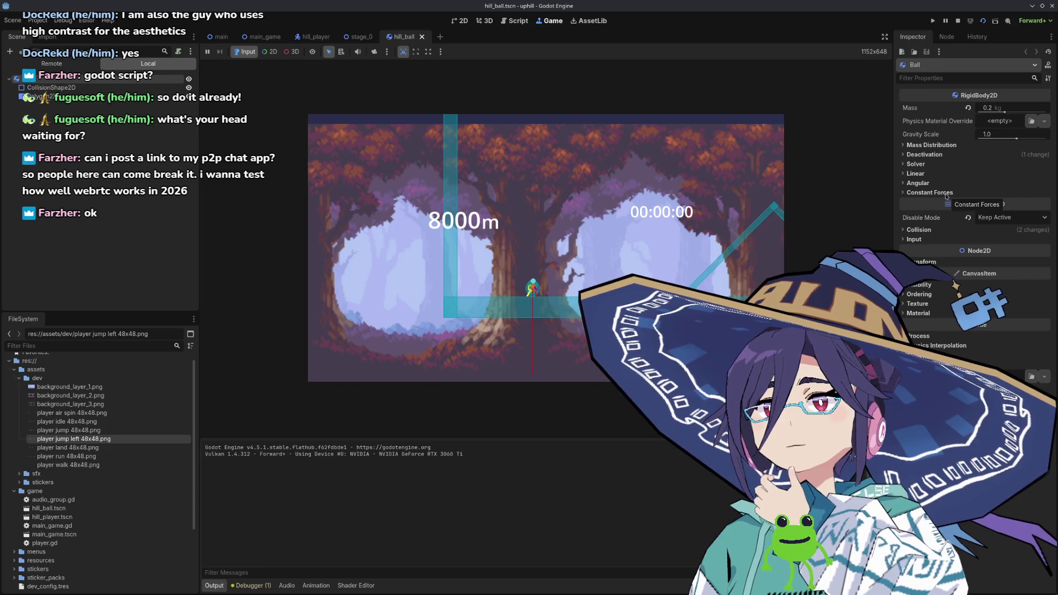
click(919, 230)
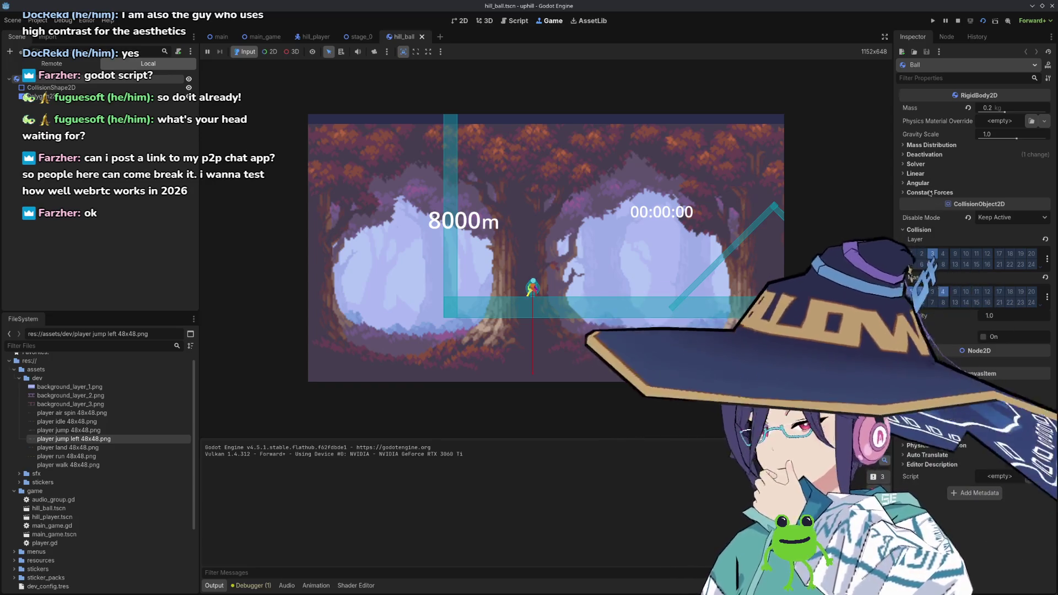
click(924, 154)
click(926, 155)
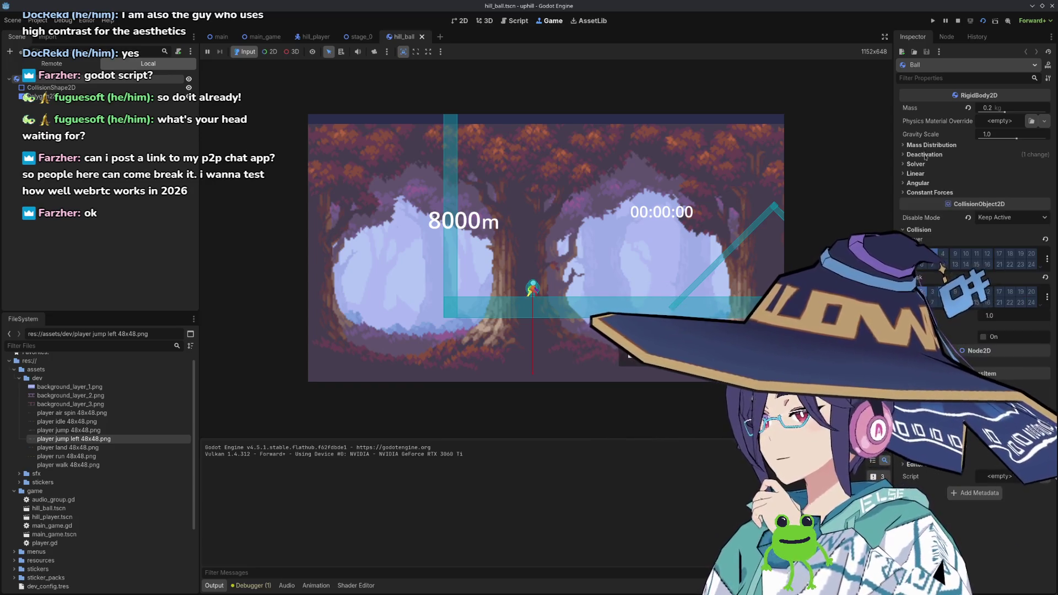
click(927, 155)
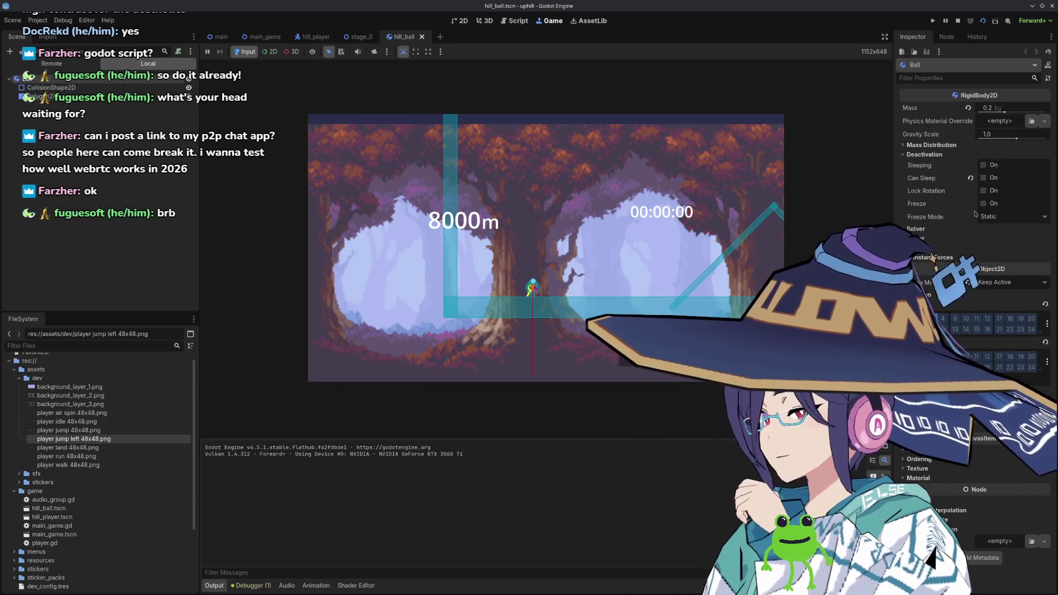
click(993, 218)
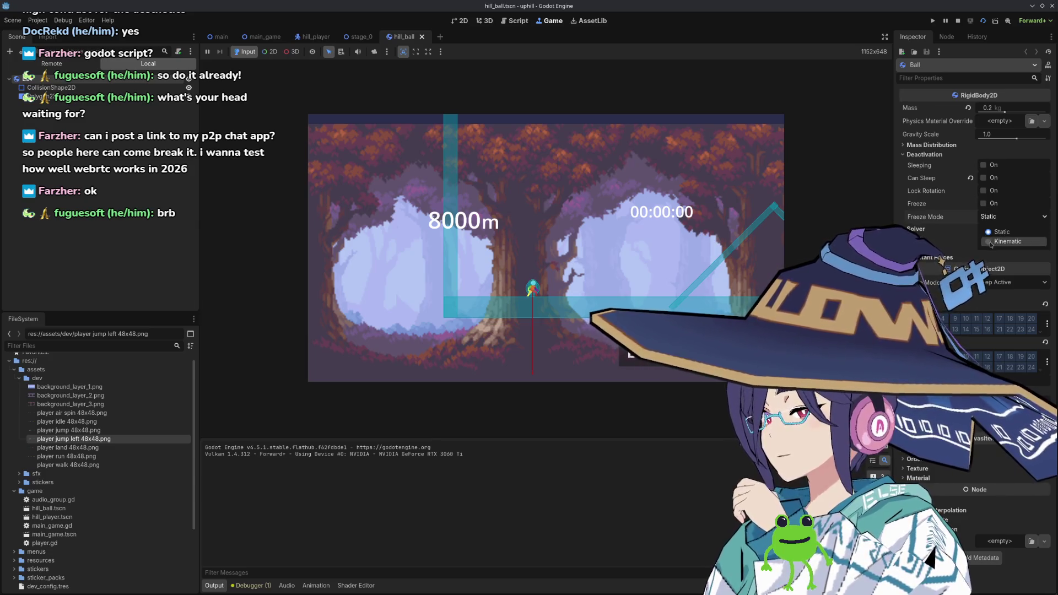
click(950, 223)
mouse_move(944, 222)
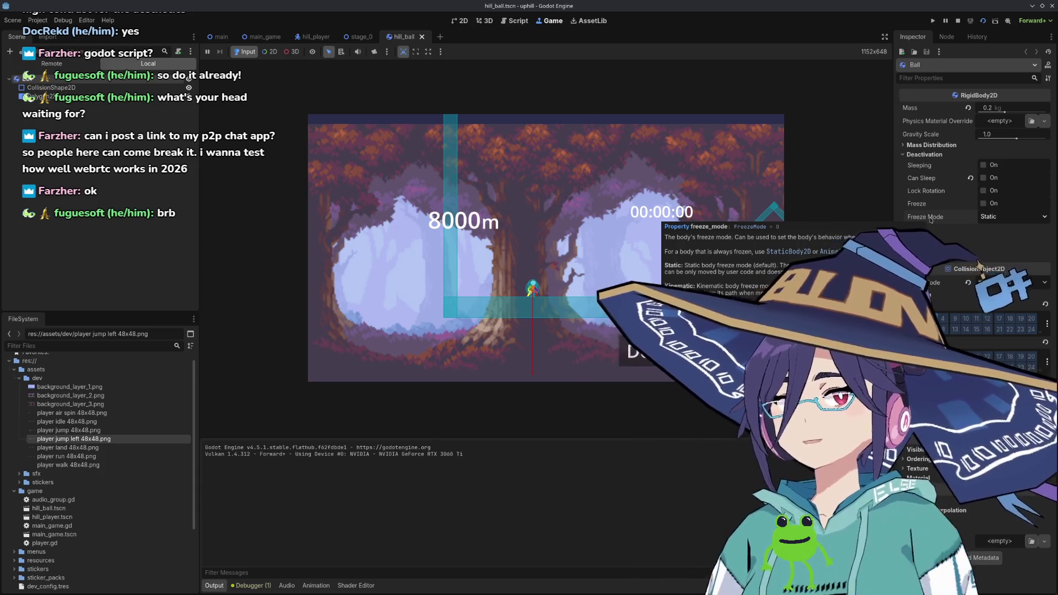
Set the Ball's Freeze Mode to Kinematic and collapse the Solver and Linear sections.
click(1007, 220)
click(1008, 241)
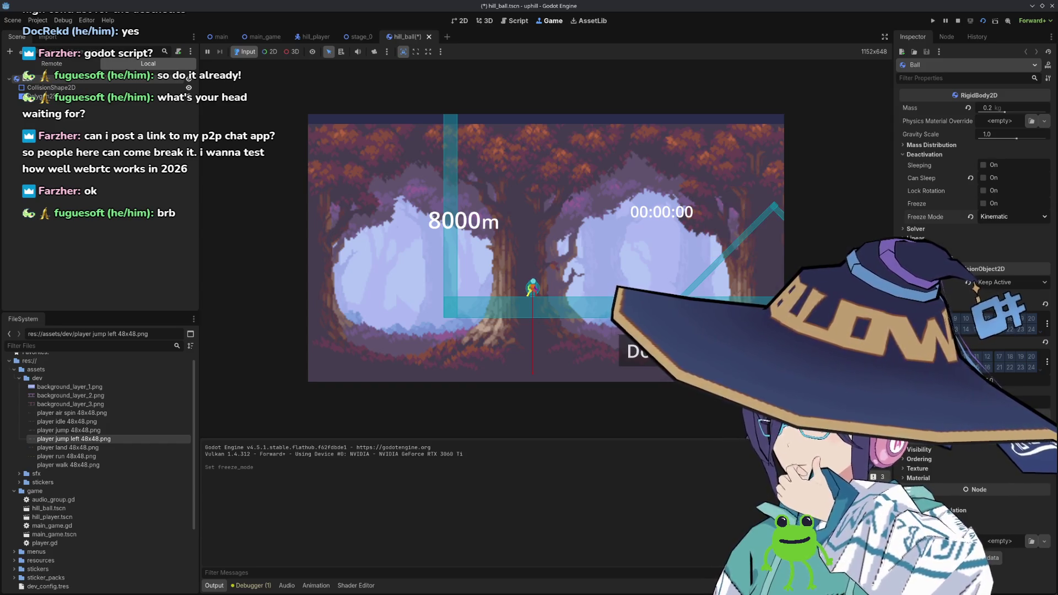
click(929, 230)
click(927, 229)
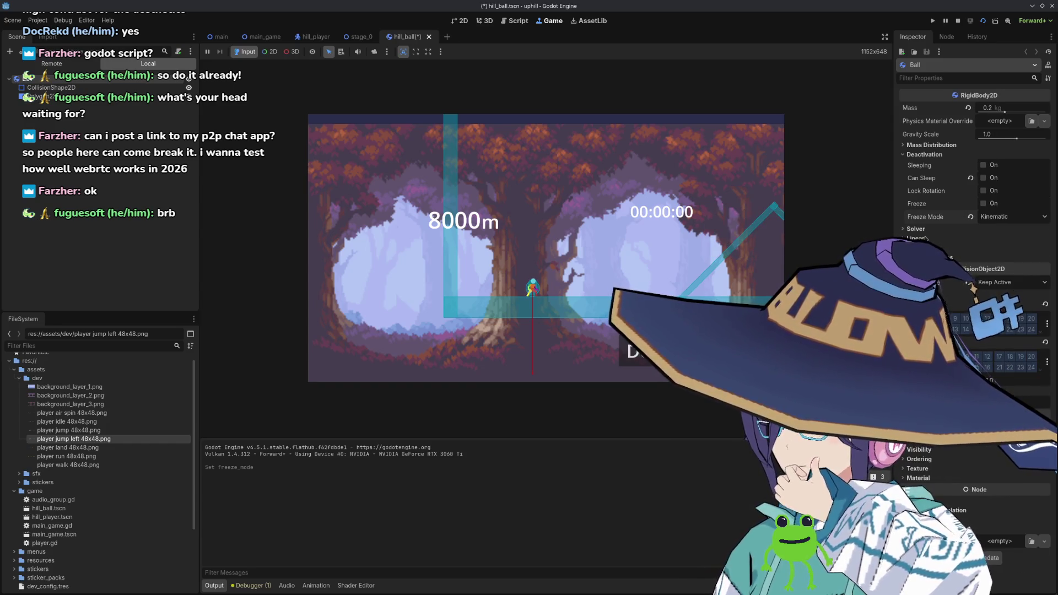
click(916, 238)
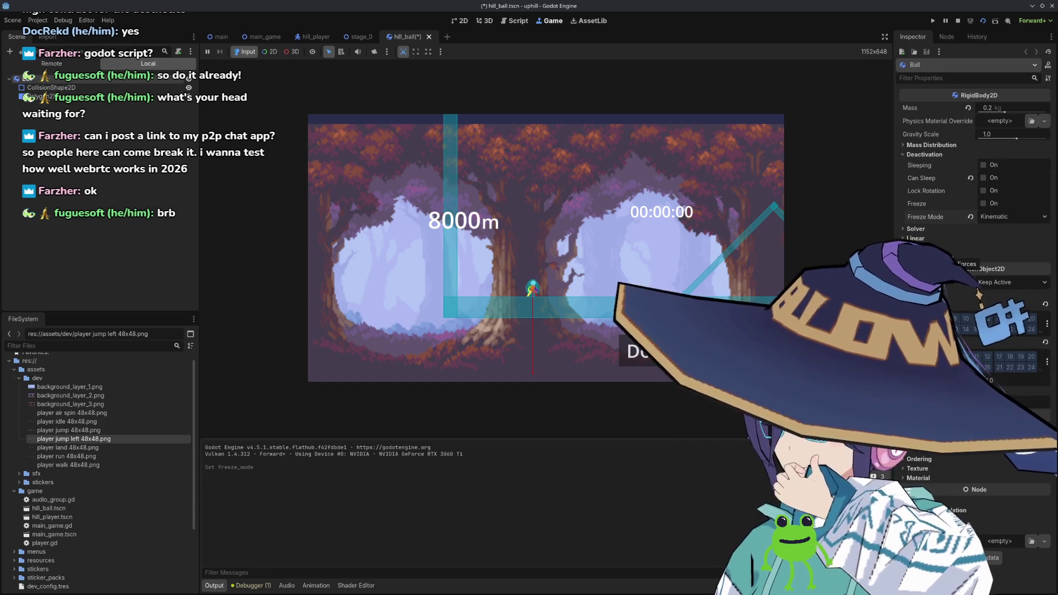
Collapse the Mass Distribution and Deactivation sections, then save and reload the played scene.
click(931, 146)
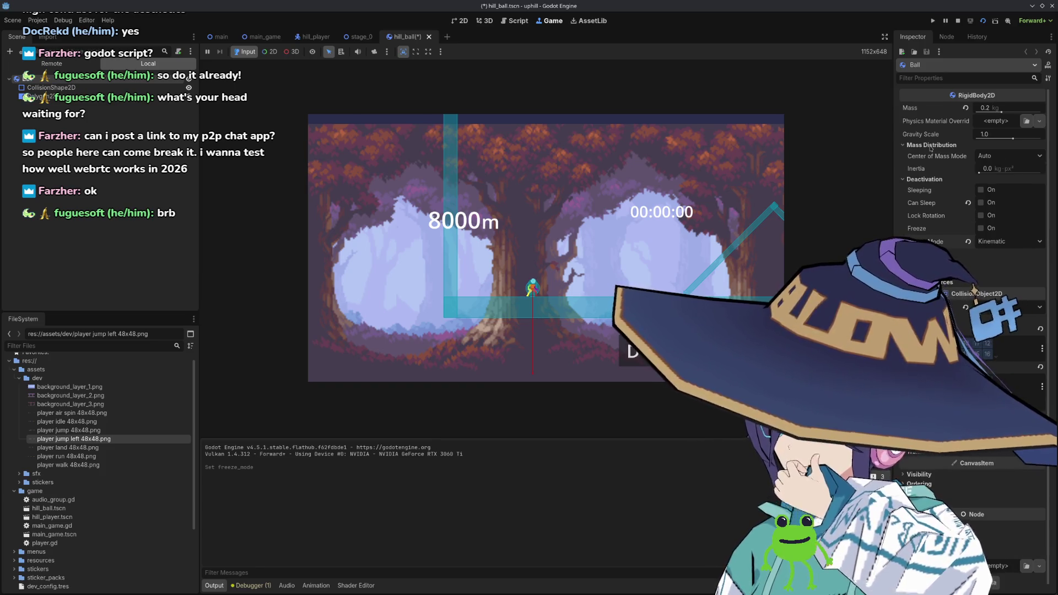
click(931, 146)
click(926, 154)
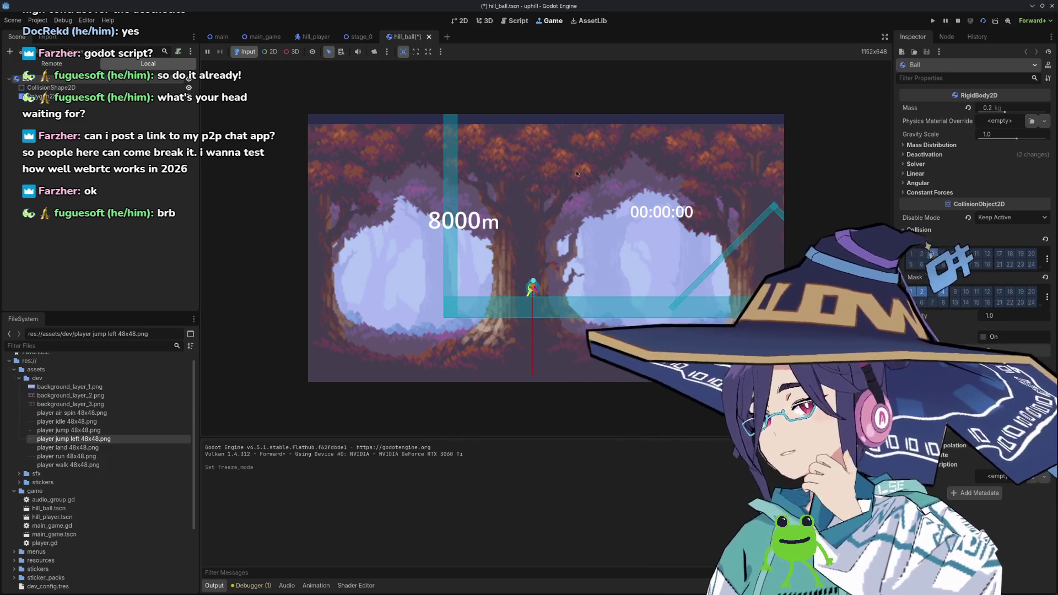
click(983, 21)
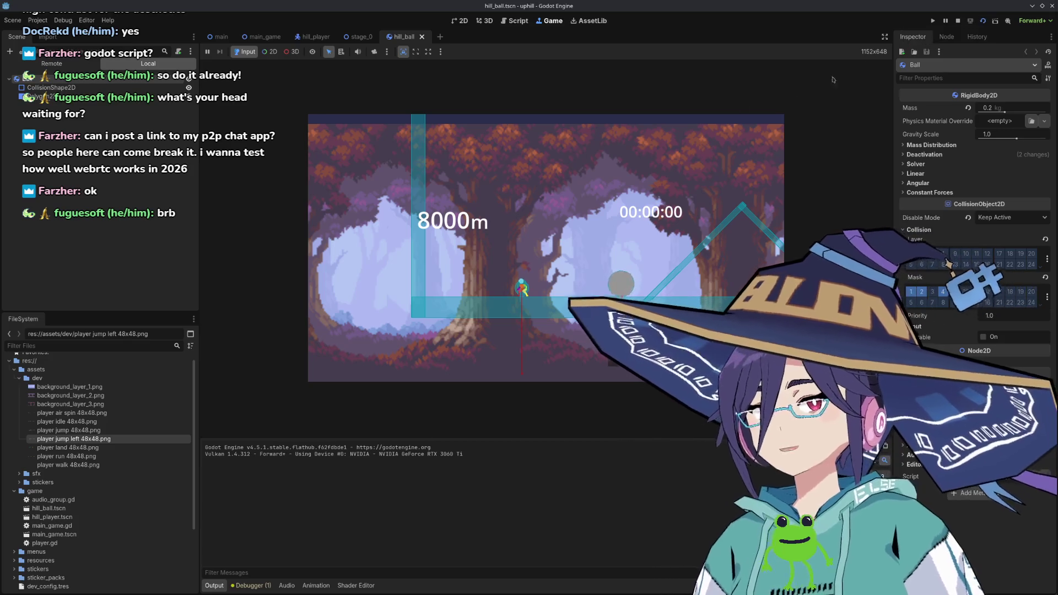
Review the ball_held, false and global_position uses in player.gd's hold code, then relaunch the game.
click(515, 21)
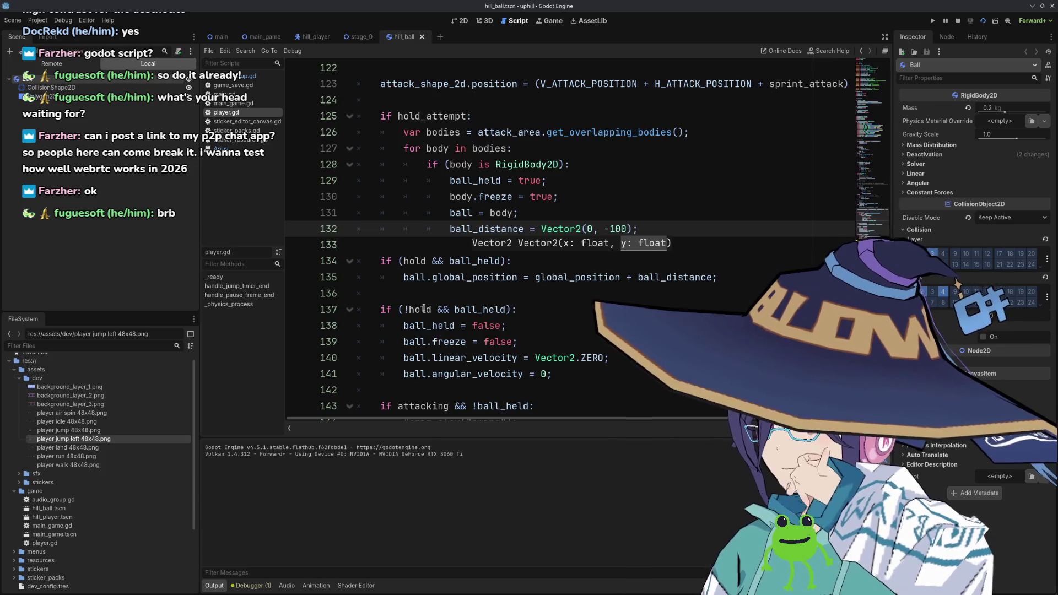
double_click(489, 309)
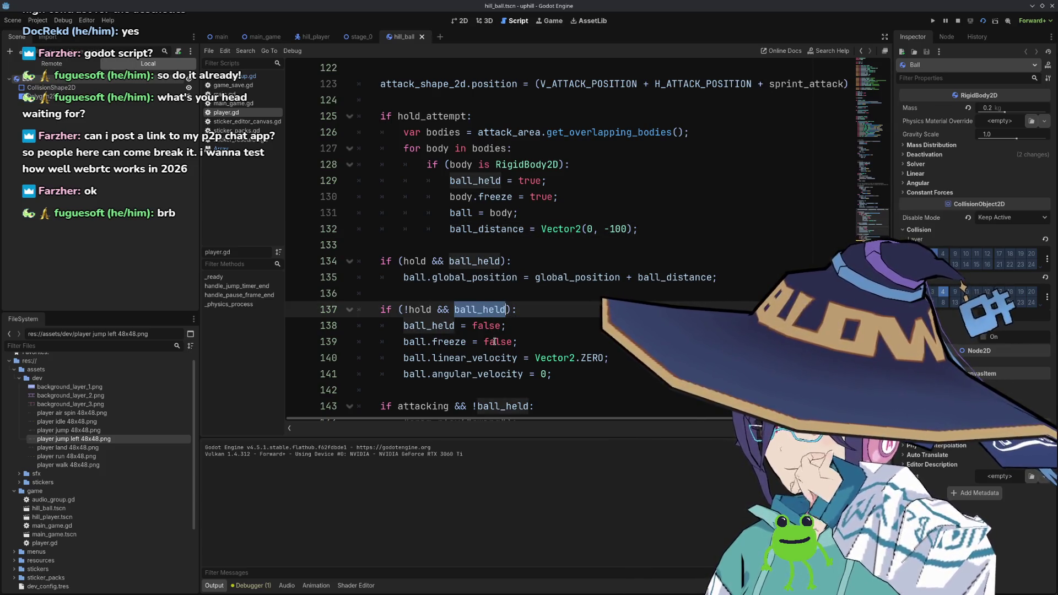
double_click(489, 326)
double_click(493, 341)
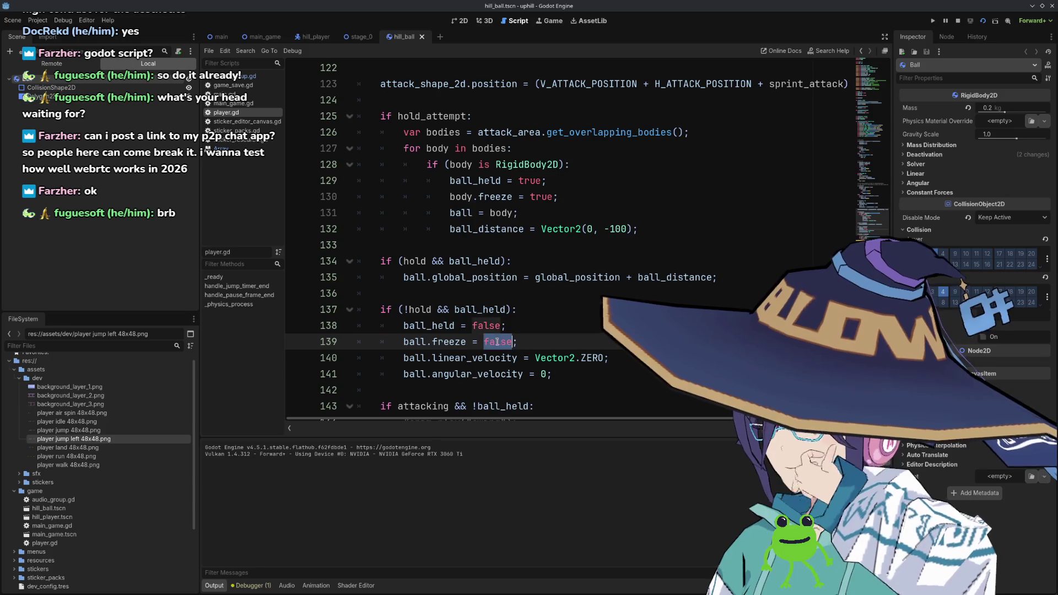
double_click(482, 279)
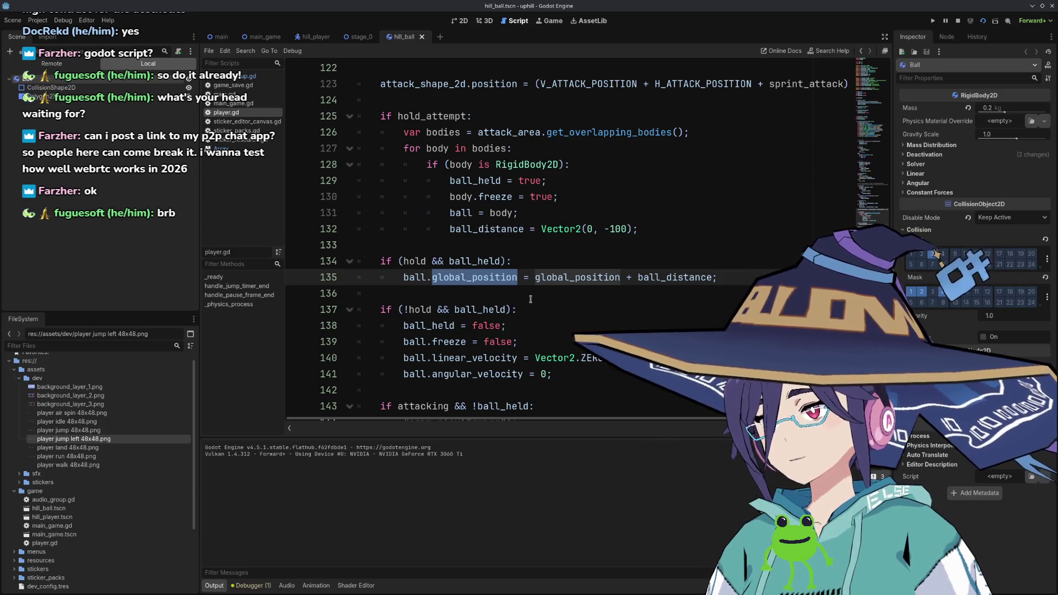
scroll(536, 297, down, 3)
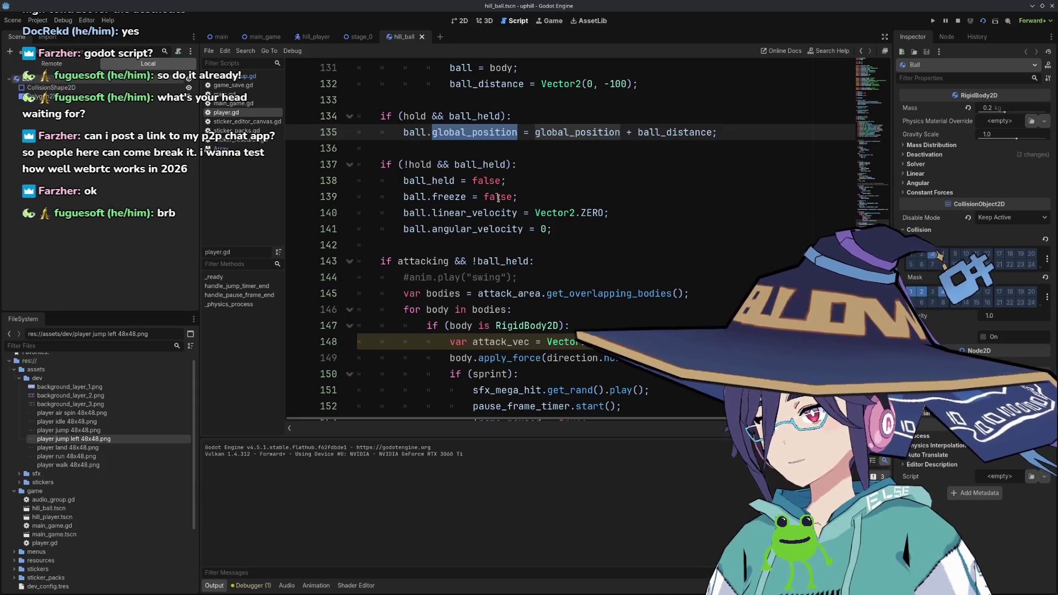
click(499, 197)
scroll(498, 199, up, 3)
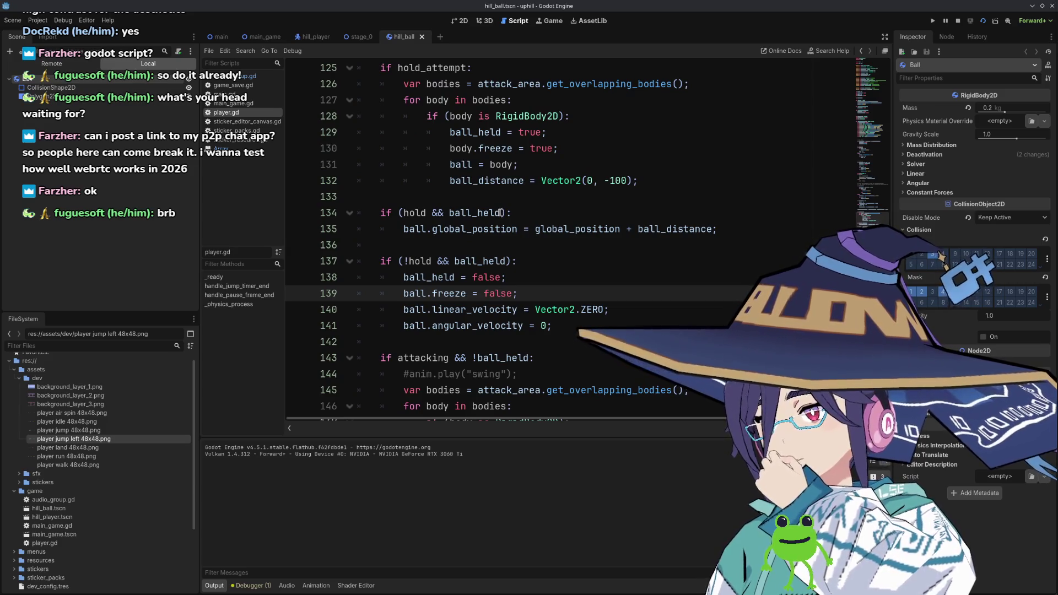
click(983, 21)
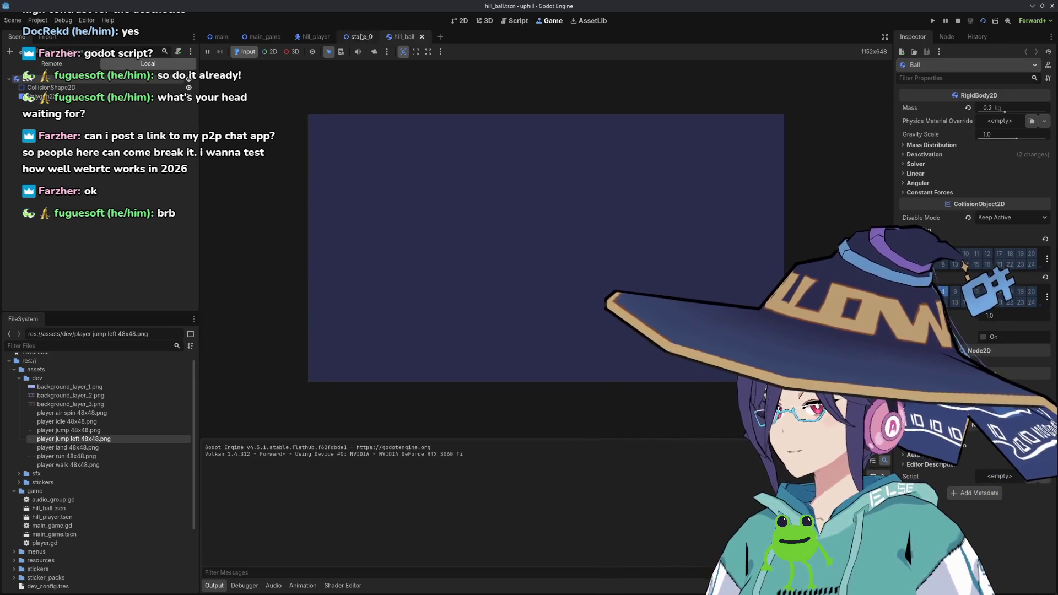
Stop and relaunch the stage_0 game, then return to player.gd.
click(984, 22)
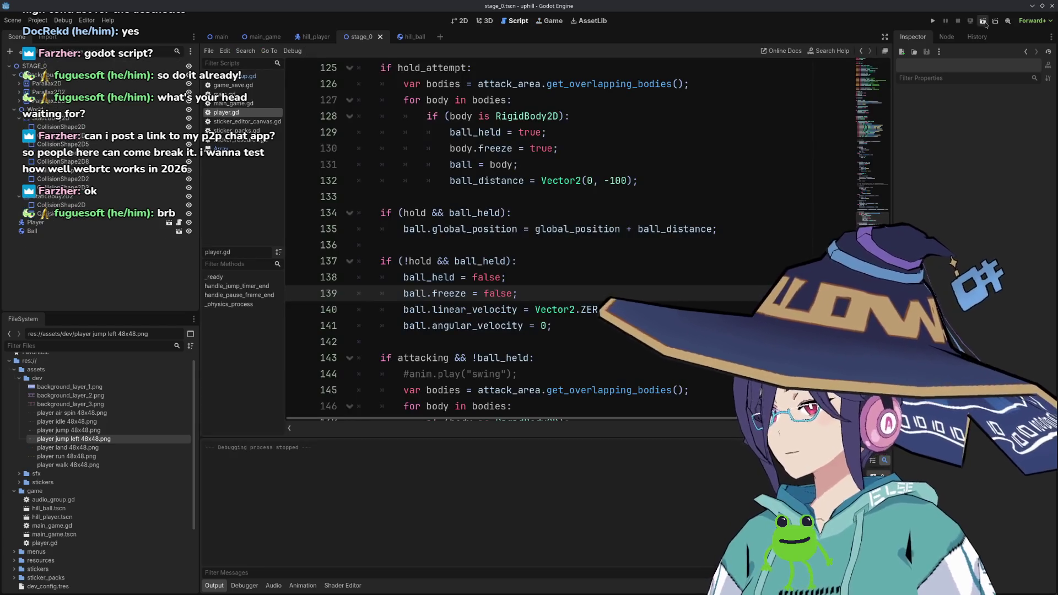
click(984, 22)
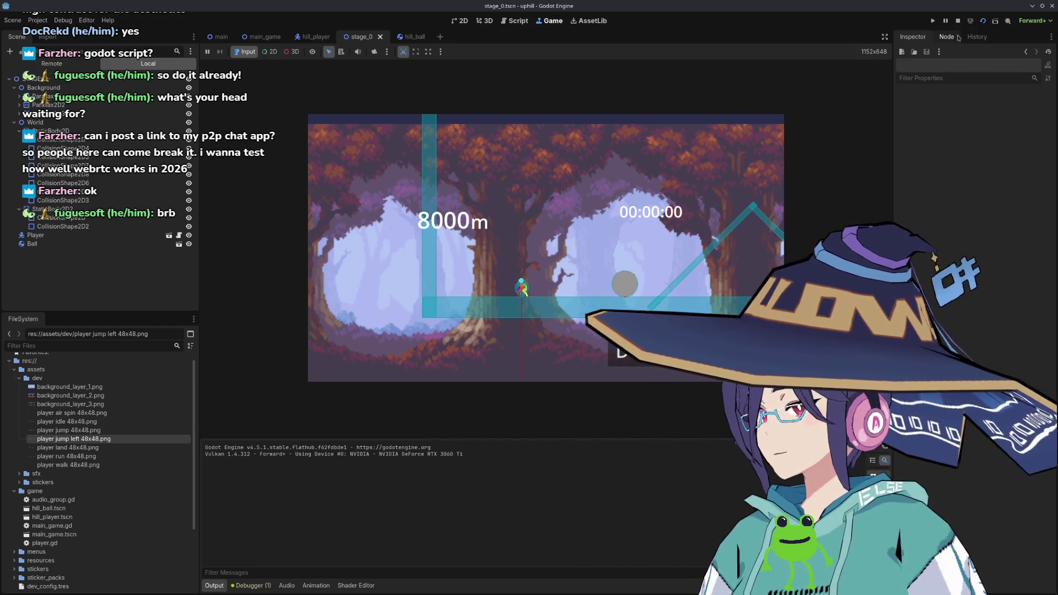
click(516, 22)
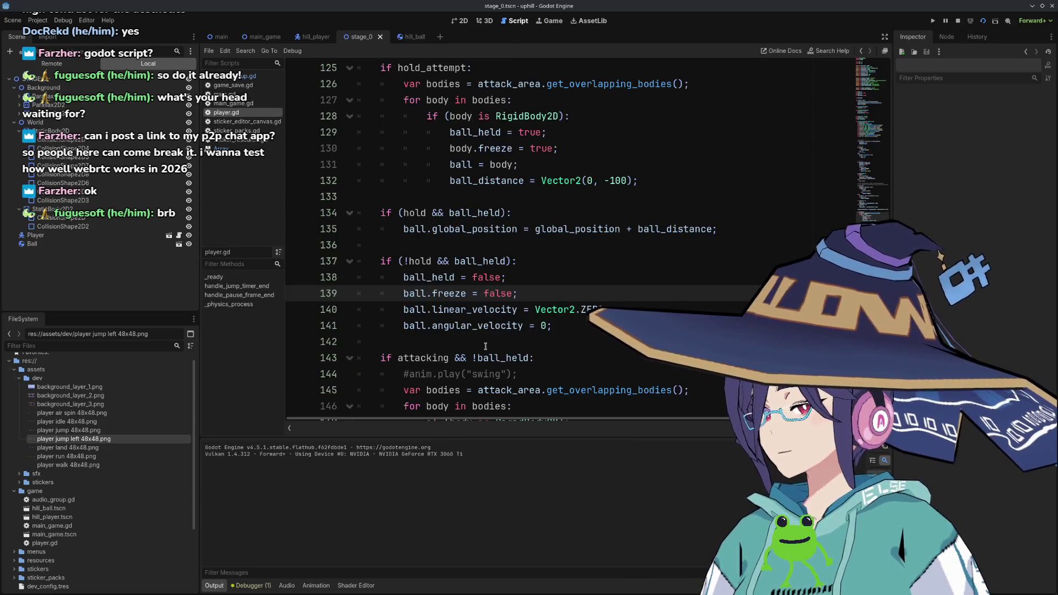
Browse player.gd's hold and release block, highlighting every ball_distance and ball_held use.
scroll(485, 347, up, 2)
scroll(494, 335, up, 1)
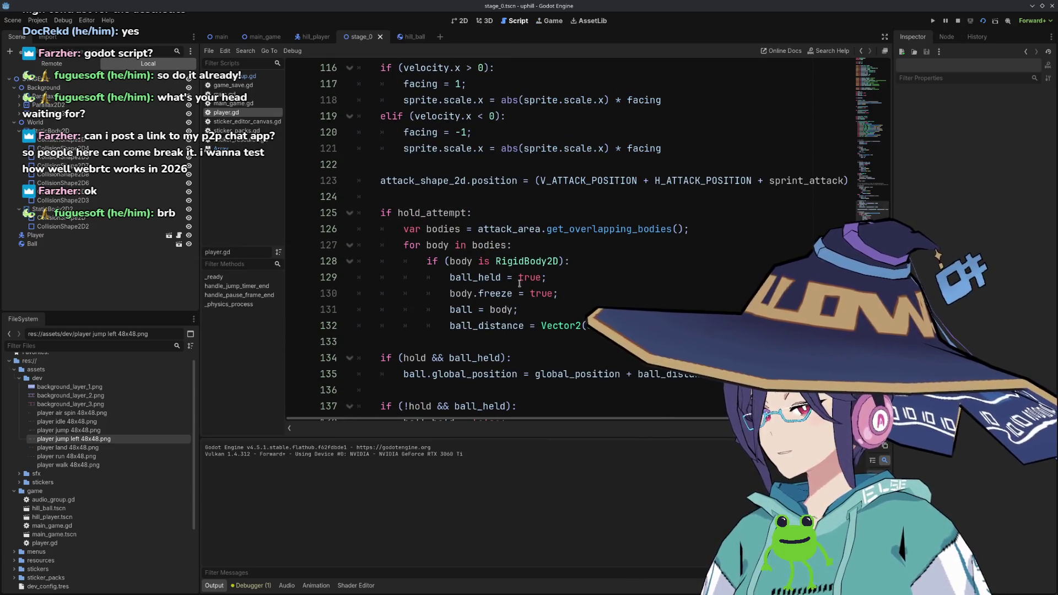
click(572, 292)
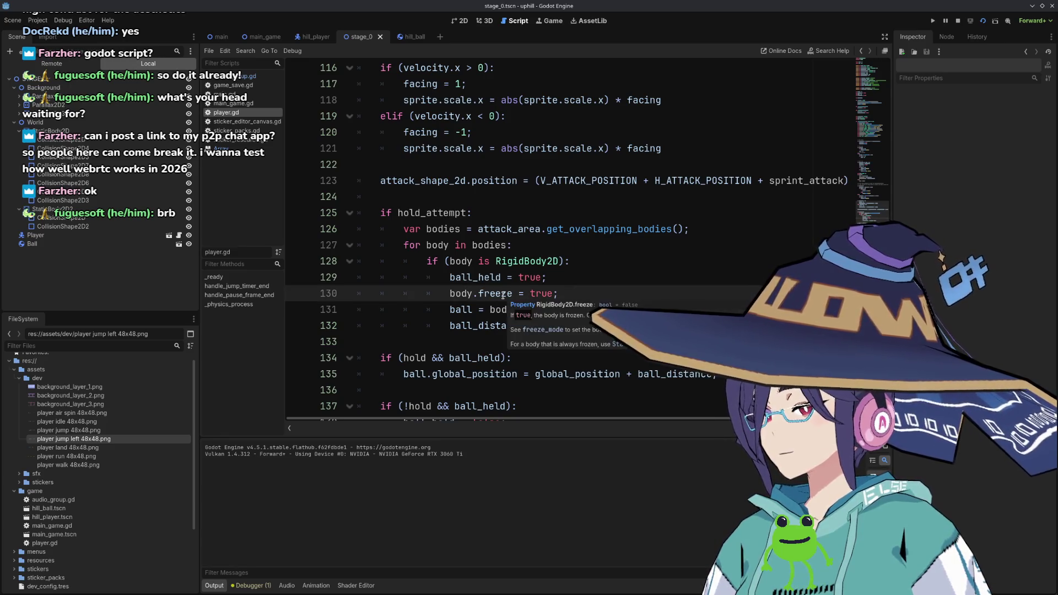
double_click(488, 325)
scroll(601, 229, down, 3)
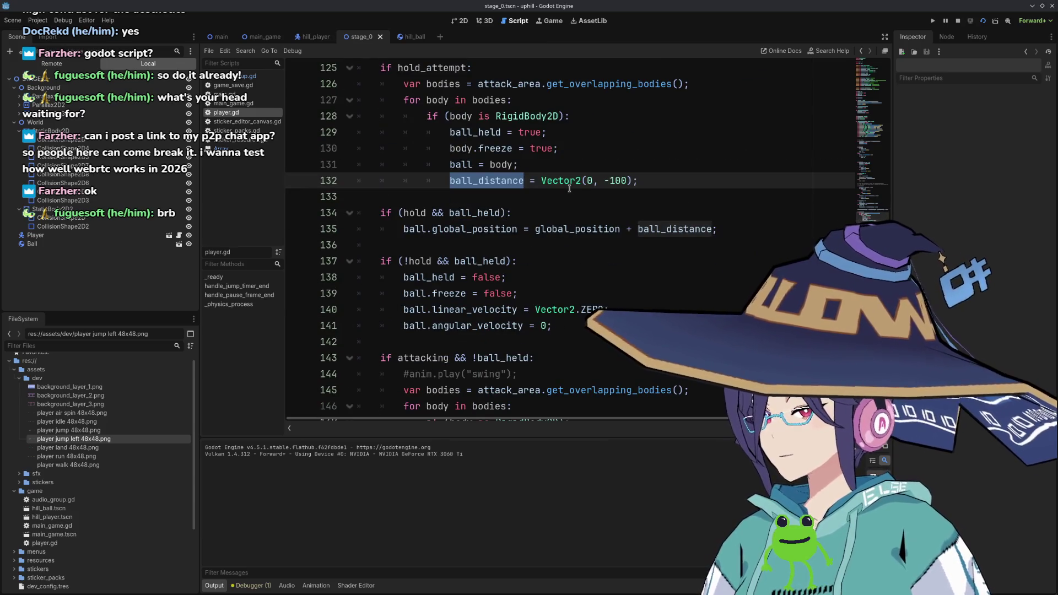
mouse_move(616, 229)
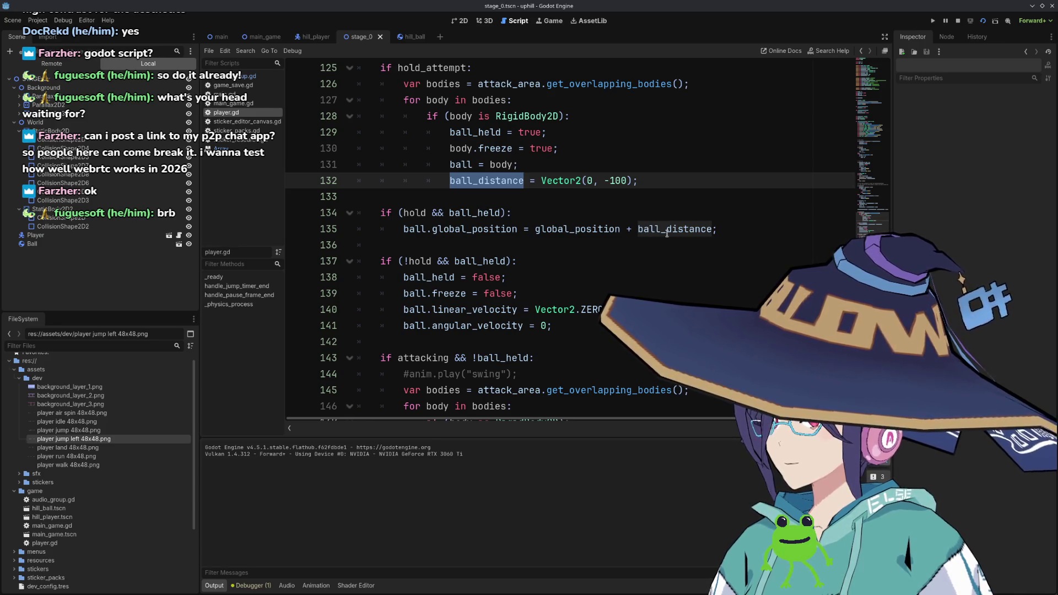
scroll(666, 234, down, 1)
scroll(666, 236, down, 2)
scroll(666, 235, up, 2)
click(416, 214)
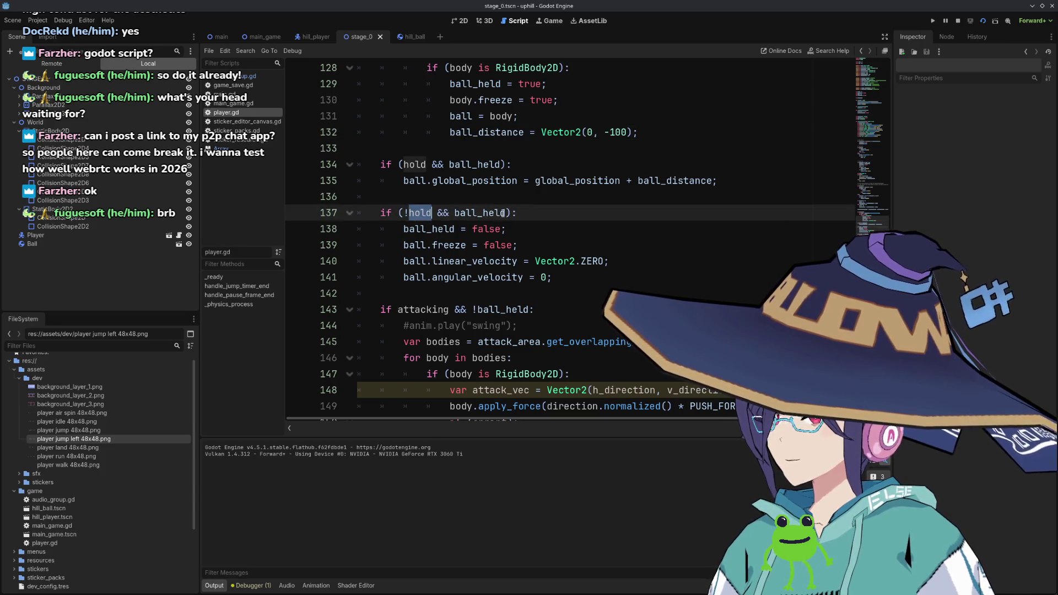
double_click(504, 214)
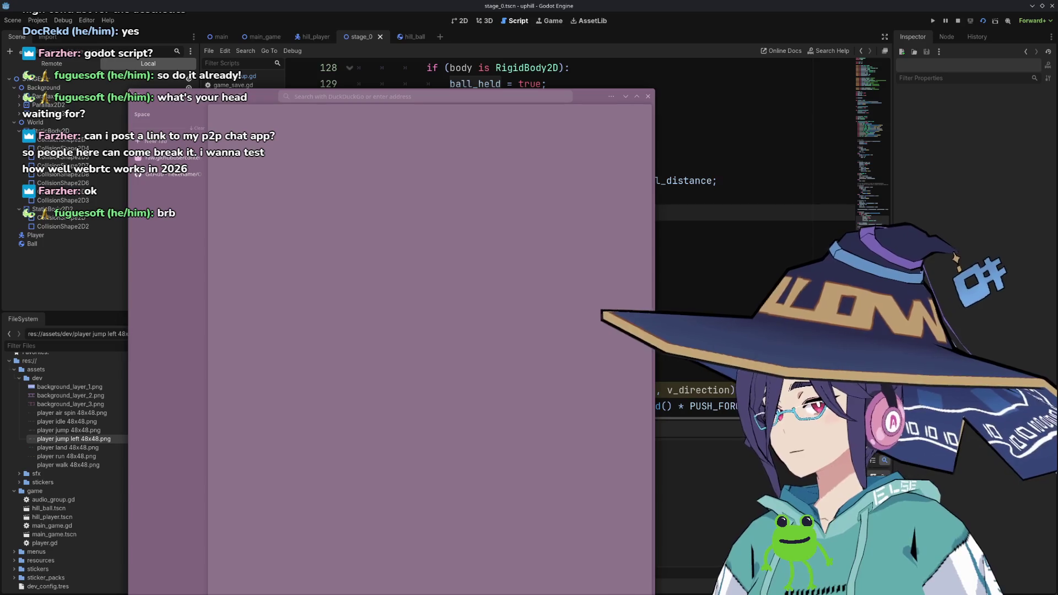
Reposition the browser window and search DuckDuckGo for 'godot move rigid body'.
drag(129, 89, 1, 199)
drag(456, 201, 779, 91)
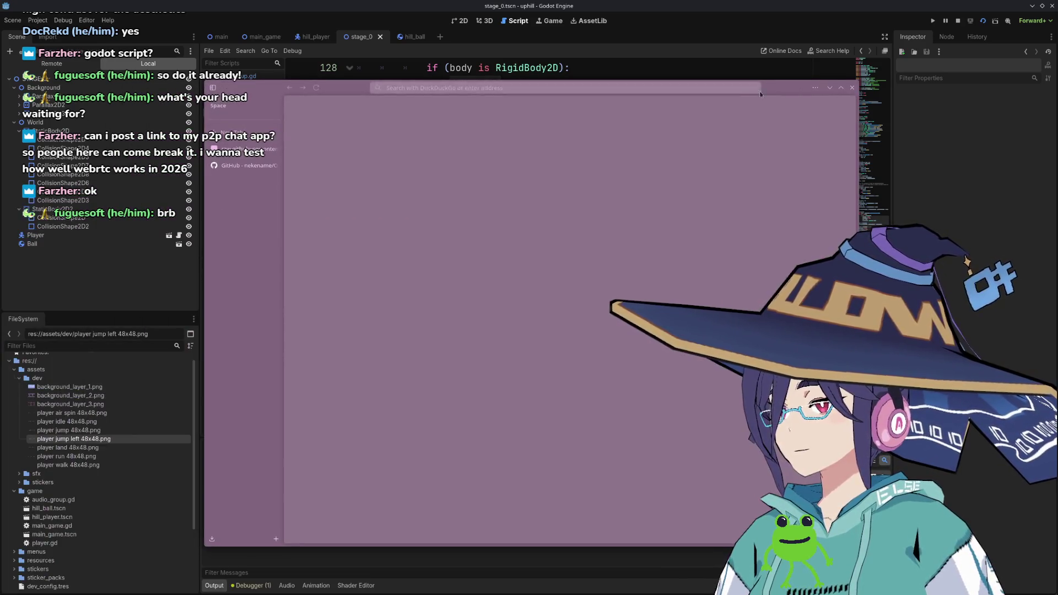
click(685, 84)
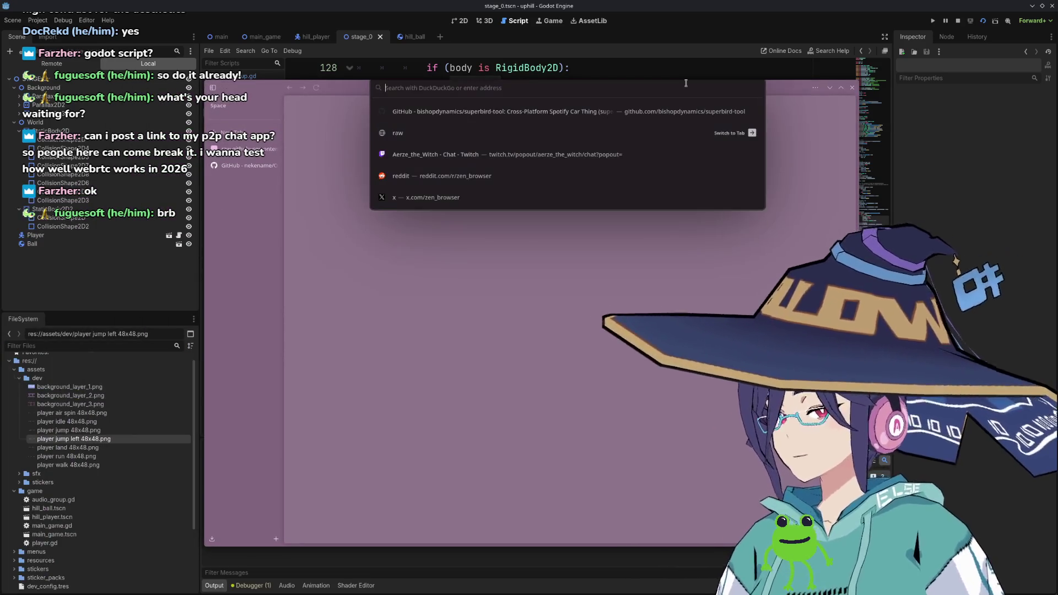
text(godot move r)
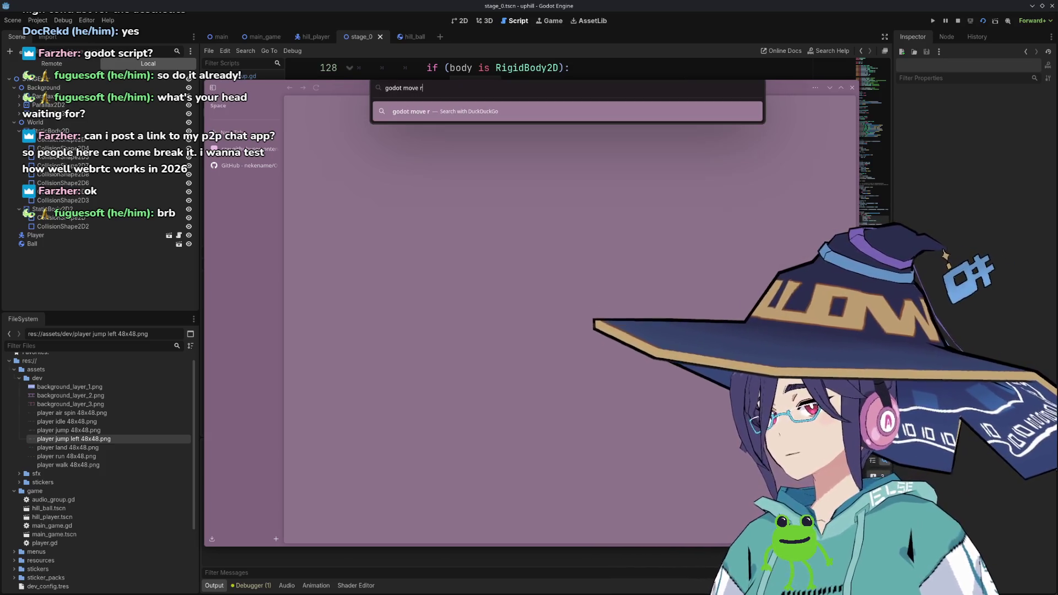
text(igi)
text(d body)
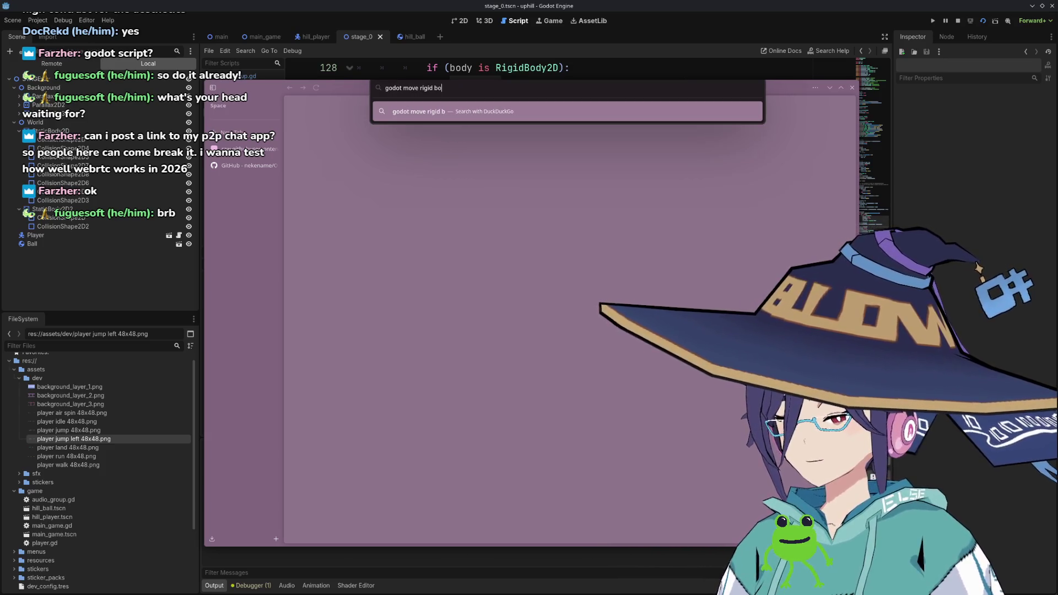
key(Return)
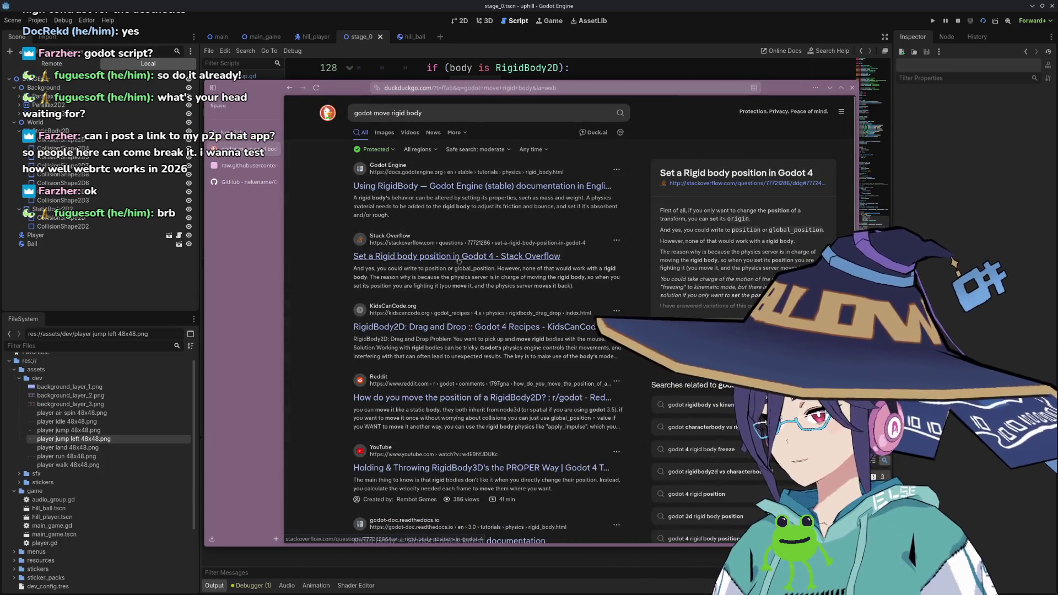
Read the Stack Overflow answer 'Set a Rigid body position in Godot 4', then return to Godot.
middle_click(458, 256)
click(246, 167)
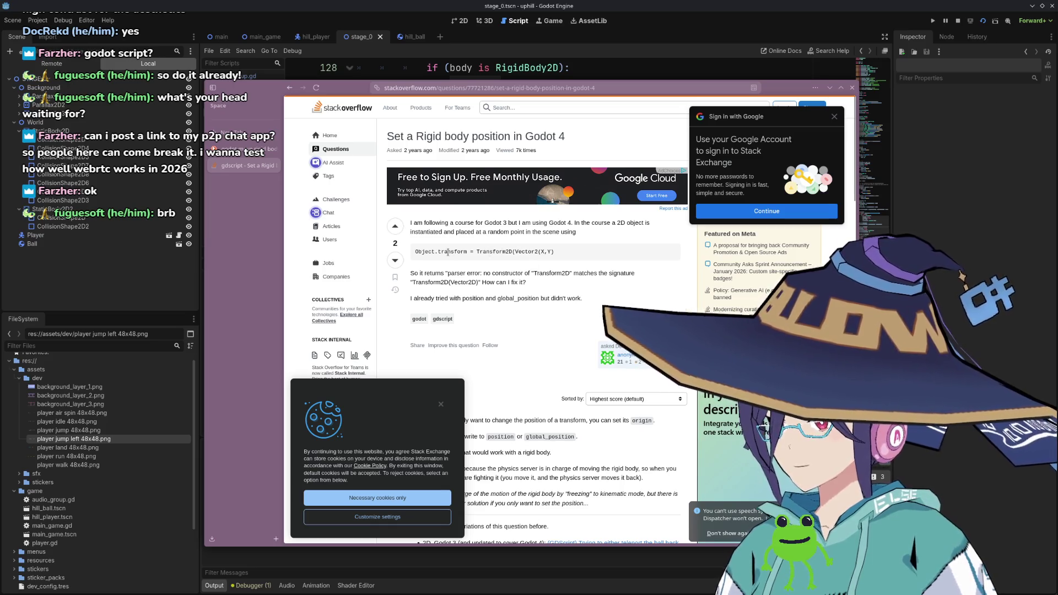
scroll(512, 254, down, 3)
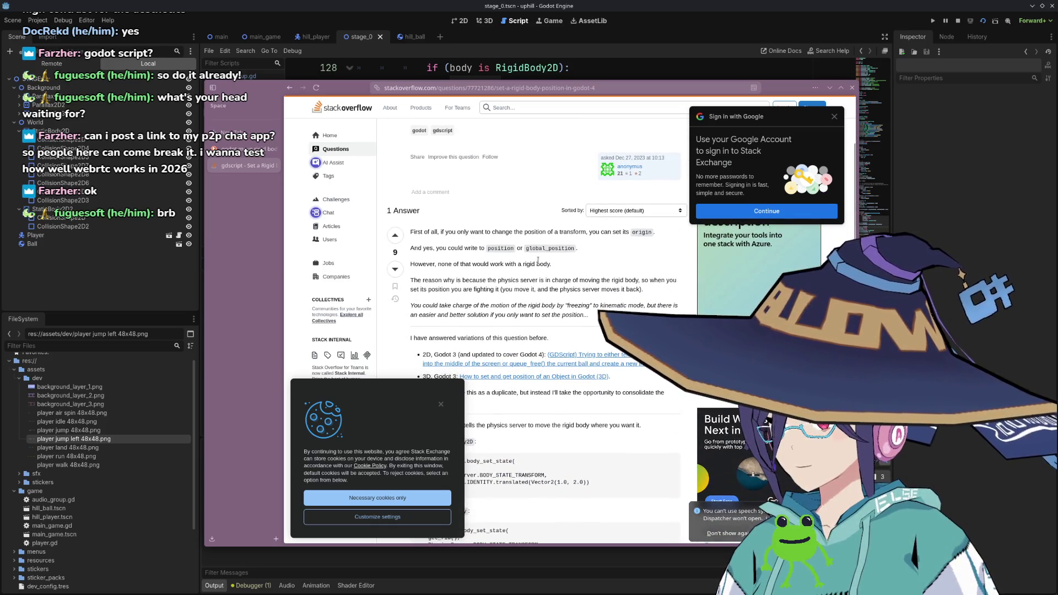
scroll(568, 265, down, 1)
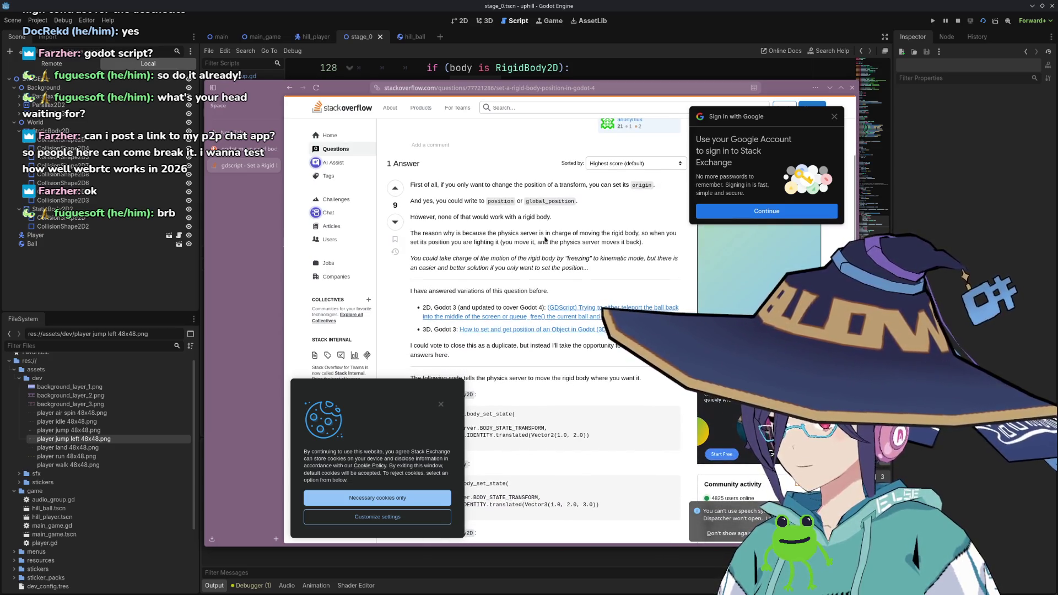
scroll(545, 239, down, 1)
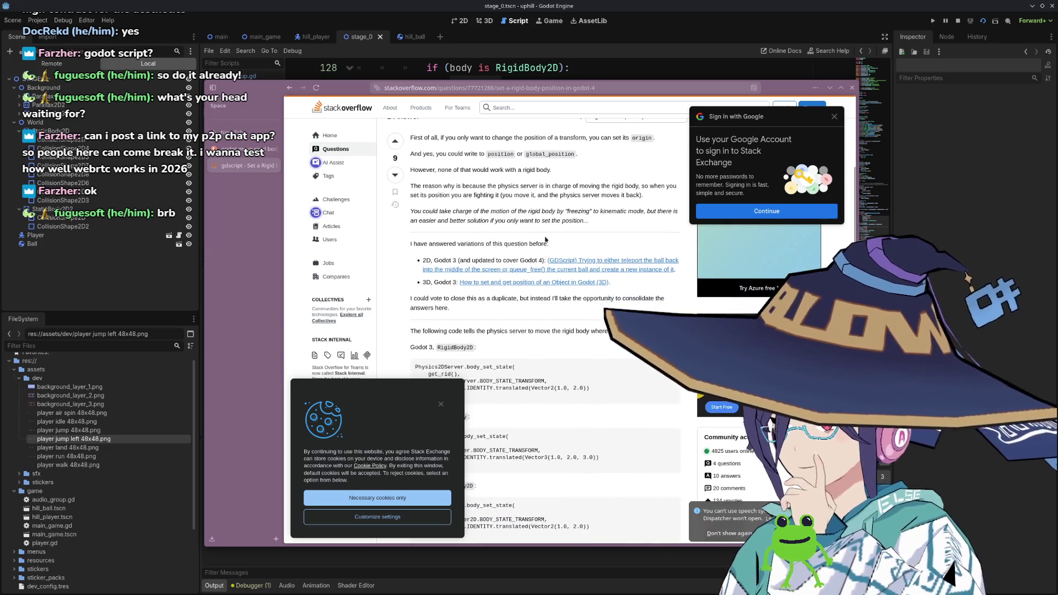
scroll(533, 241, down, 1)
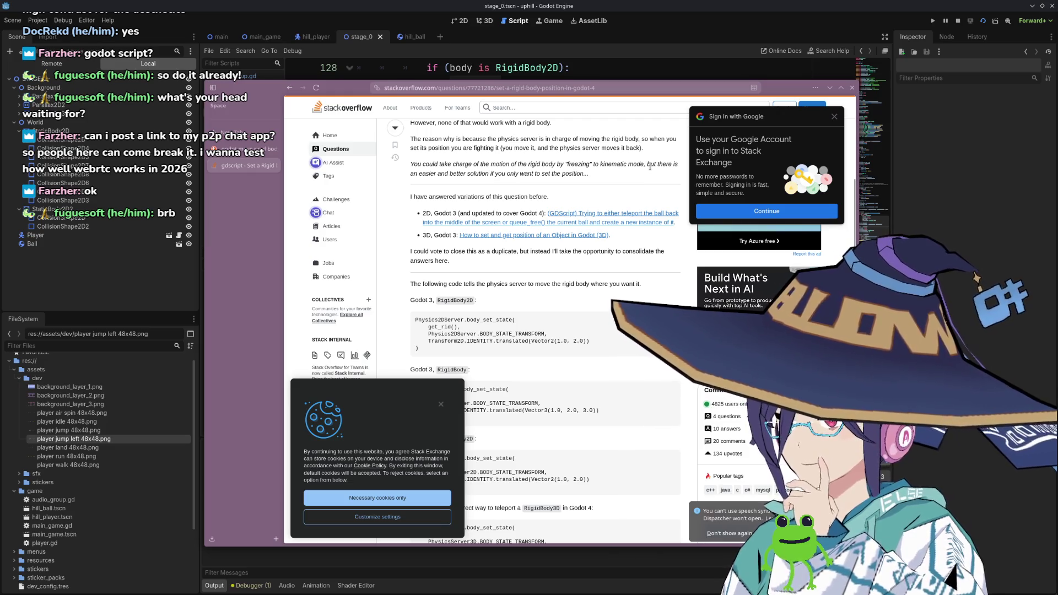
scroll(531, 186, down, 1)
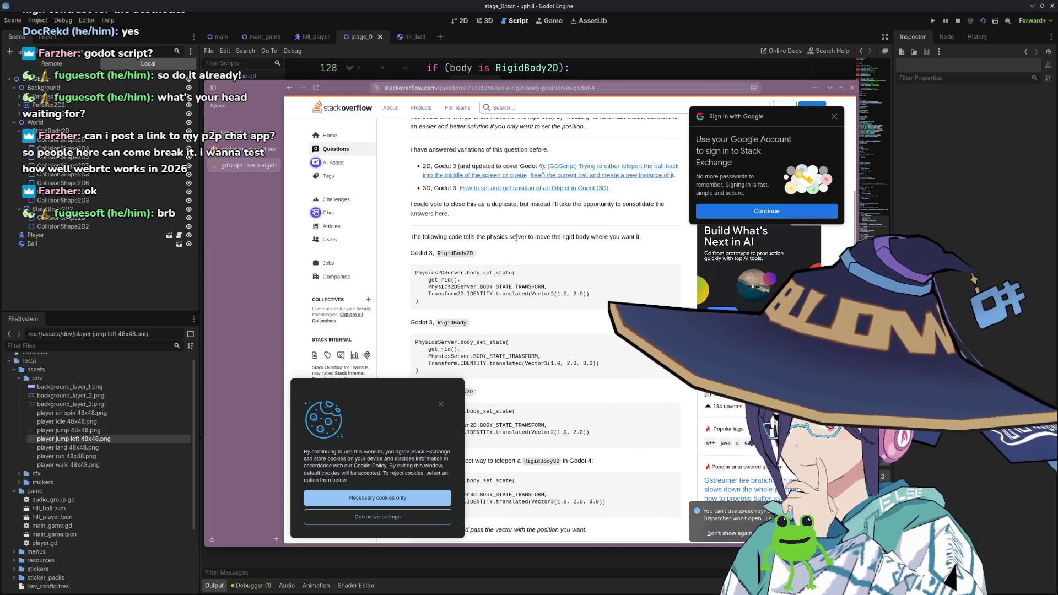
scroll(560, 239, down, 1)
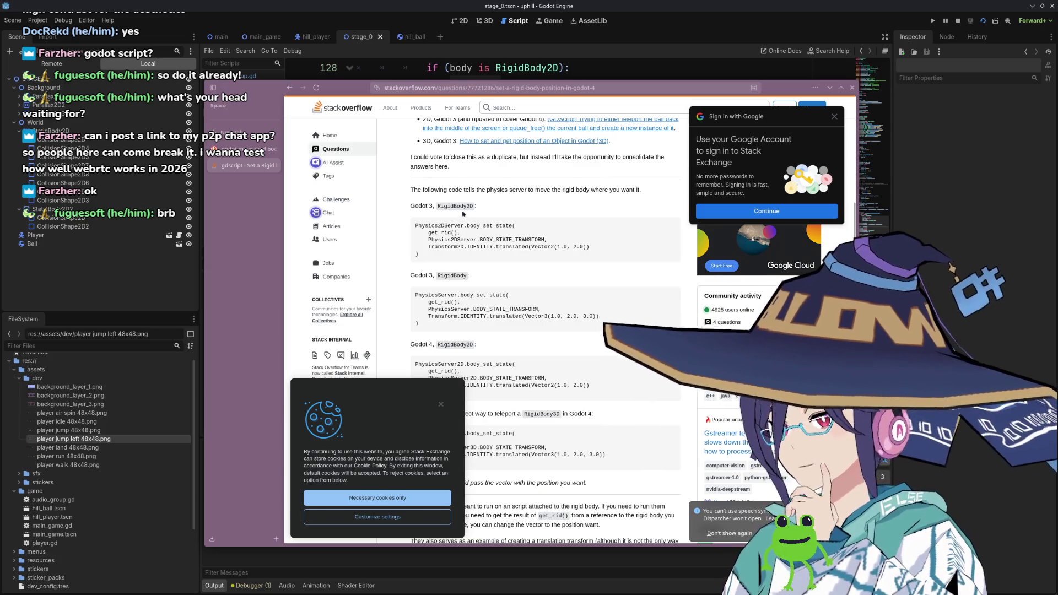
scroll(472, 229, down, 2)
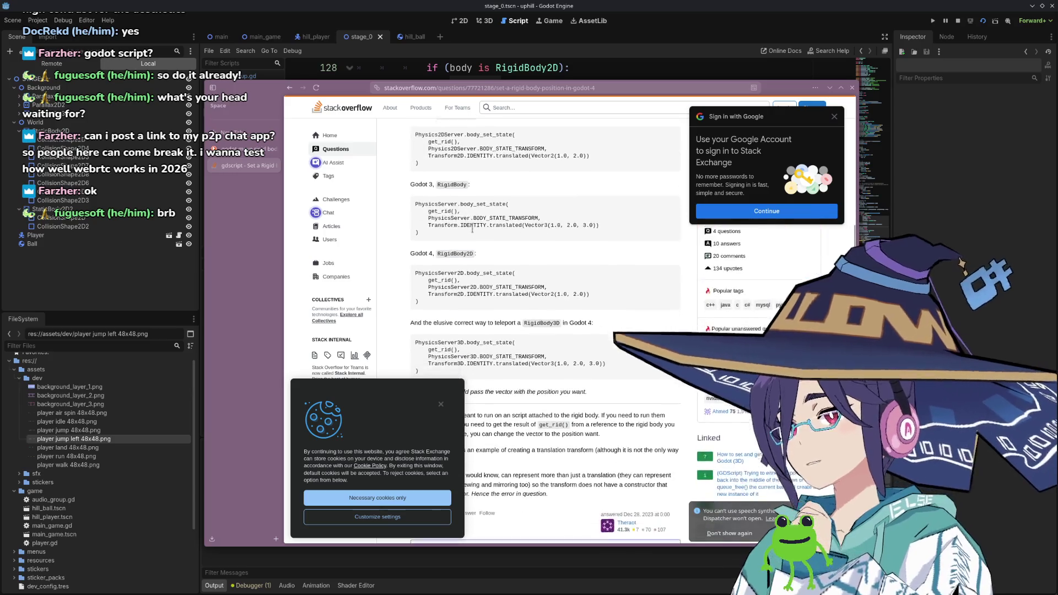
scroll(472, 232, down, 1)
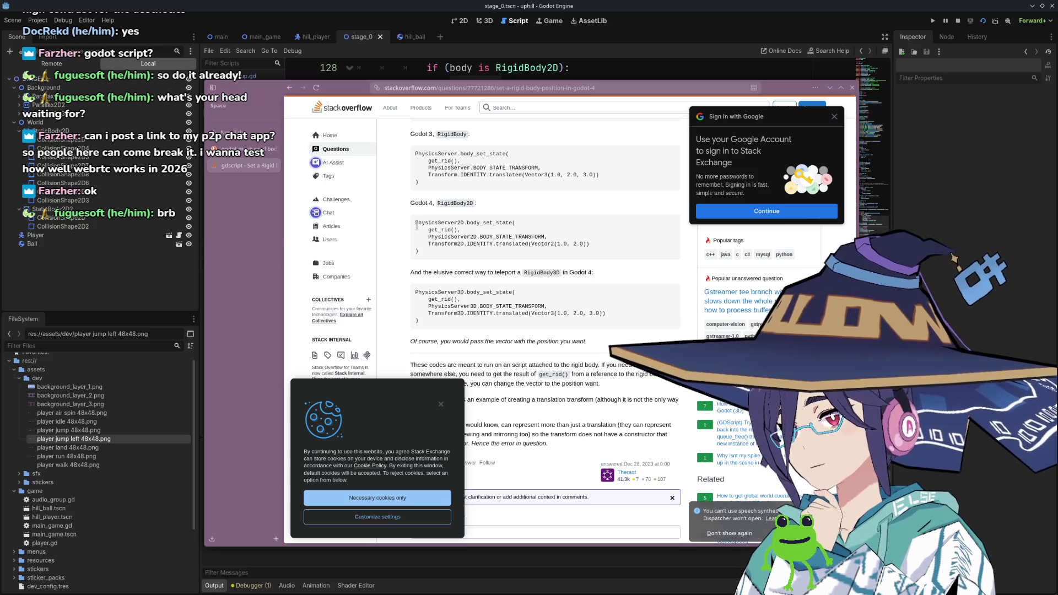
scroll(458, 241, up, 5)
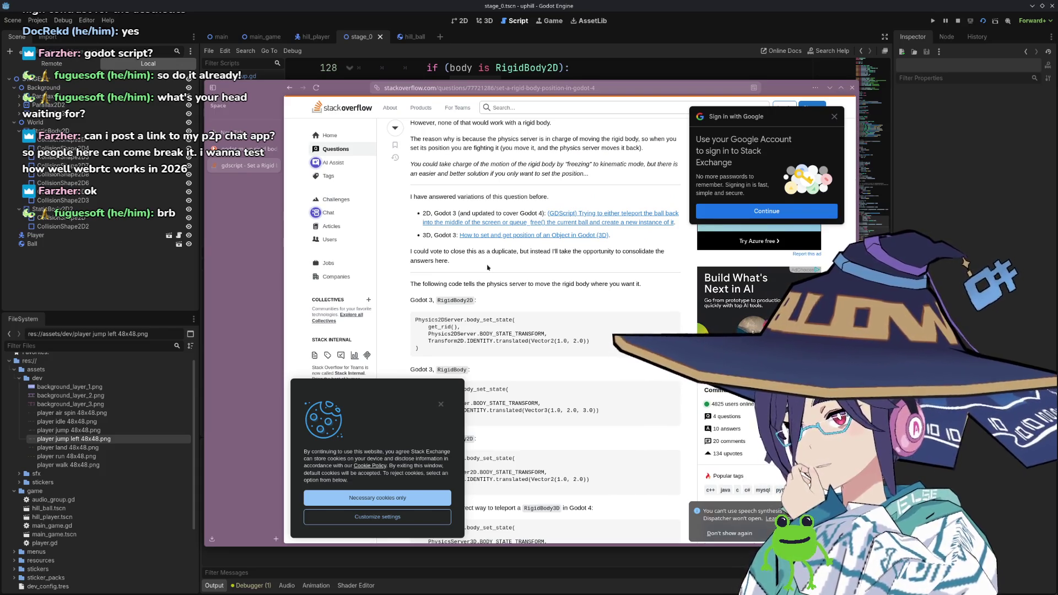
click(573, 47)
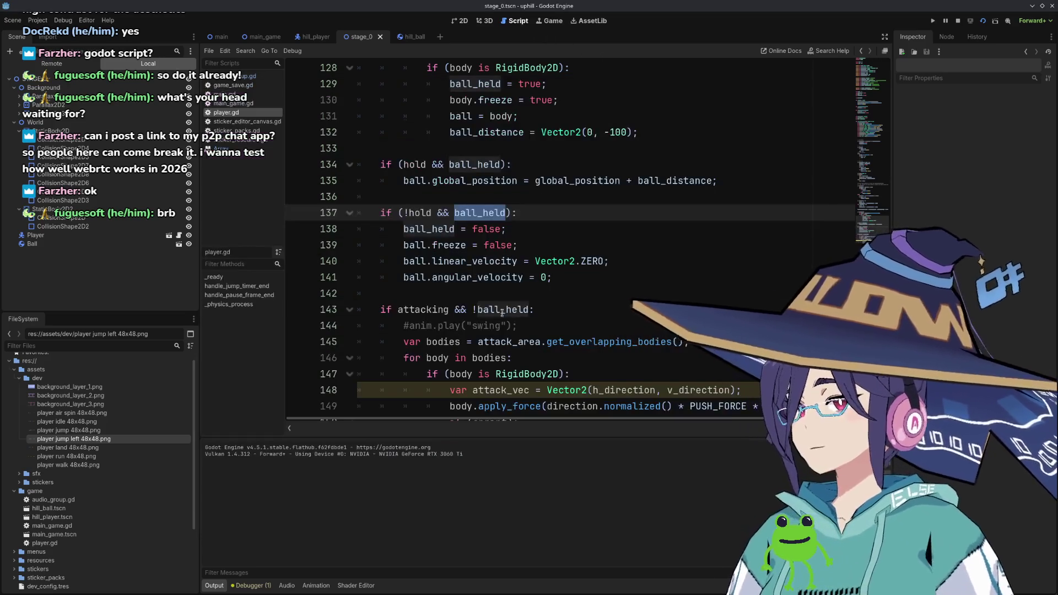
Try a get_rid() completion after line 141, then delete the trial call.
click(591, 279)
key(Return)
key(Return)
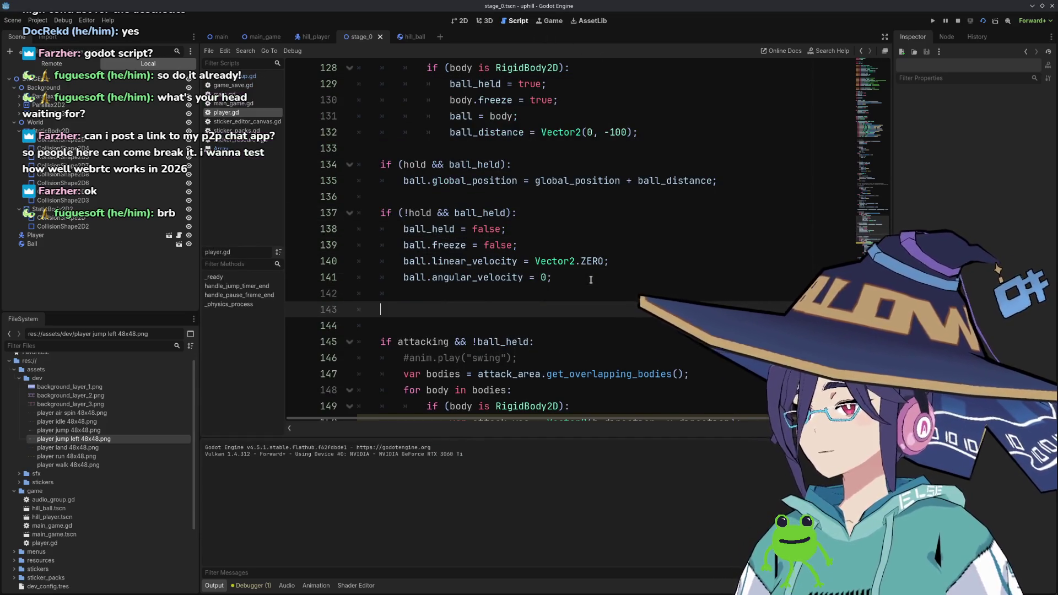
text(get_ri)
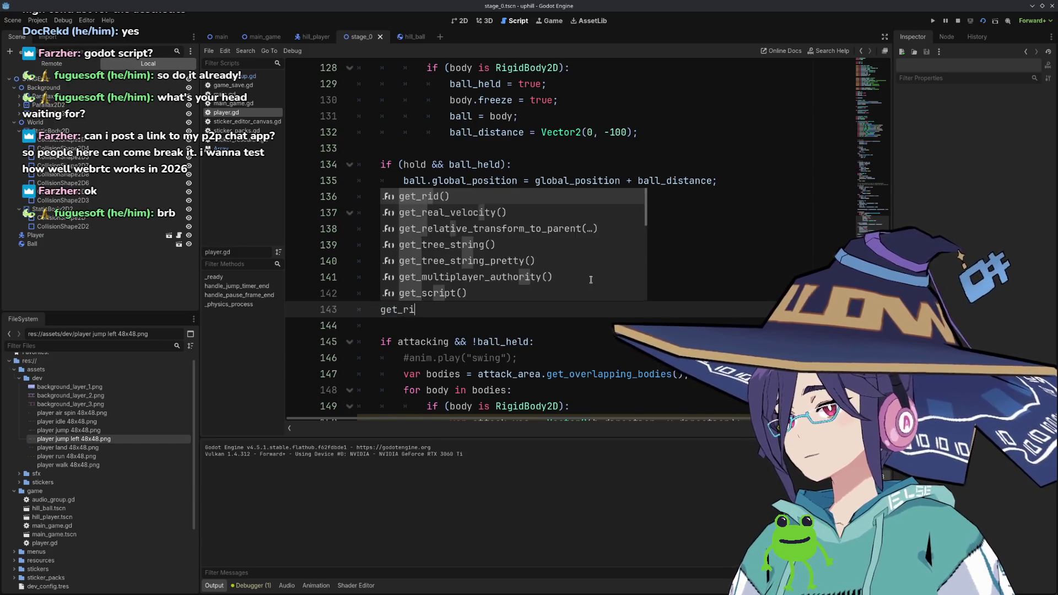
text(d)
key(Return)
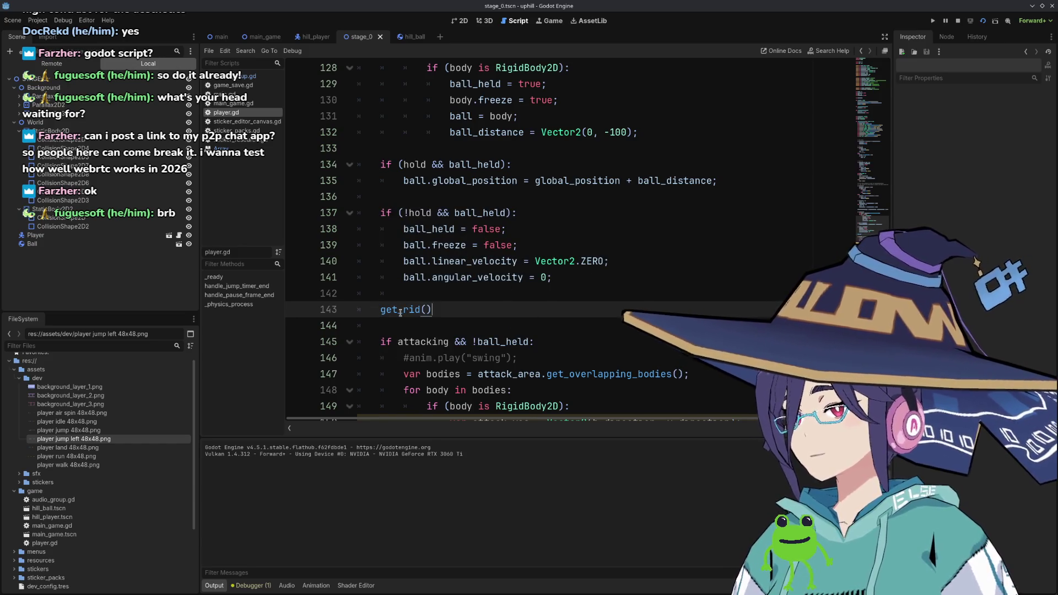
mouse_move(400, 313)
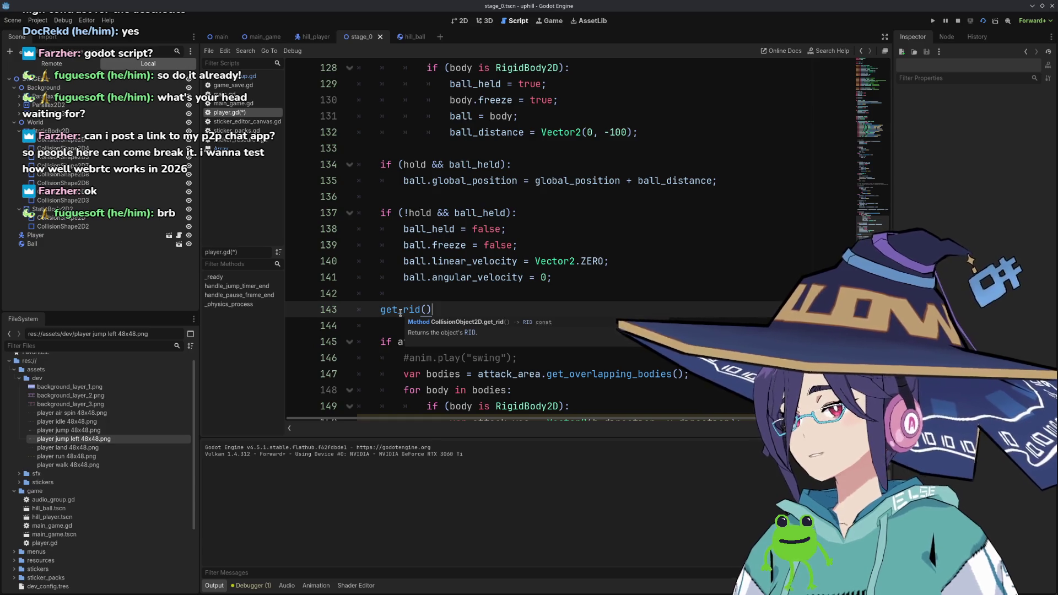
key(shift+Home)
key(BackSpace)
key(BackSpace)
key(BackSpace)
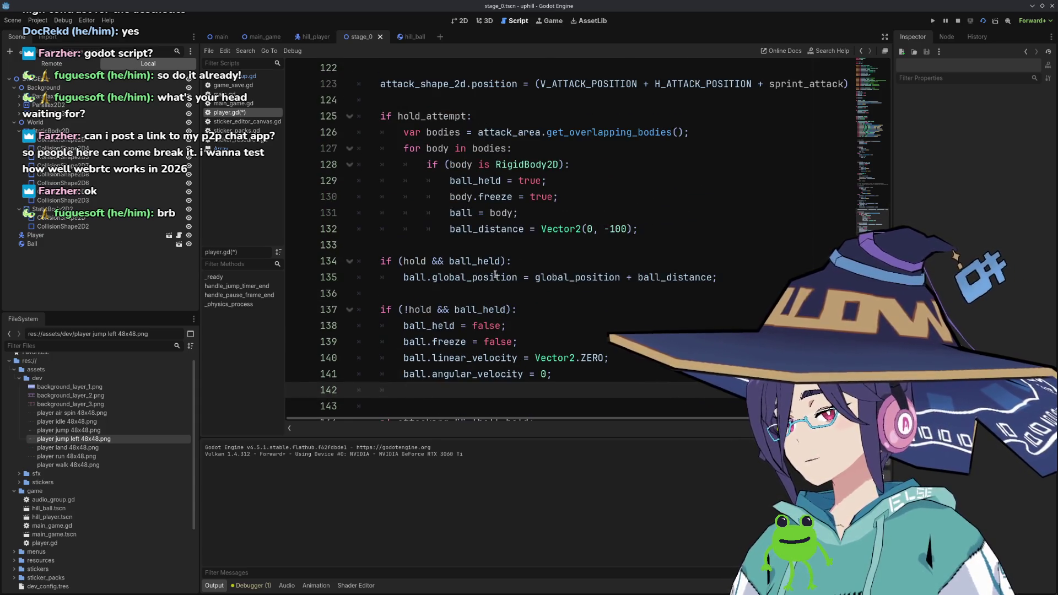
Paste the answer's Godot 4 PhysicsServer2D body_set_state block under line 134.
click(496, 263)
key(Return)
key(alt+Tab)
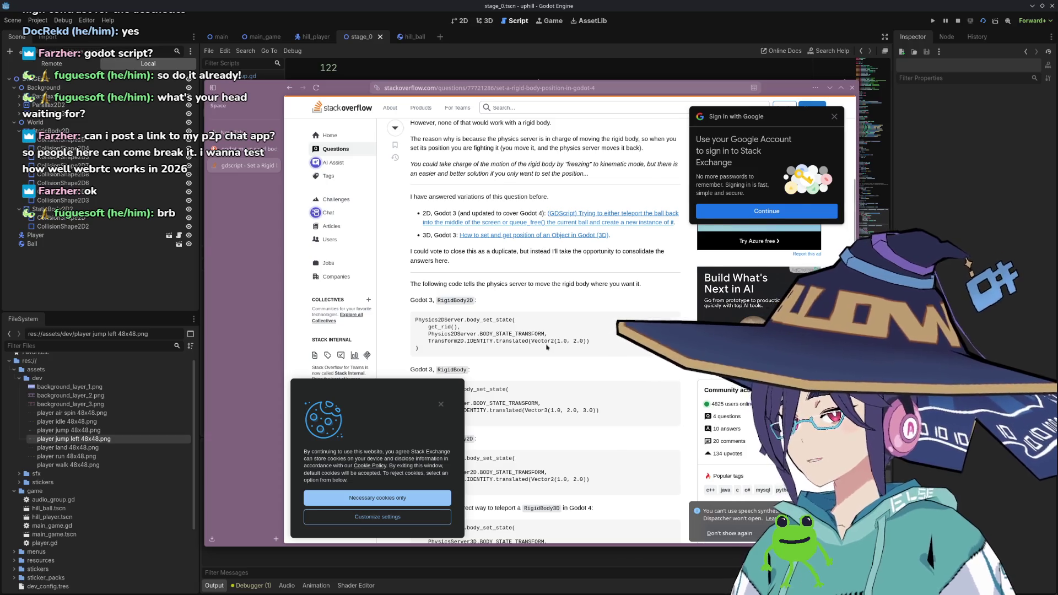
scroll(548, 347, down, 5)
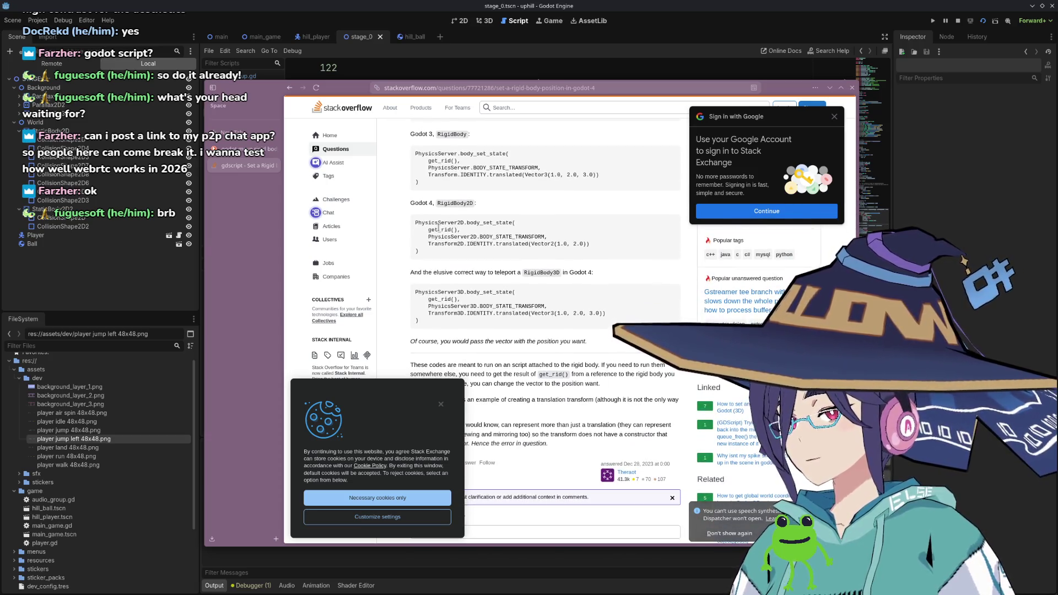
drag(416, 222, 420, 252)
key(ctrl+c)
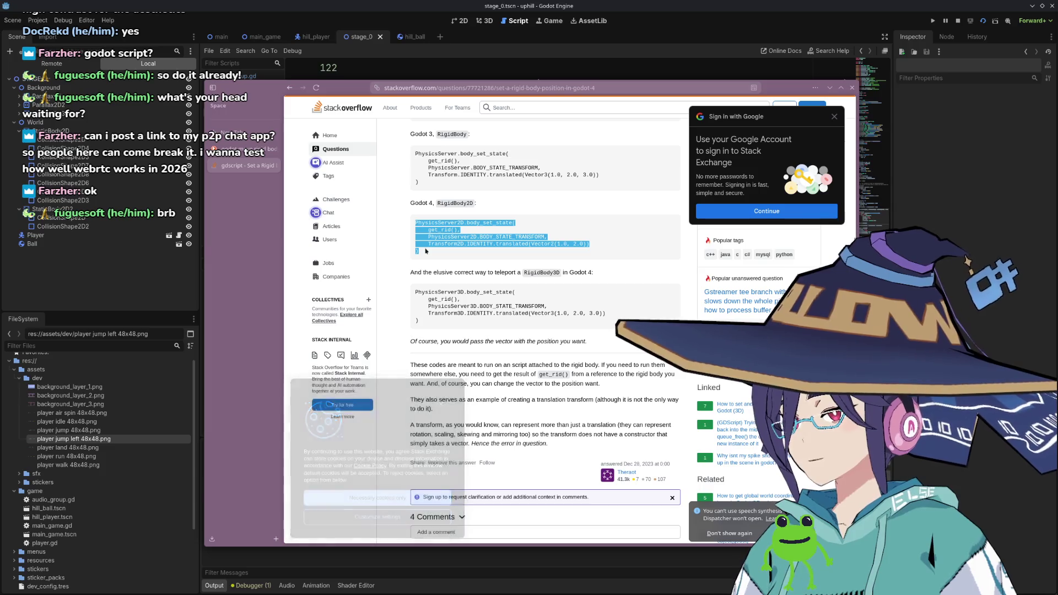
key(alt+Tab)
key(ctrl+v)
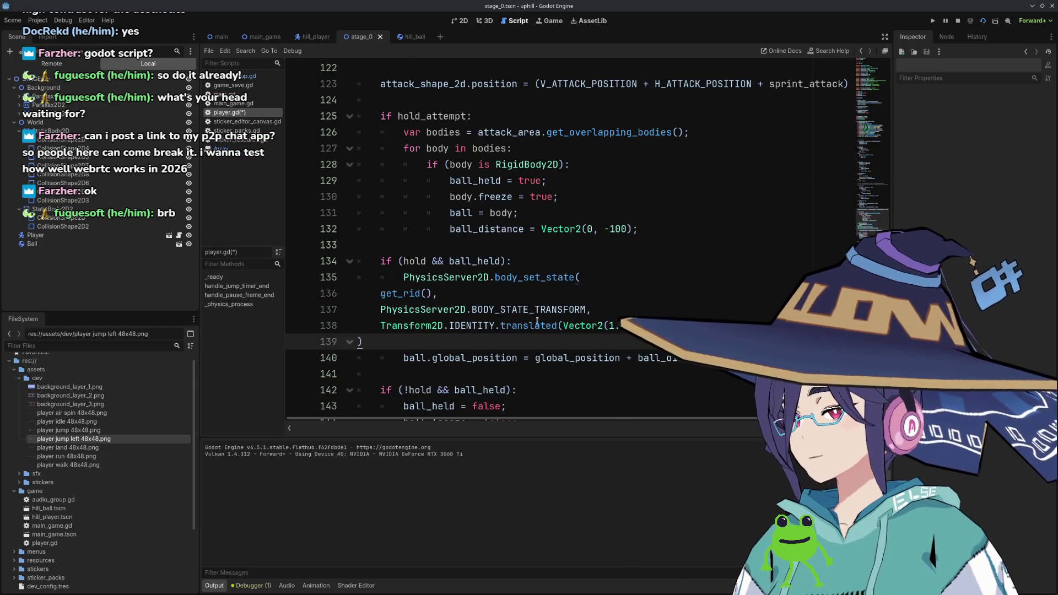
Indent the body_set_state arguments and prefix get_rid() with 'ball.'.
mouse_move(364, 341)
mouse_down()
mouse_move(386, 309)
mouse_move(417, 292)
mouse_up()
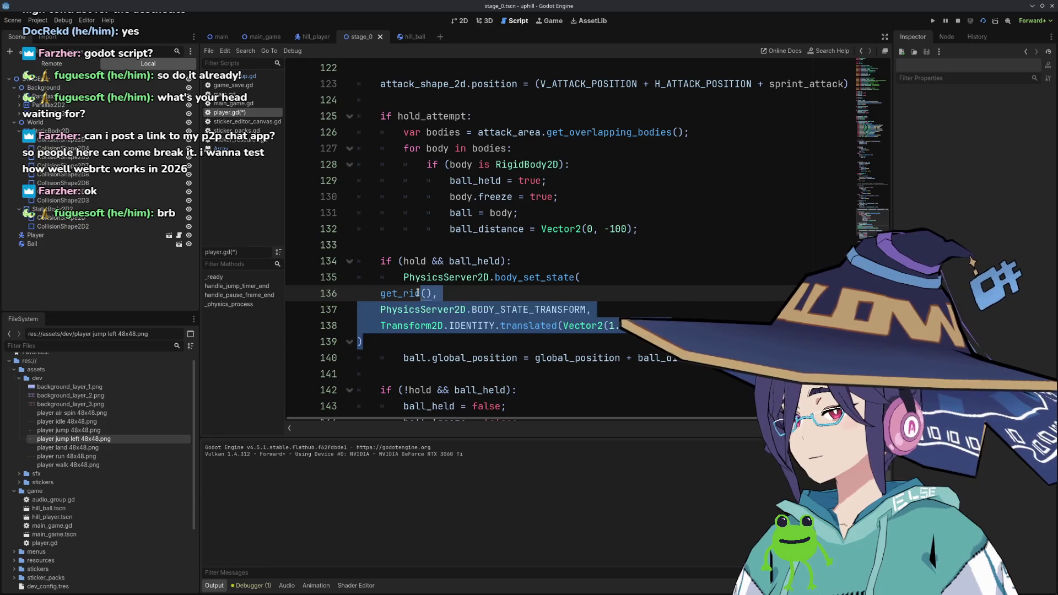
key(Tab)
key(Tab)
click(460, 336)
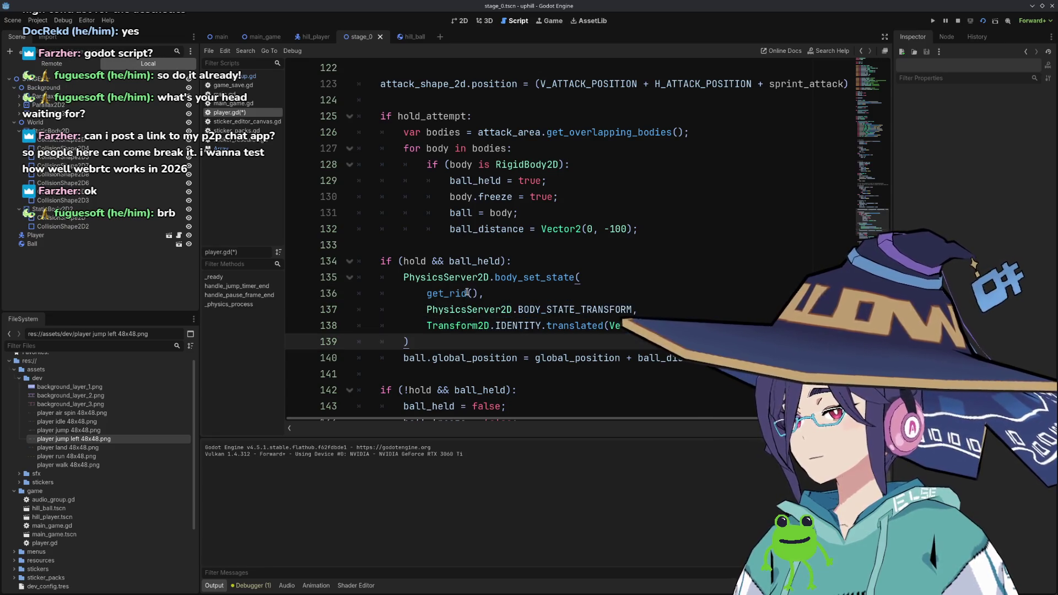
click(428, 294)
text(ball.)
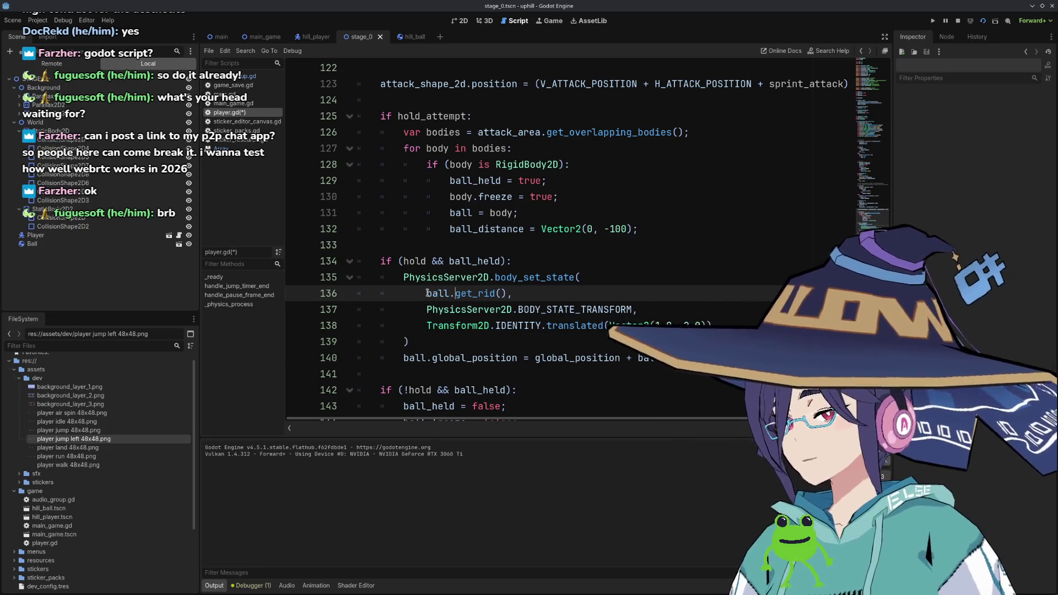
key(Escape)
Move global_position + ball_distance into translated() and delete the old position assignment.
scroll(420, 298, down, 2)
drag(535, 261, 712, 261)
key(ctrl+x)
mouse_move(609, 229)
mouse_down()
mouse_move(695, 231)
mouse_move(705, 245)
mouse_up()
key(ctrl+v)
key(BackSpace)
Add the velocity reset lines below the body_set_state call and save player.gd.
drag(597, 309, 610, 342)
click(595, 242)
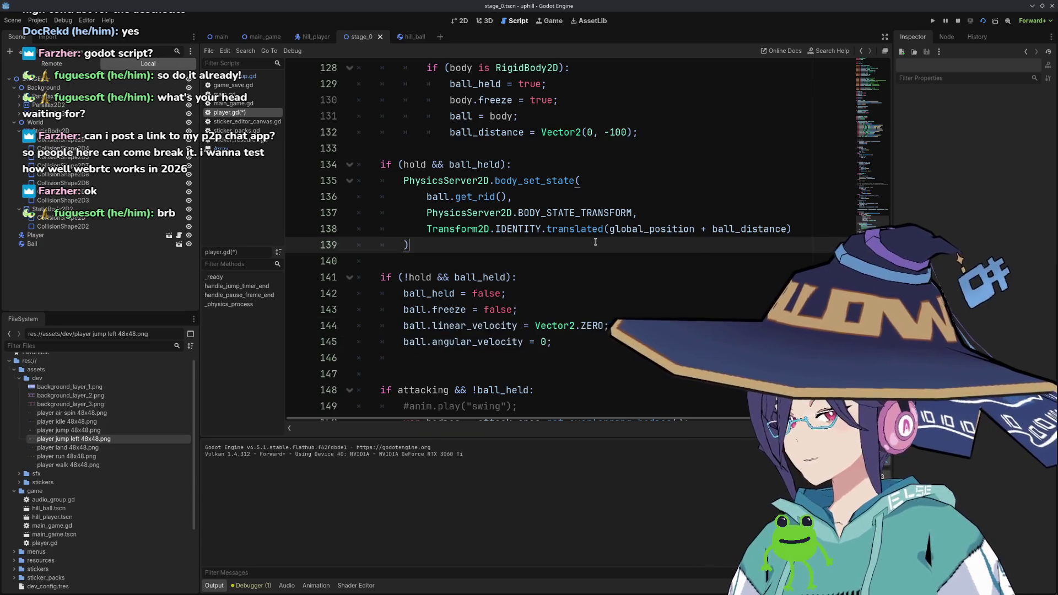
key(ctrl+v)
key(Up)
key(Up)
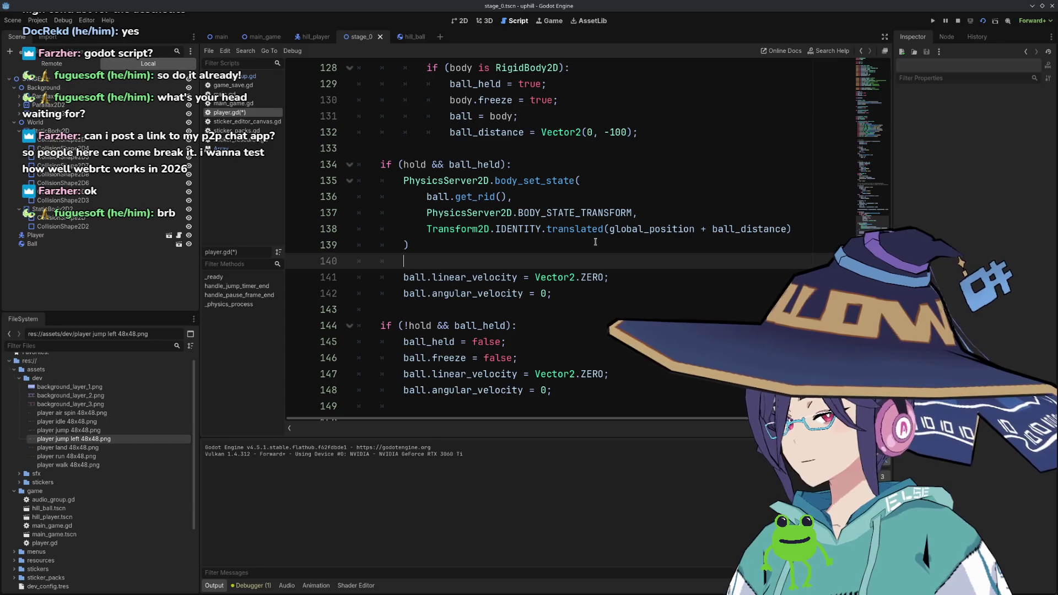
key(ctrl+s)
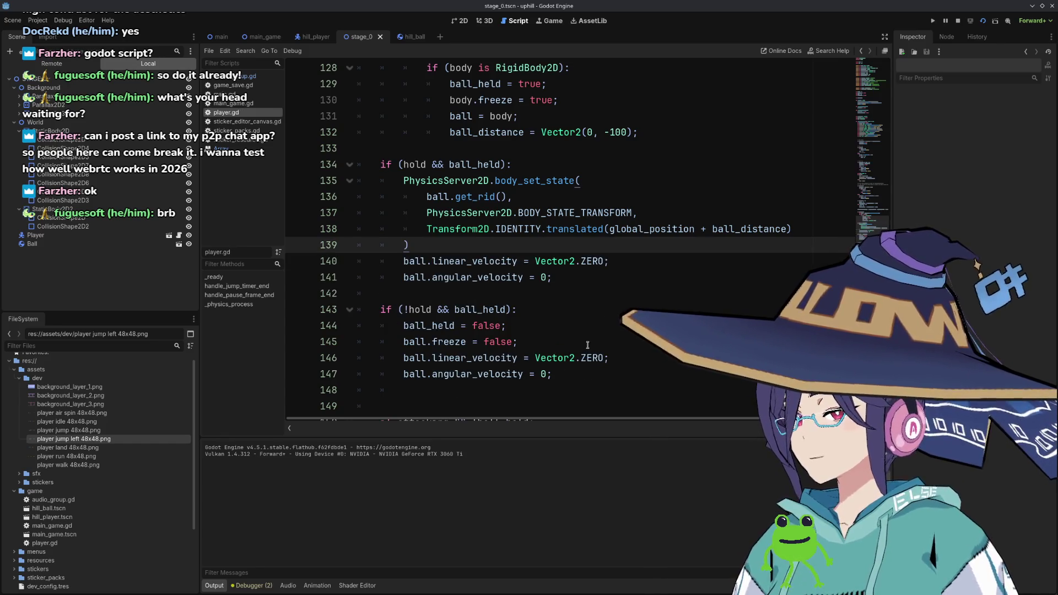
Stop the game and move the release block's velocity resets above ball.freeze = false.
drag(595, 341, 595, 371)
key(ctrl+x)
key(ctrl+z)
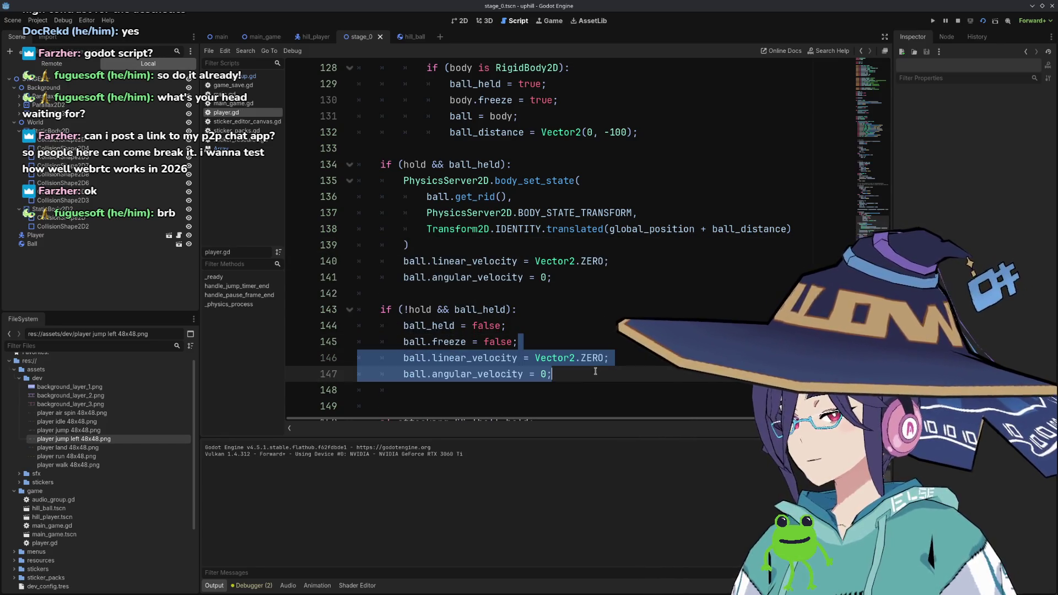
click(978, 27)
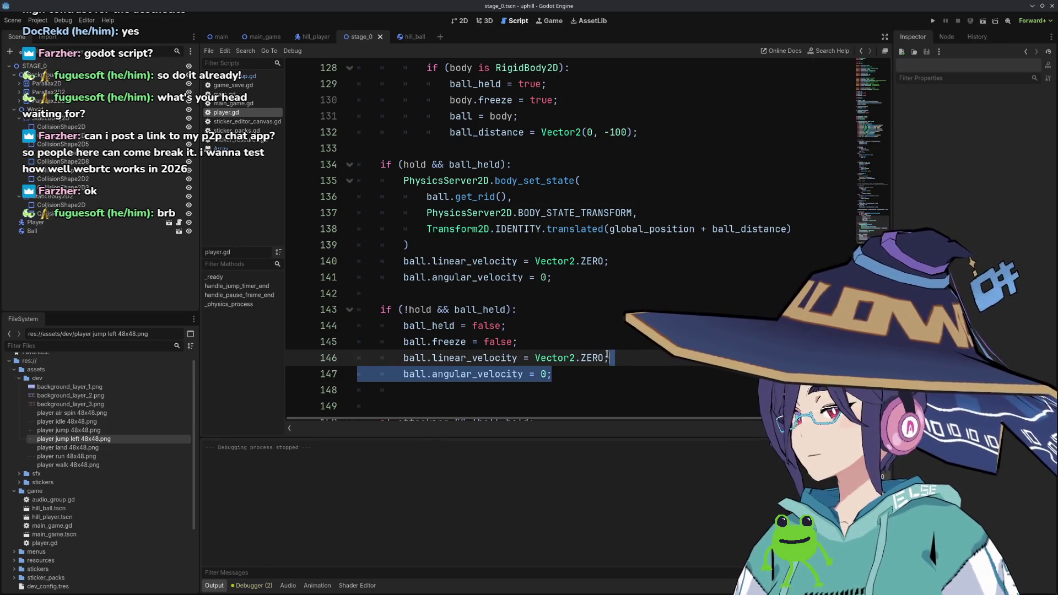
key(alt+Up)
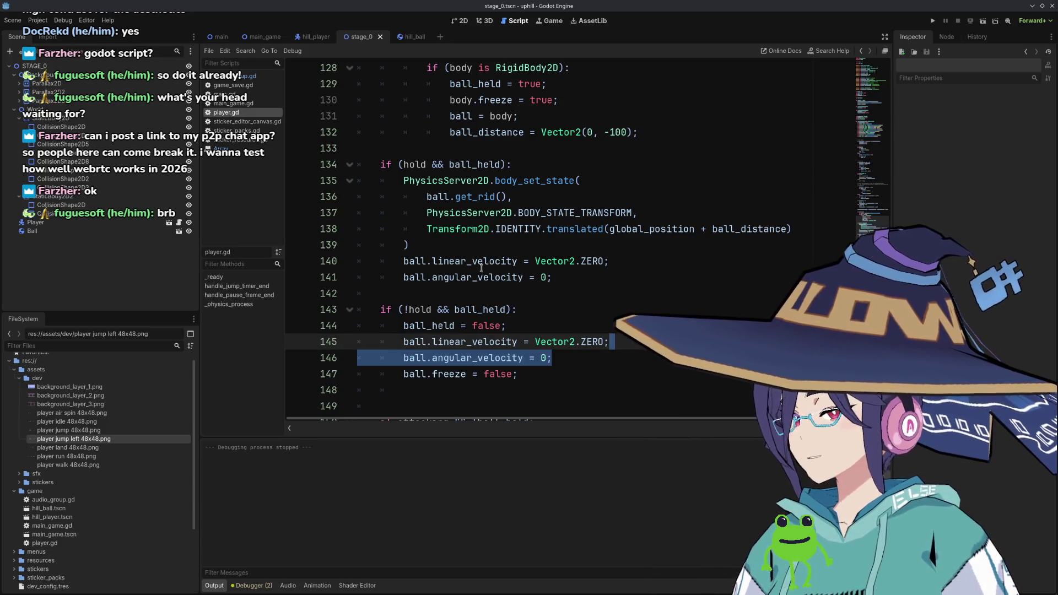
Start a new line 140 reading PhysicsServer2D.bo and browse the body_ method suggestions.
click(484, 248)
key(Return)
text(Ph)
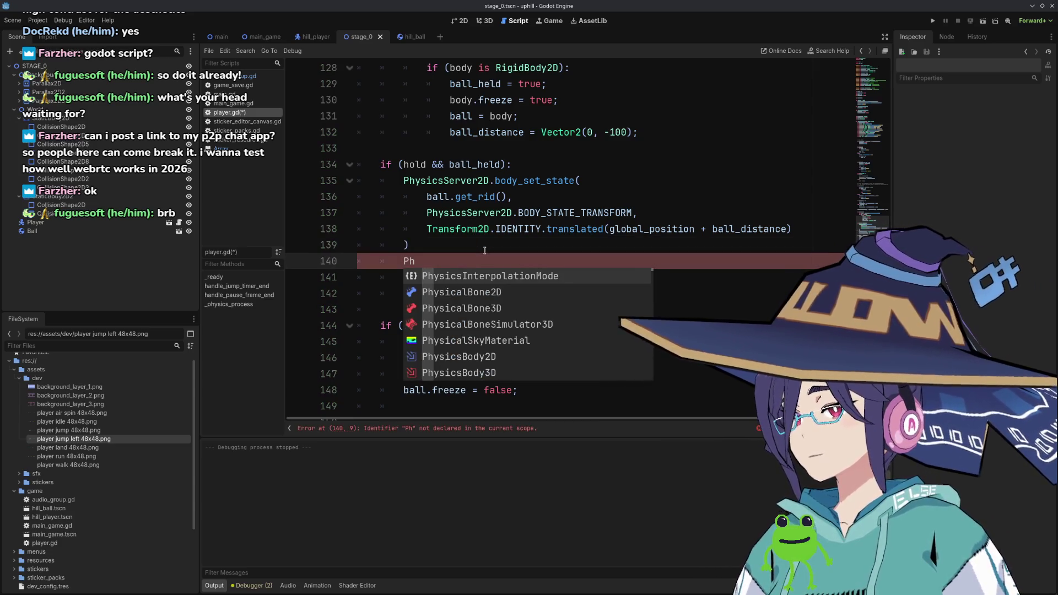
text(ysics)
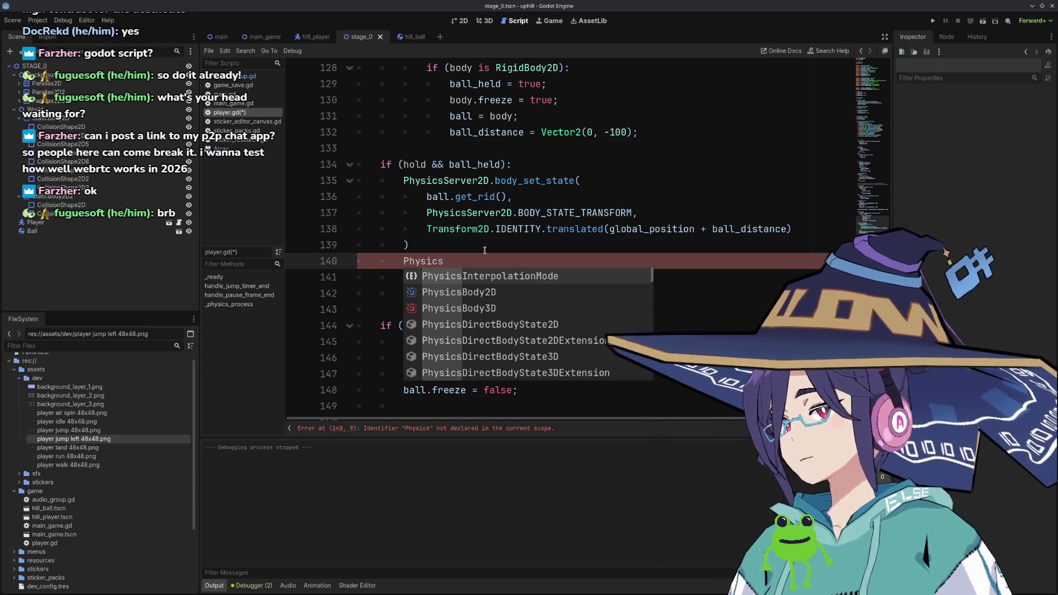
text(Ser)
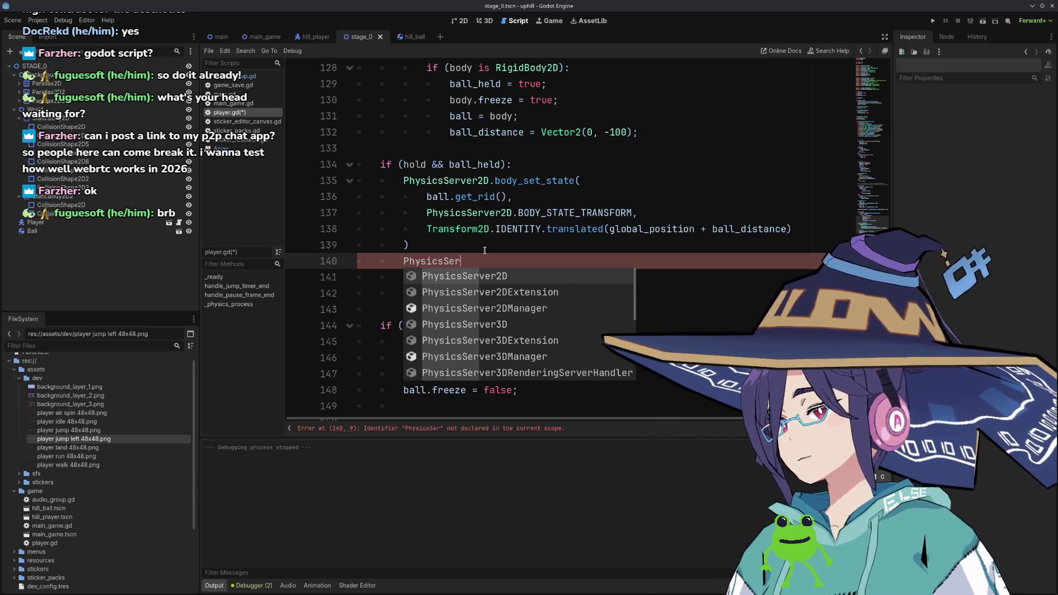
key(Return)
text(.)
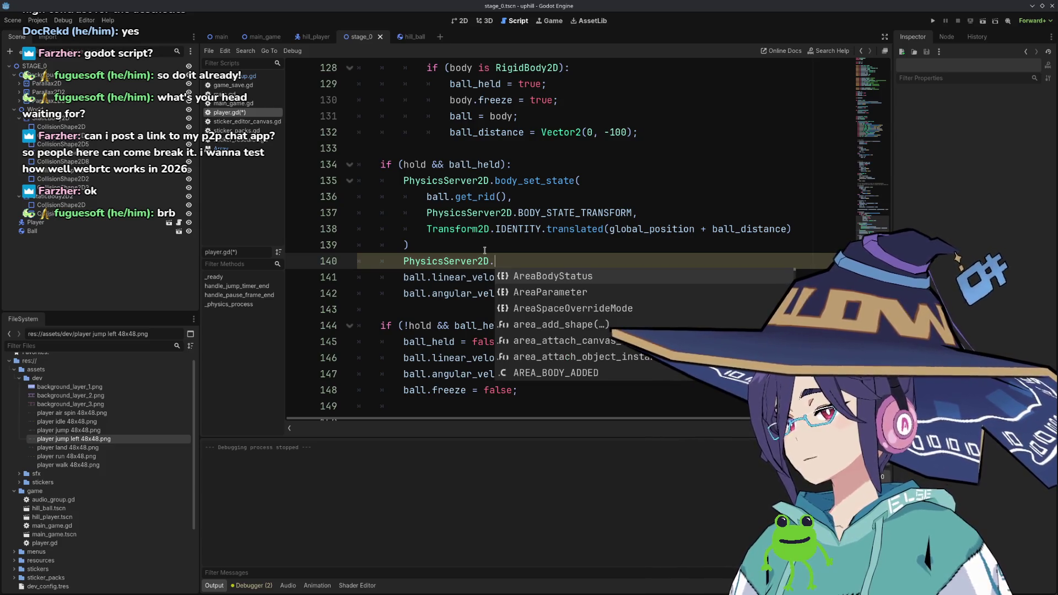
text(bo)
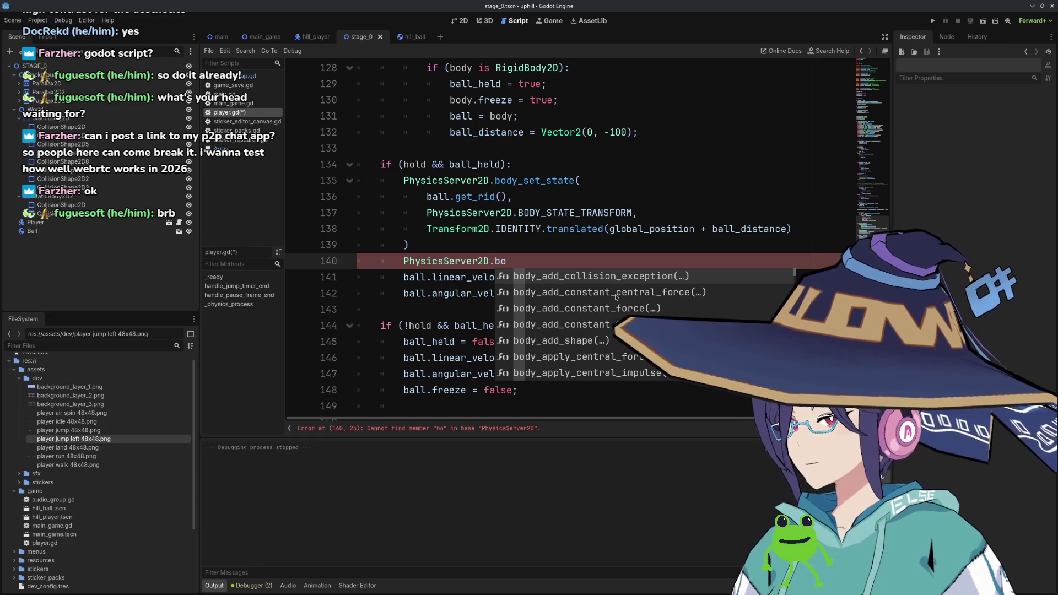
scroll(616, 297, down, 6)
scroll(617, 300, down, 5)
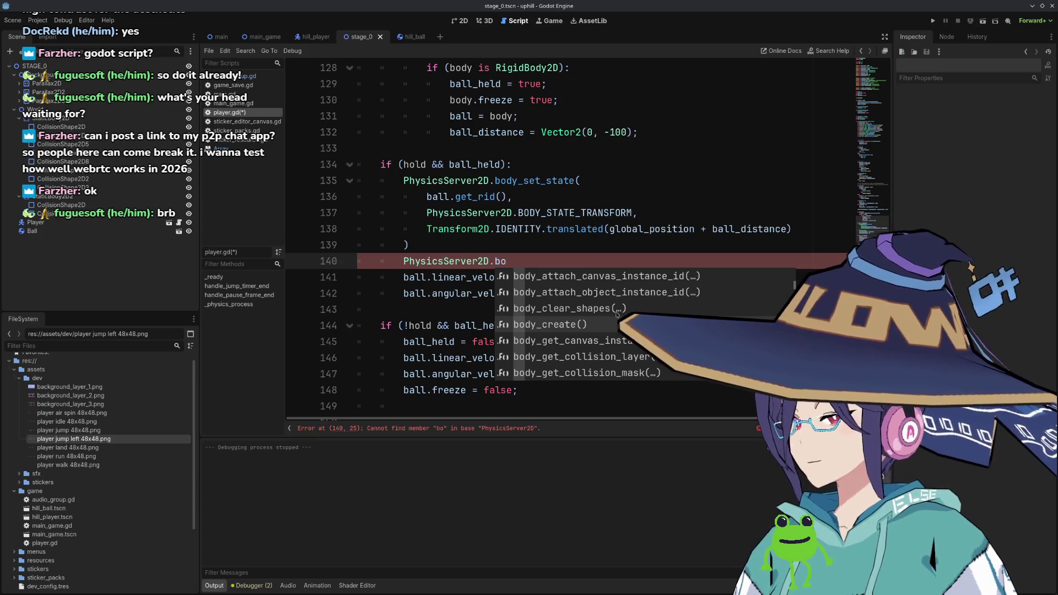
scroll(616, 314, down, 3)
scroll(617, 315, down, 5)
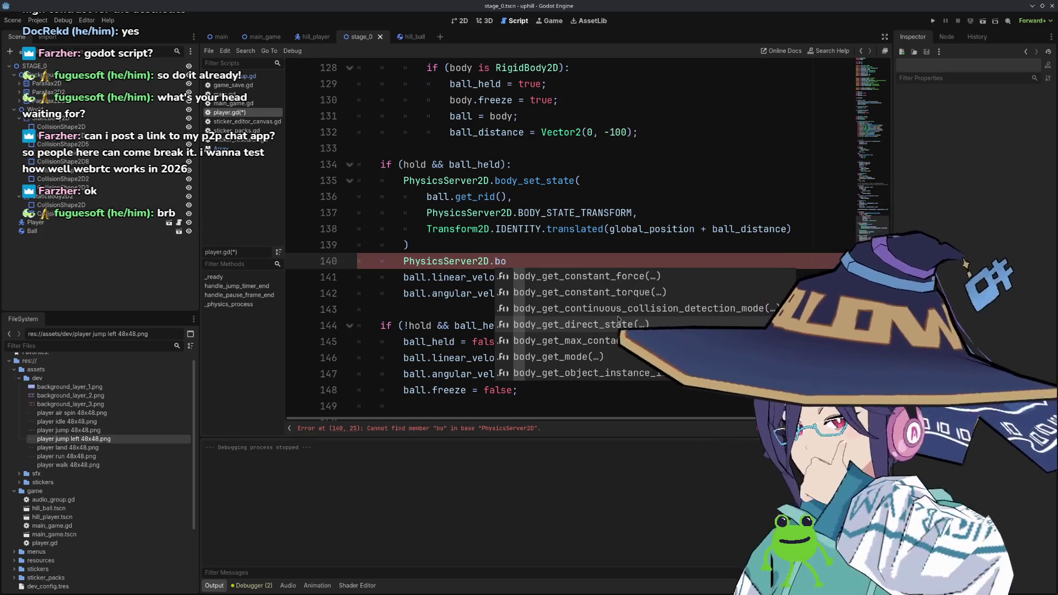
scroll(619, 318, down, 4)
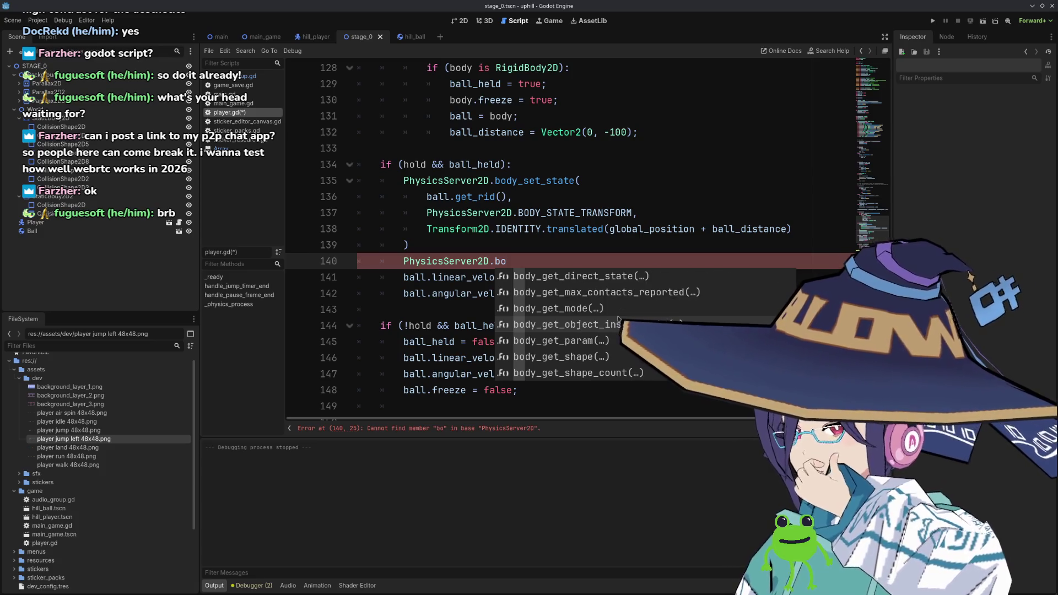
scroll(618, 318, down, 4)
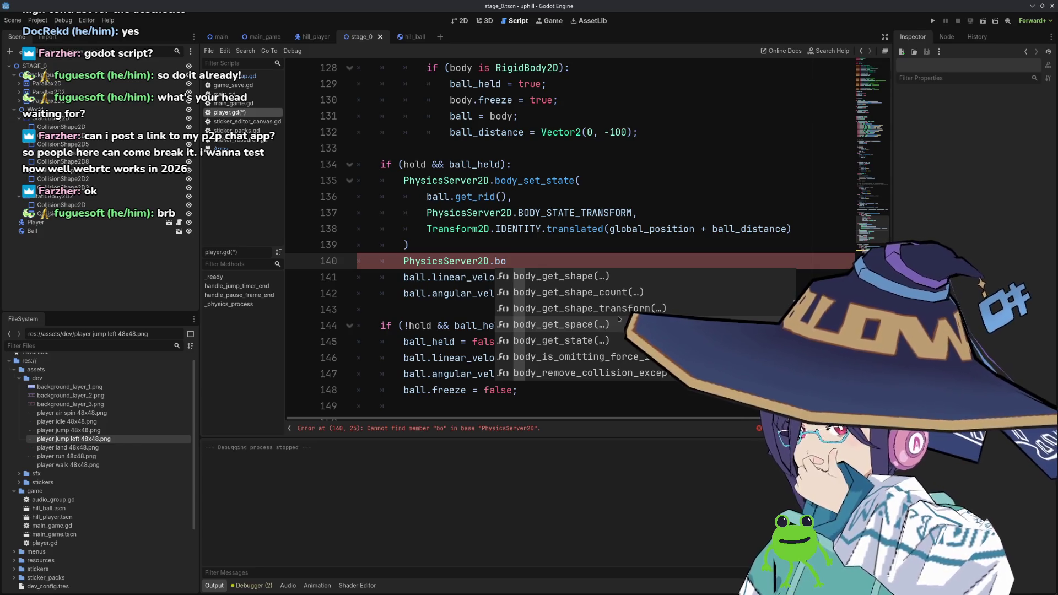
scroll(618, 318, down, 1)
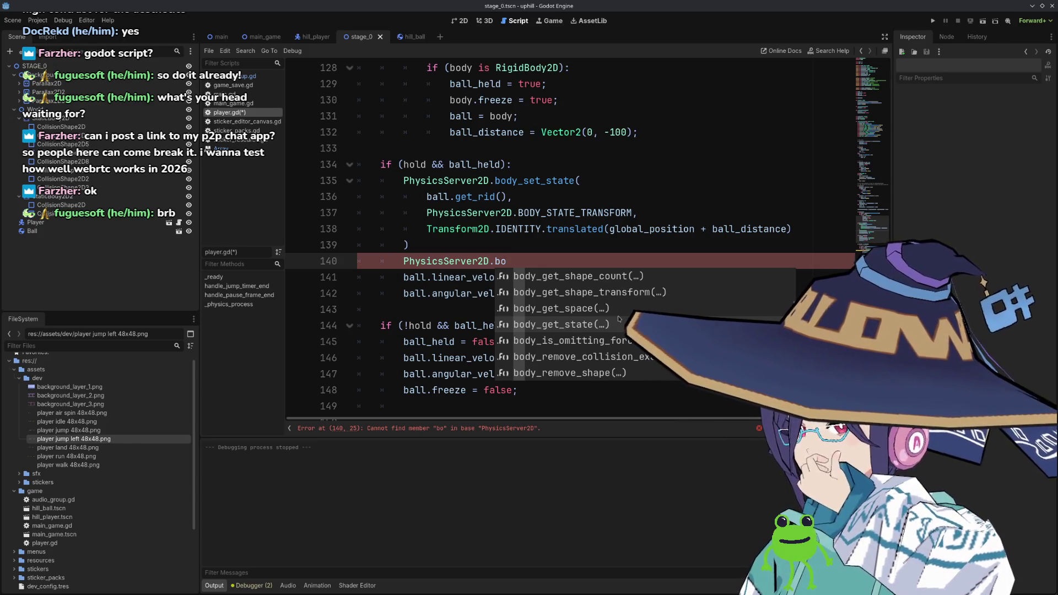
scroll(619, 319, down, 4)
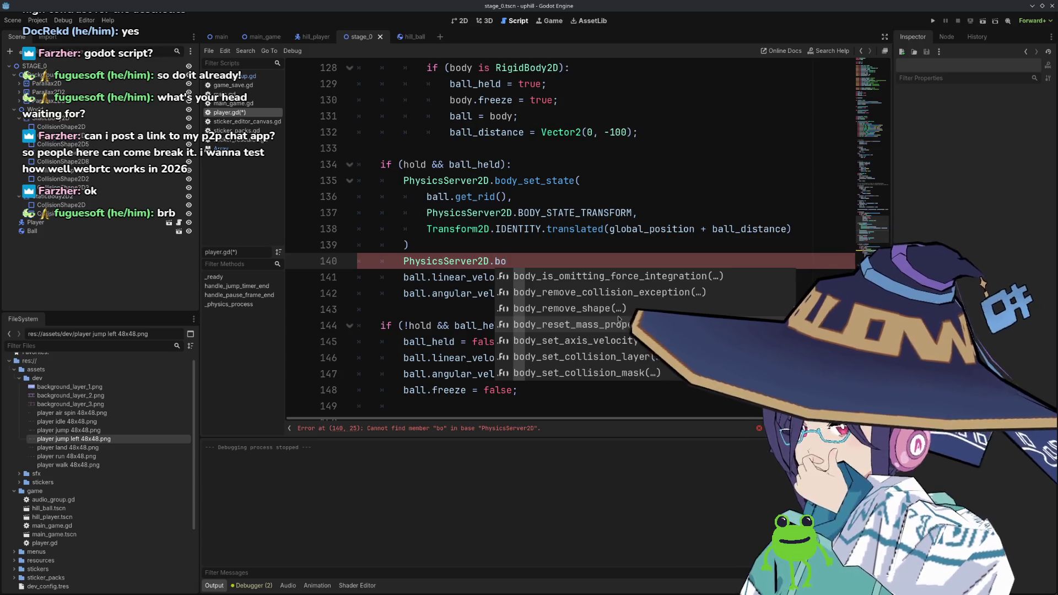
scroll(618, 319, up, 3)
scroll(616, 323, up, 1)
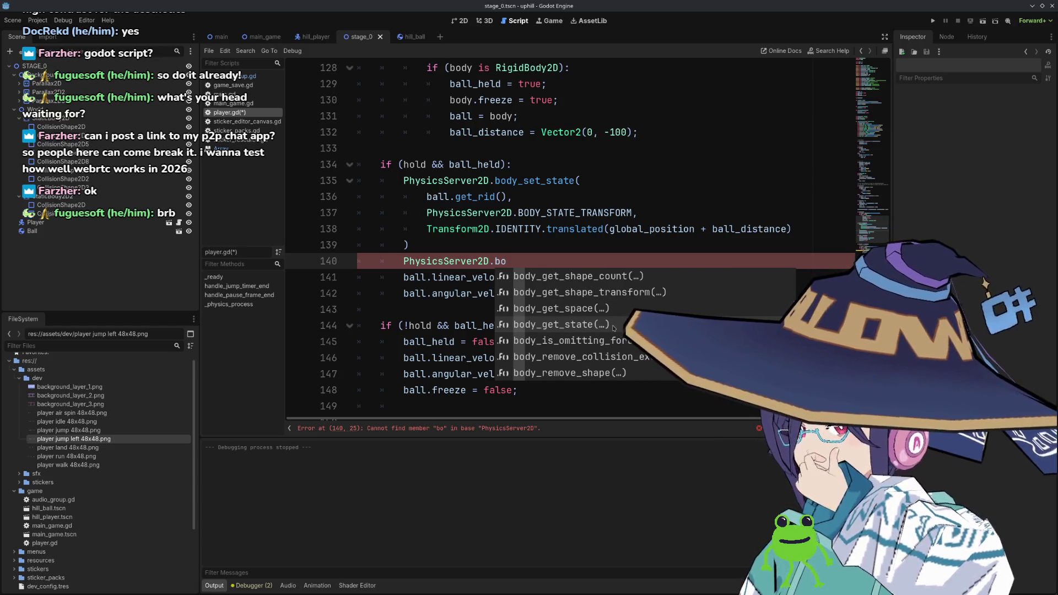
Write a body_get_state(ball.get_rid(), BODY_STATE_LINEAR_VELOCITY) call on line 140.
click(614, 325)
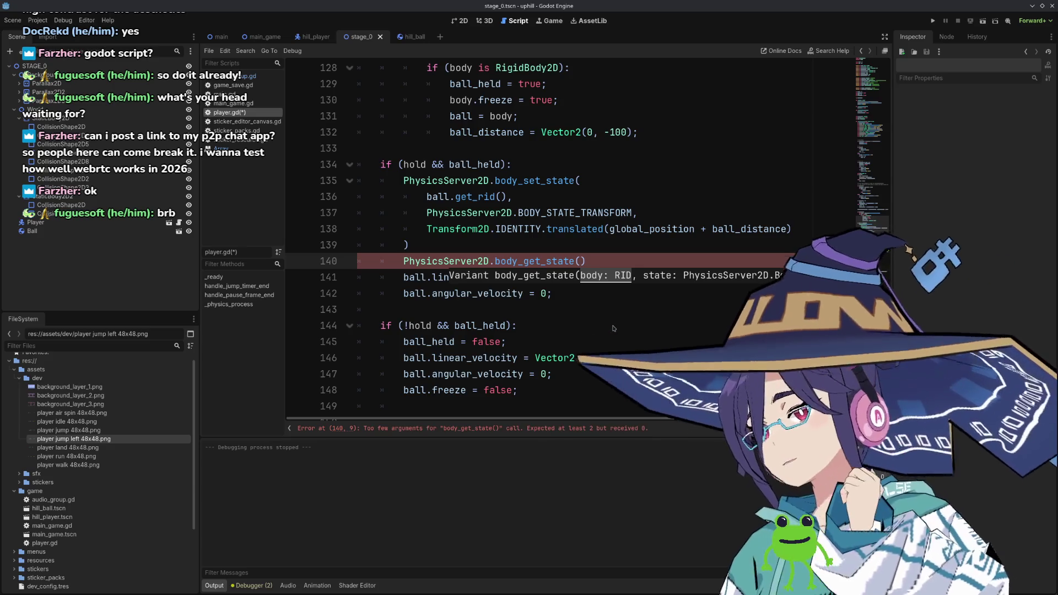
text(ball.get_ri)
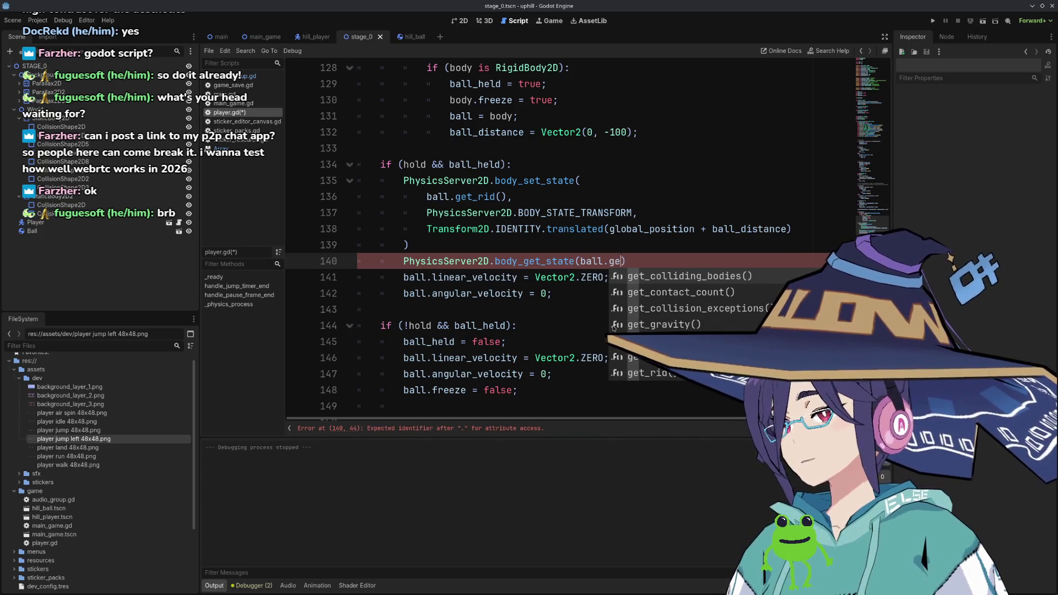
text(d)
key(Return)
text(, Phsy)
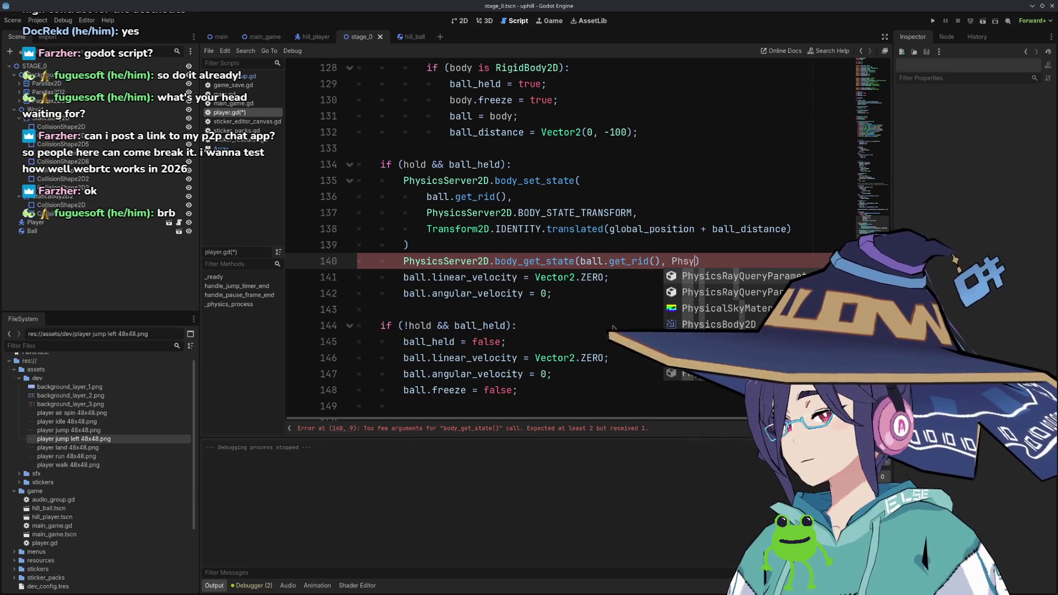
key(BackSpace)
key(BackSpace)
key(BackSpace)
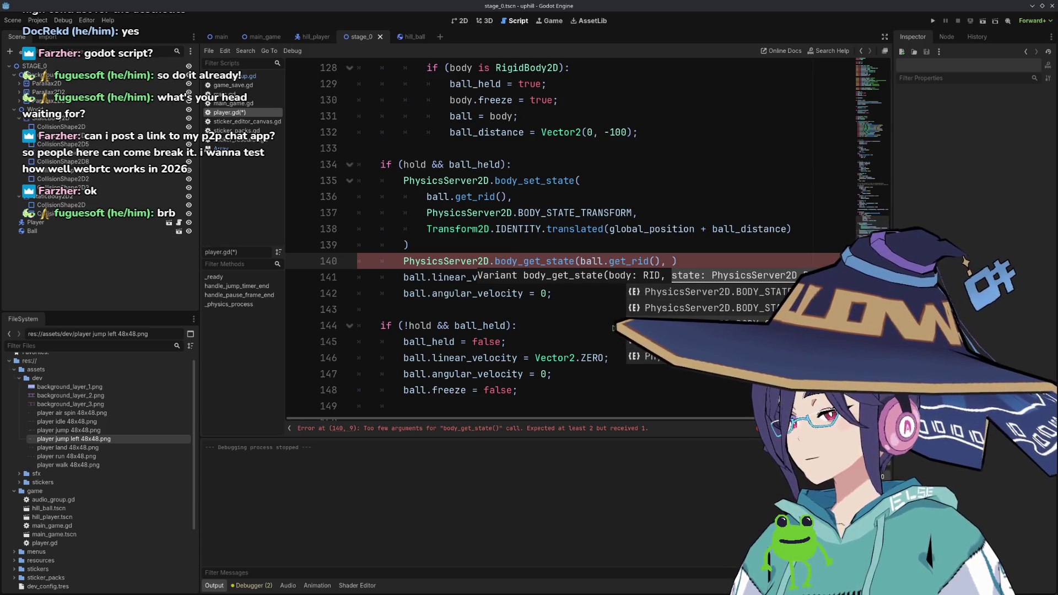
key(Return)
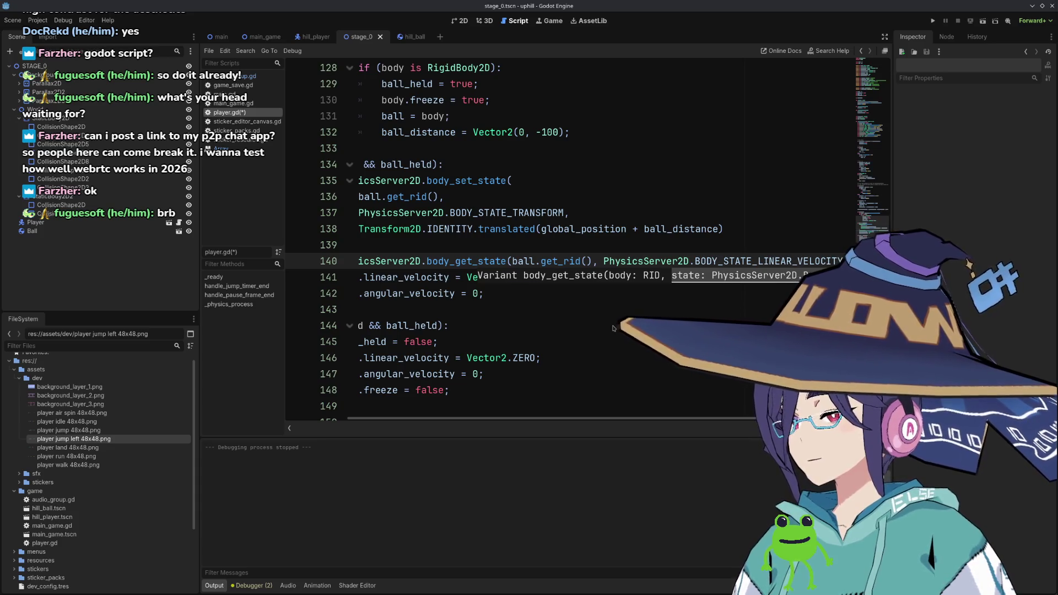
text())
Store the state in var test and add print(test); on the next line.
key(Home)
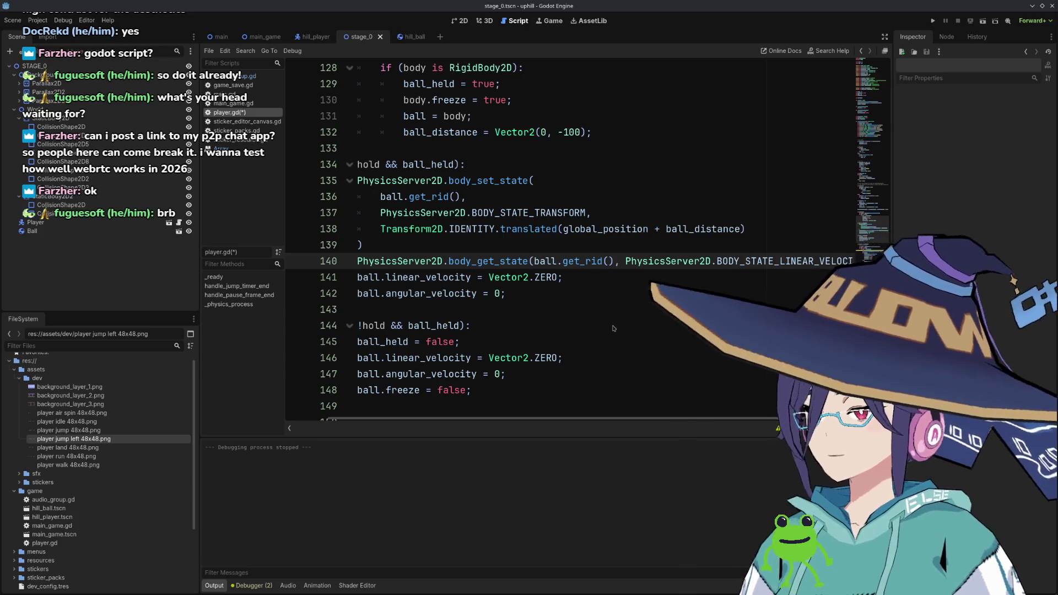
text(var test =)
key(End)
key(Return)
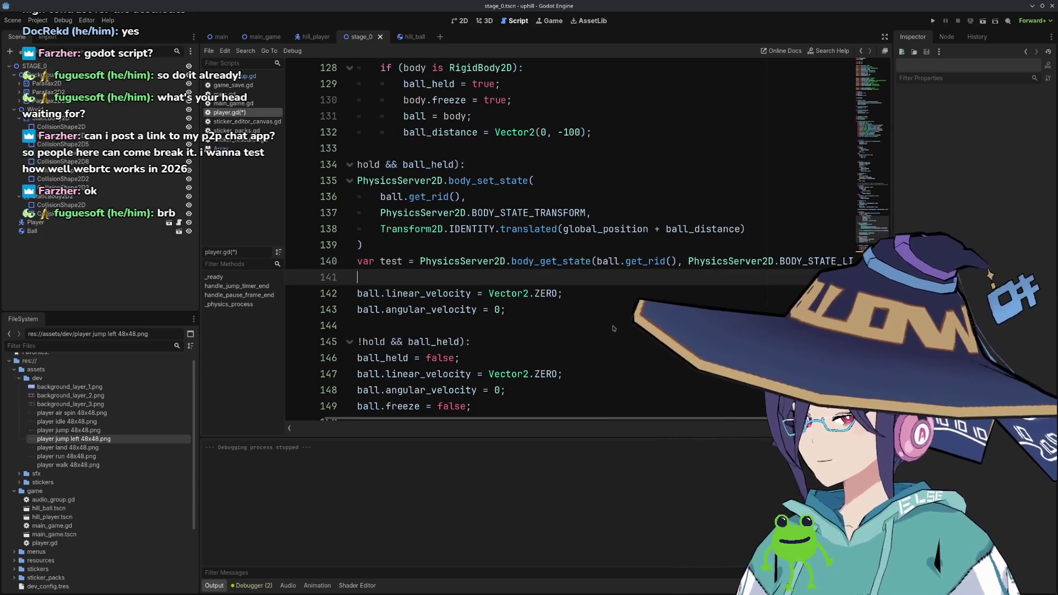
text(print(test);)
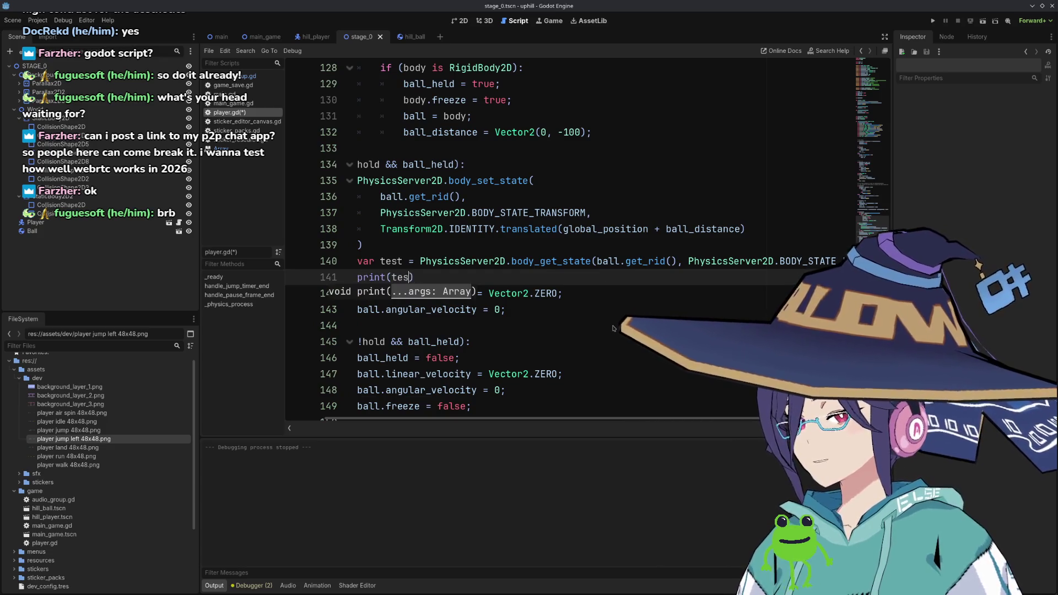
Comment out the two held-ball velocity reset lines, save player.gd and run the stage.
key(Return)
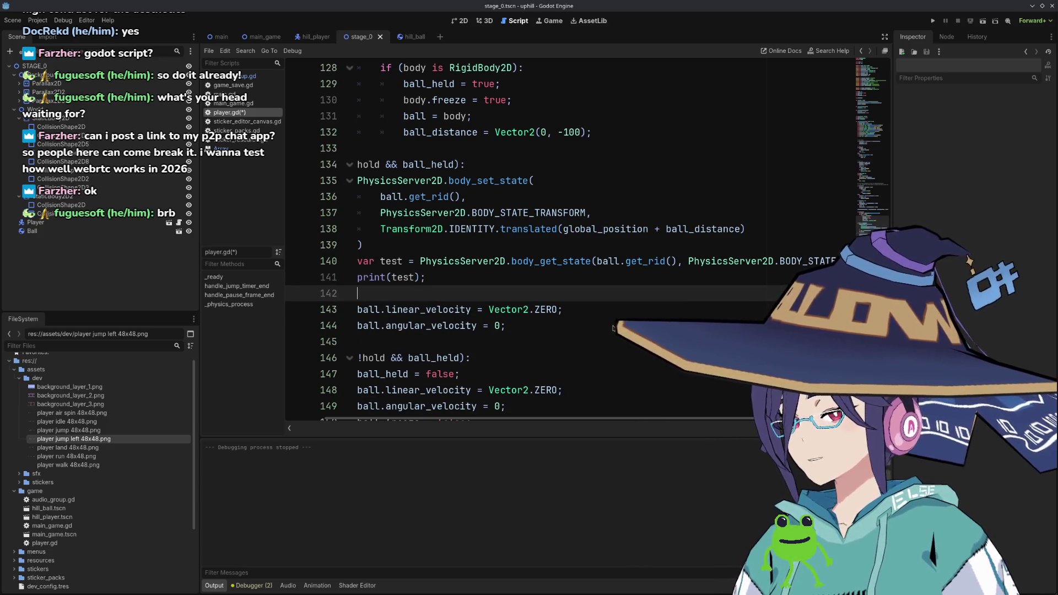
key(Down)
key(End)
key(shift+Down)
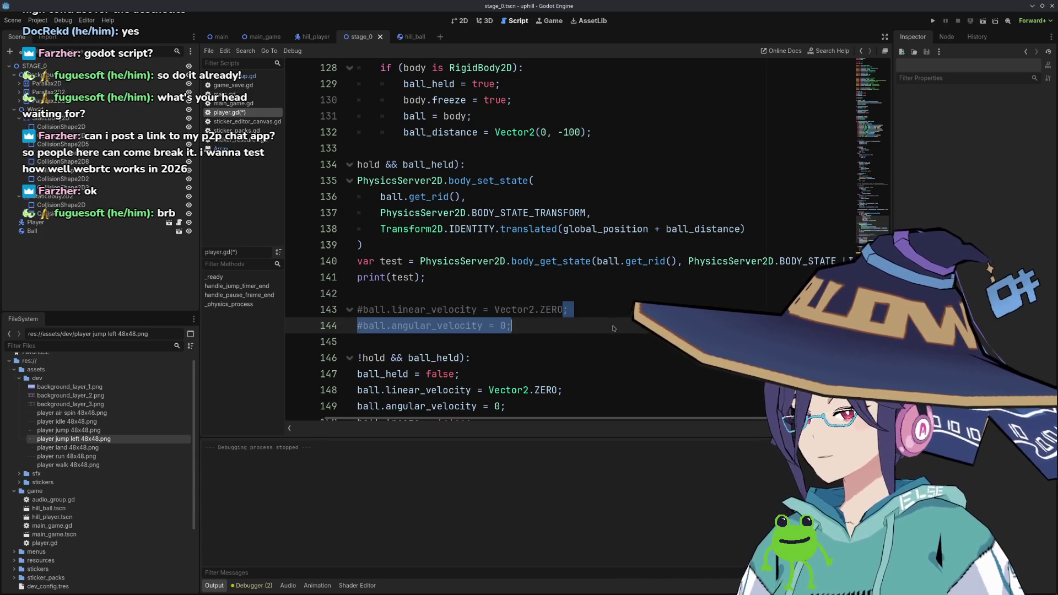
key(ctrl+k)
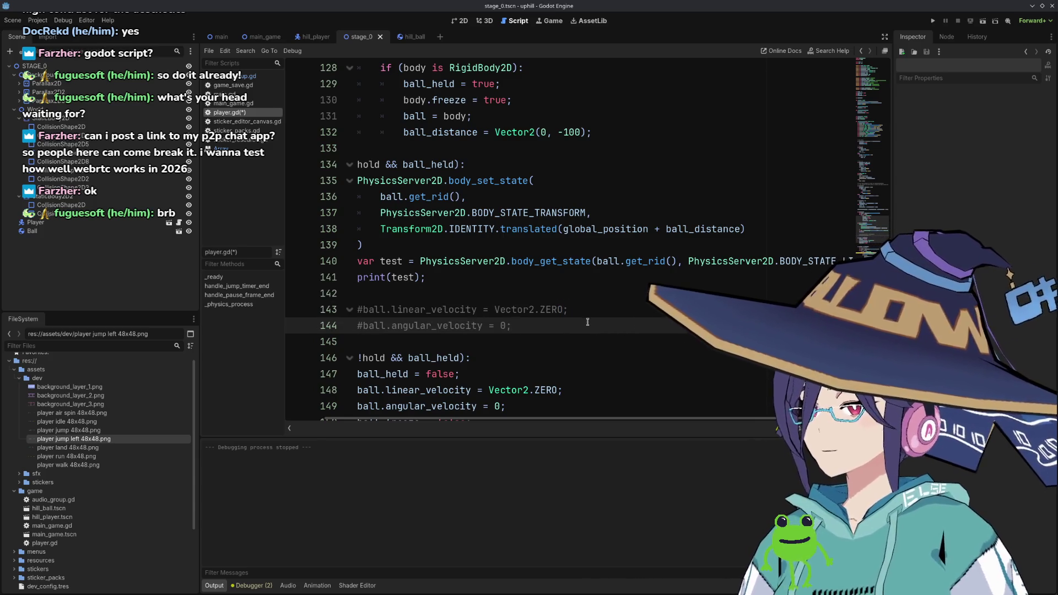
key(ctrl+s)
click(984, 21)
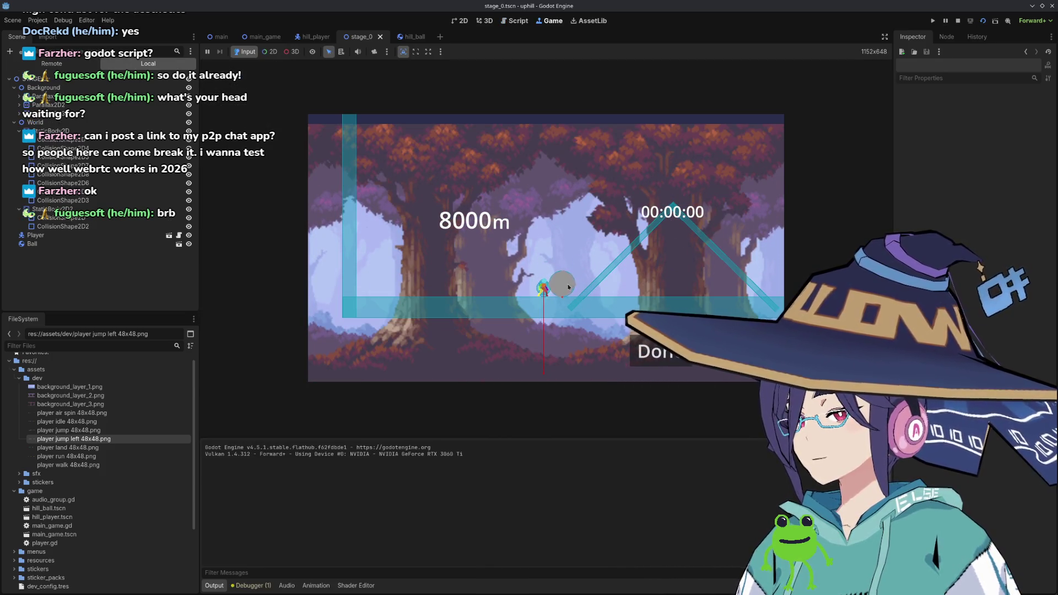
Walk the player left and right while the velocities print to Output.
key(Left)
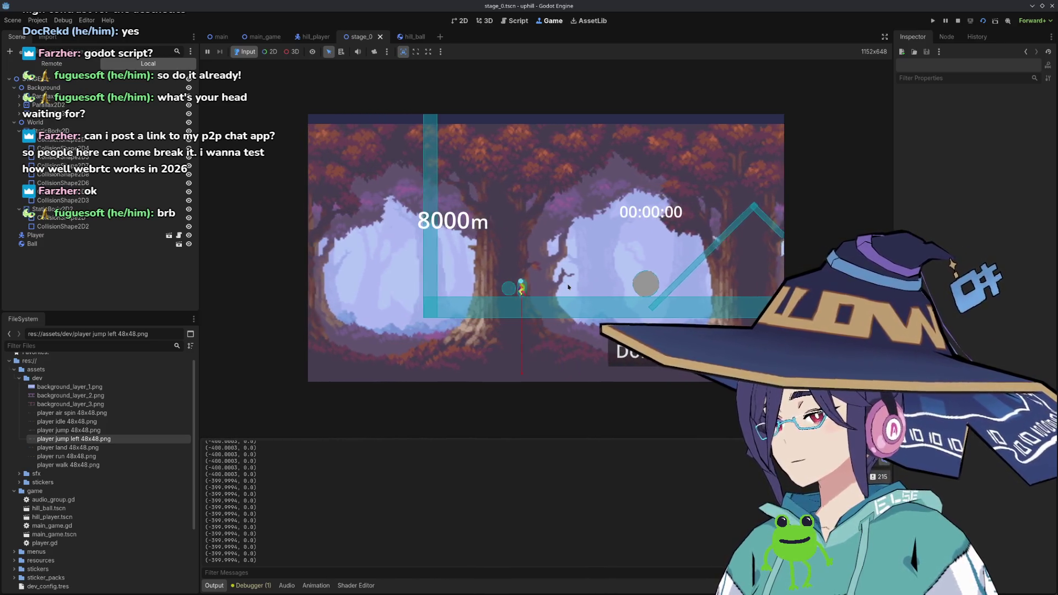
key(Right)
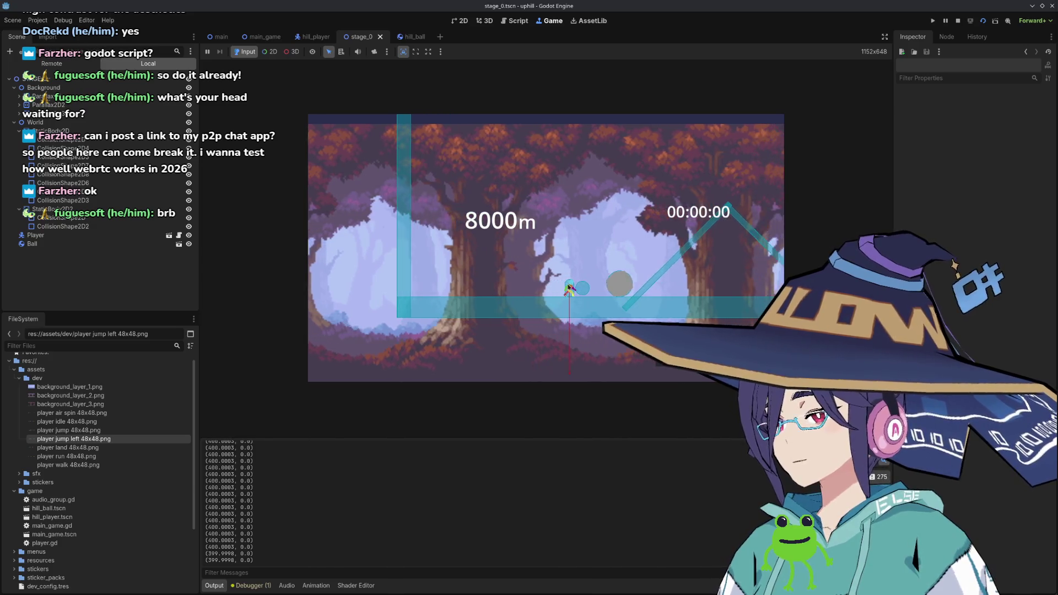
key(Left)
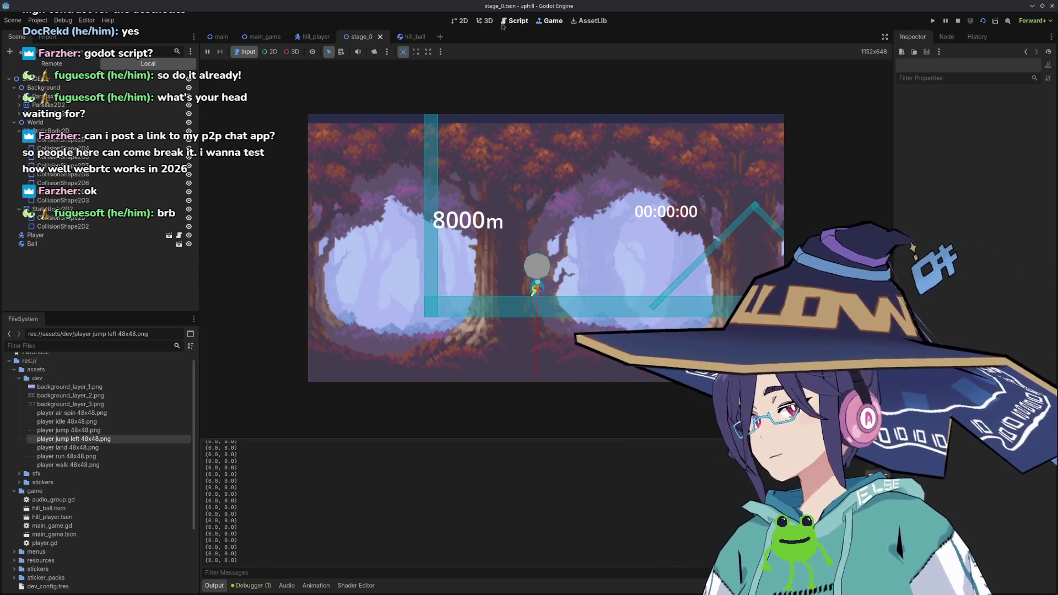
Return to the player.gd script in the Script workspace.
key(ctrl+F3)
scroll(499, 279, up, 4)
scroll(504, 298, down, 5)
scroll(510, 320, up, 3)
Add ball.global_position = global_position + ball_distance inside the held-ball block.
click(564, 265)
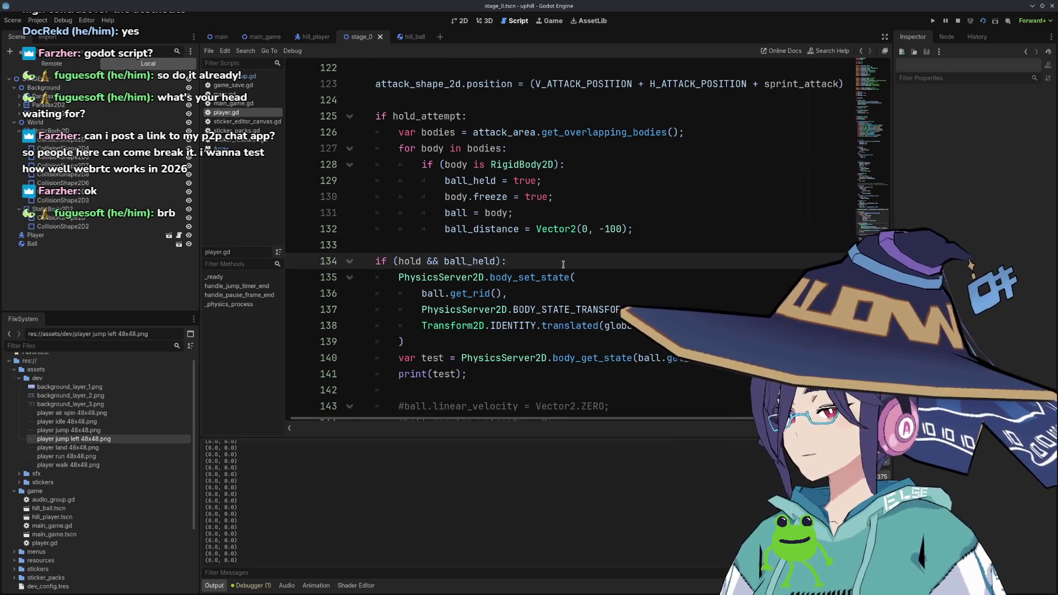
key(Return)
text(ball.glo)
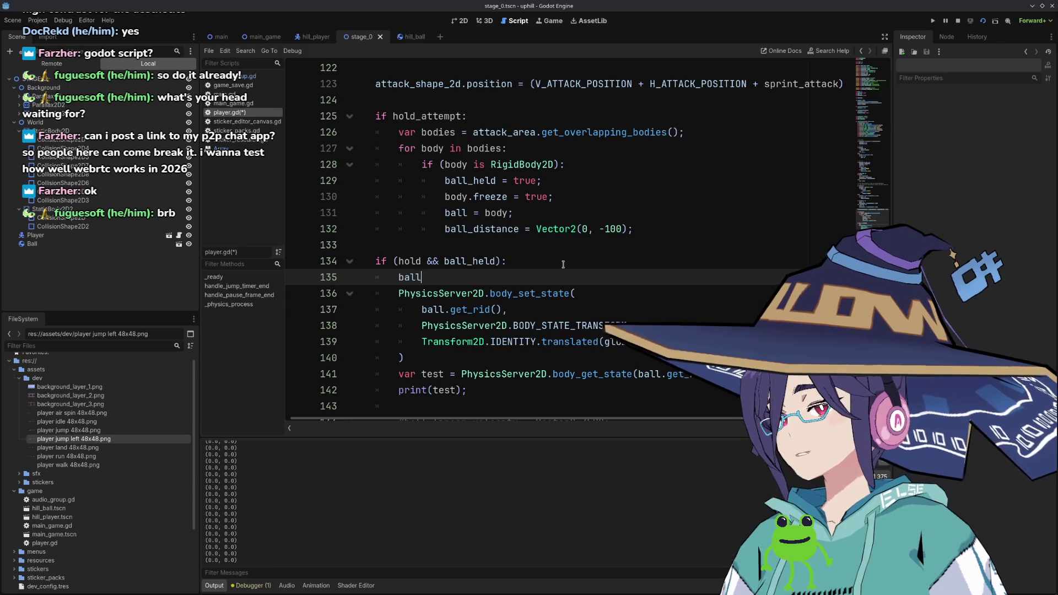
key(Return)
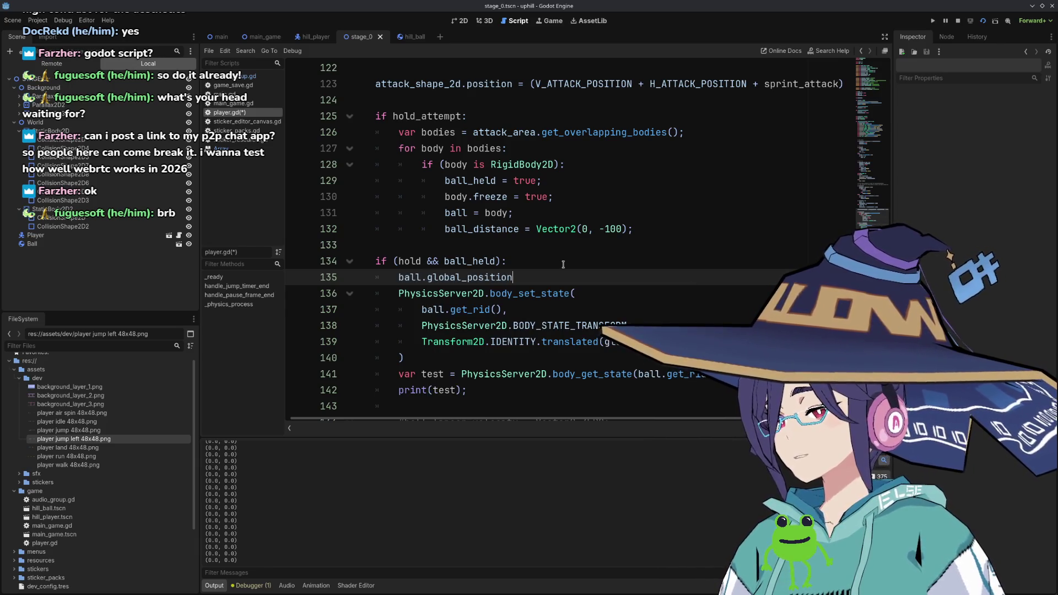
click(563, 264)
key(Down)
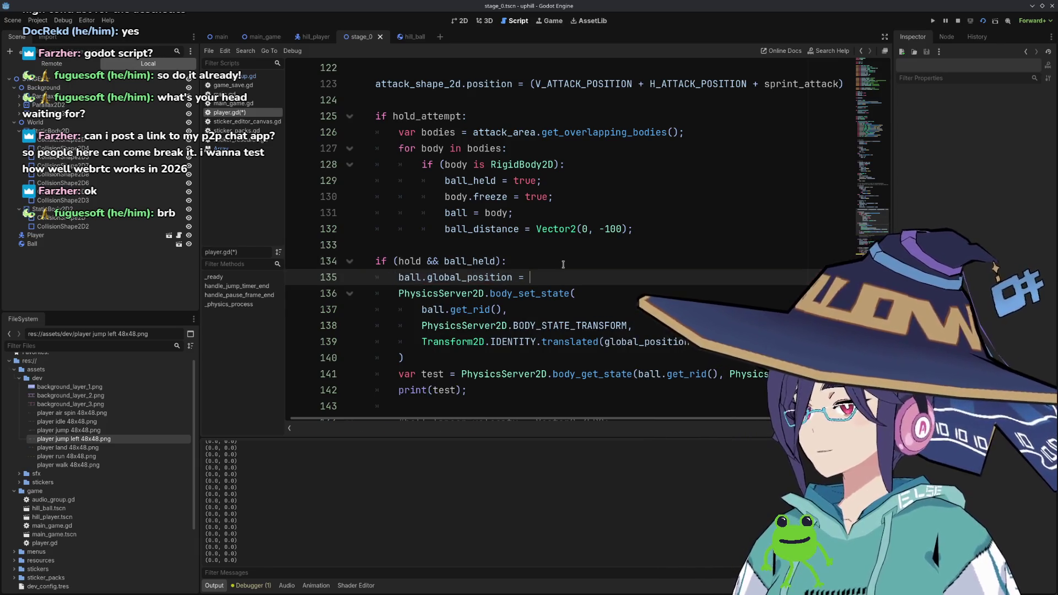
key(Down)
key(Down)
key(Down)
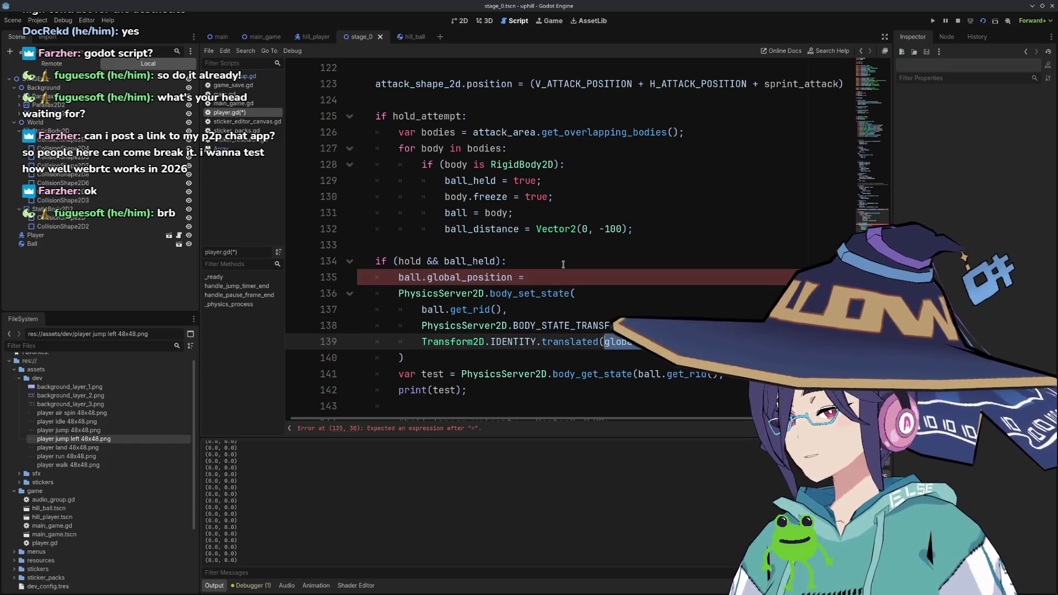
key(ctrl+c)
key(Up)
key(Up)
key(Up)
key(ctrl+v)
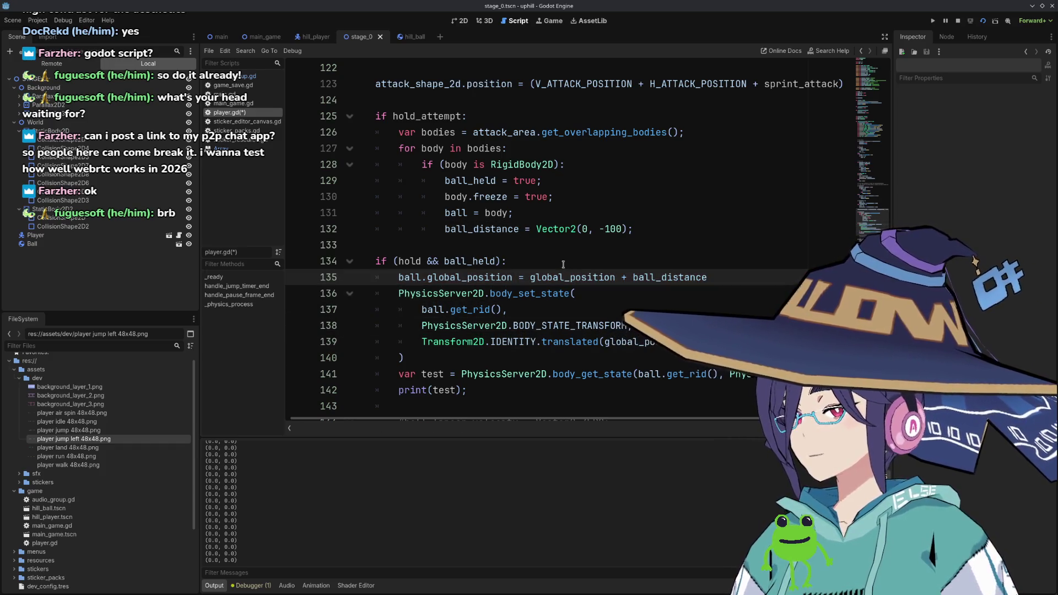
Use ball.global_position as the translated() argument.
key(ctrl+shift+Right)
key(ctrl+shift+Right)
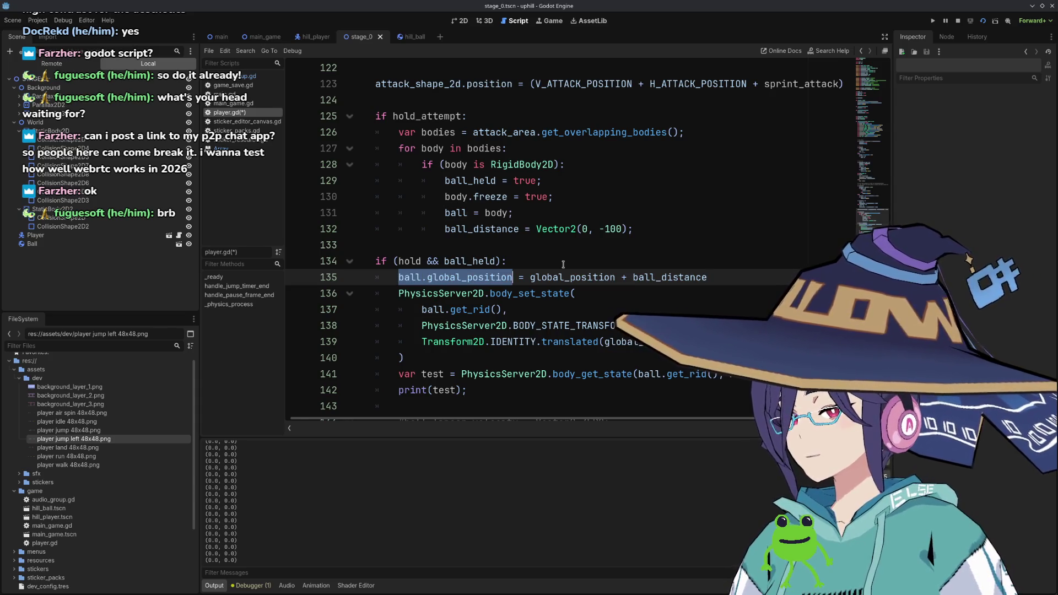
key(Down)
key(Down)
key(Down)
key(ctrl+Right)
key(ctrl+Right)
key(Right)
text(ball.)
key(Down)
key(Down)
key(Down)
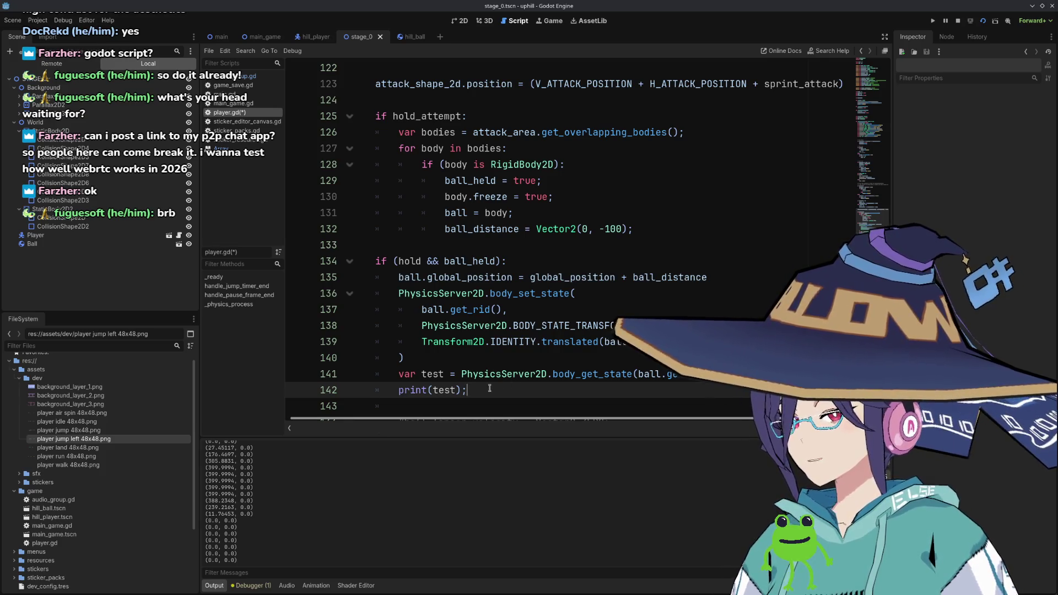
Comment out the velocity resets in the release block.
scroll(488, 374, down, 2)
scroll(511, 319, down, 2)
drag(547, 309, 551, 321)
key(ctrl+k)
Comment out the body_get_state query and print lines, and save player.gd.
key(Up)
key(Up)
key(Up)
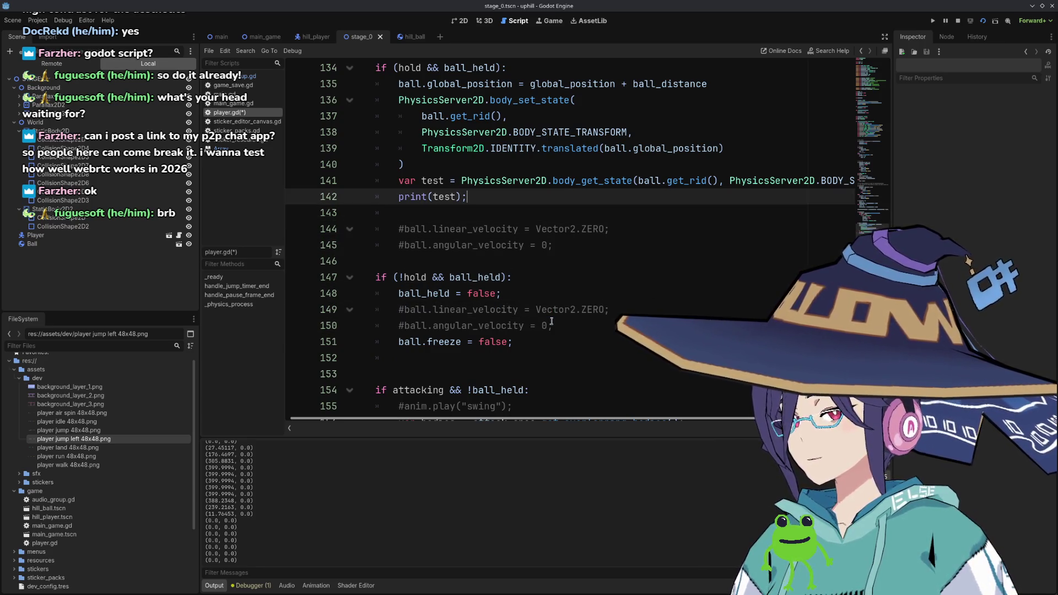
key(Up)
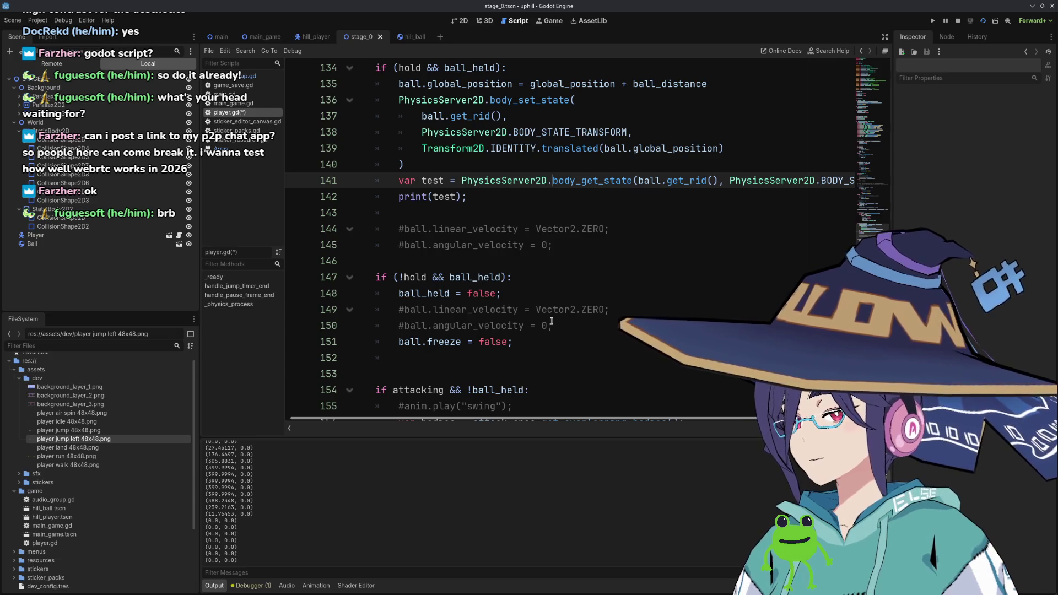
key(shift+Down)
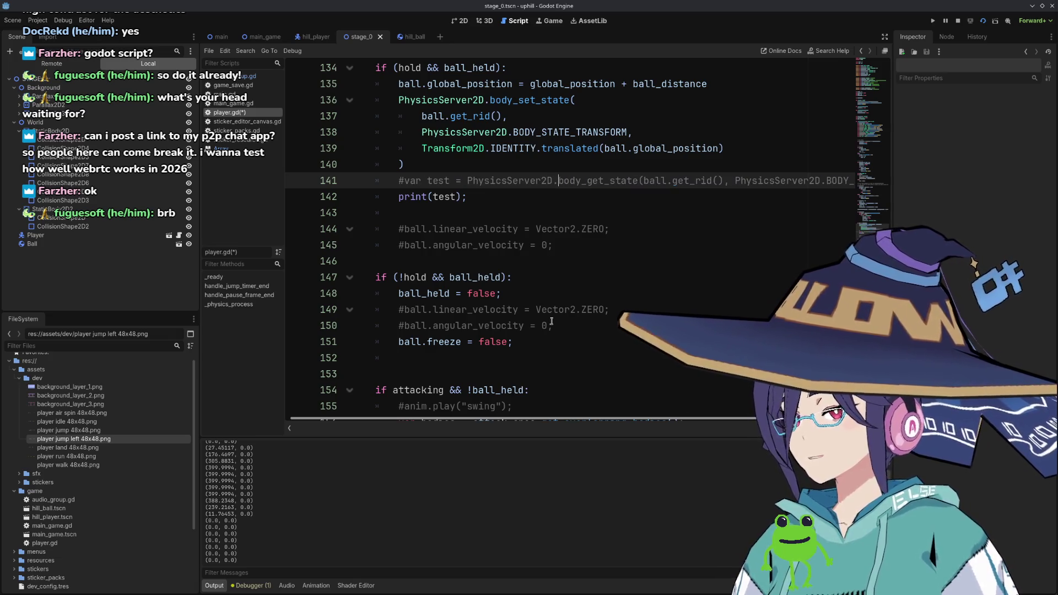
key(ctrl+k)
key(ctrl+s)
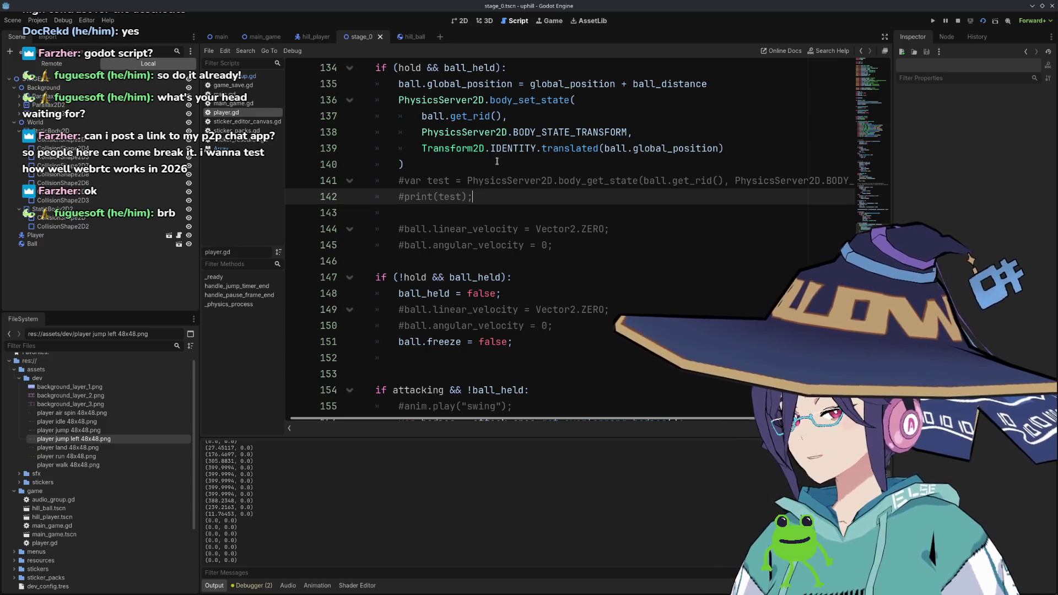
Move ball.freeze = false above the commented lines and restart the game.
click(544, 341)
key(alt+Up)
key(alt+Up)
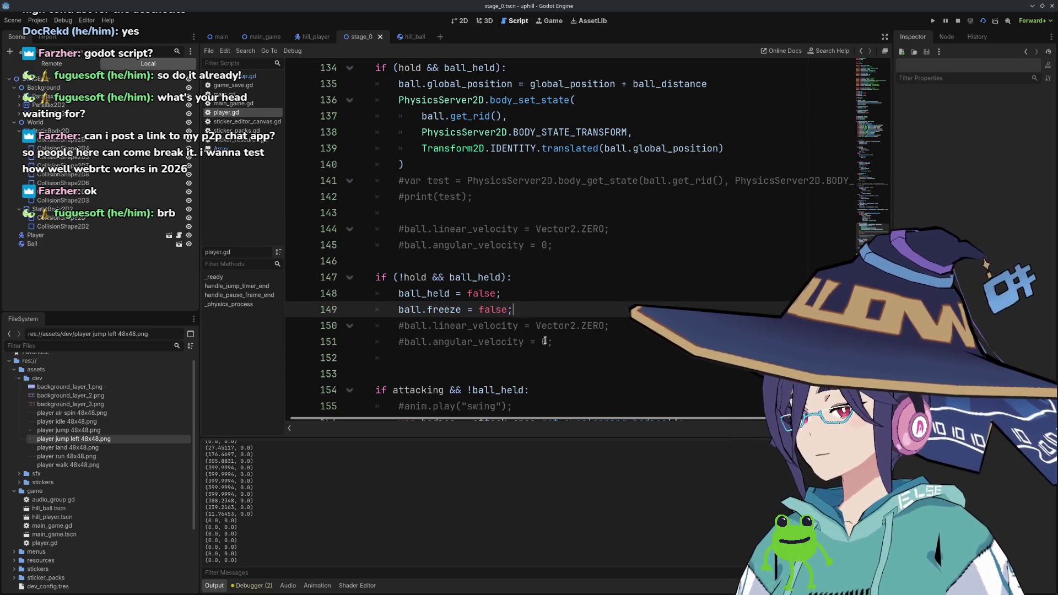
click(982, 21)
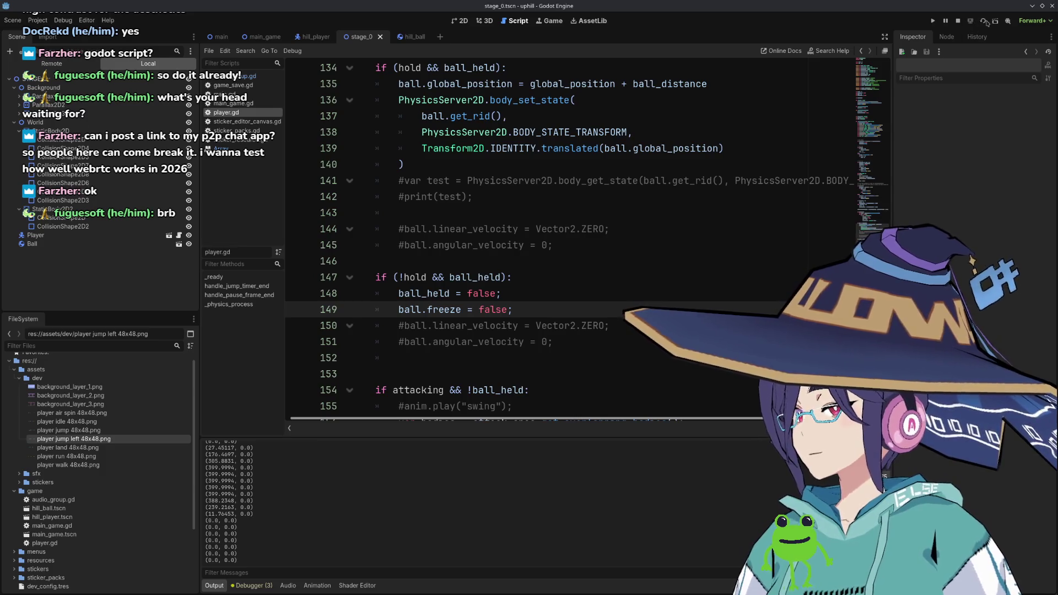
click(982, 22)
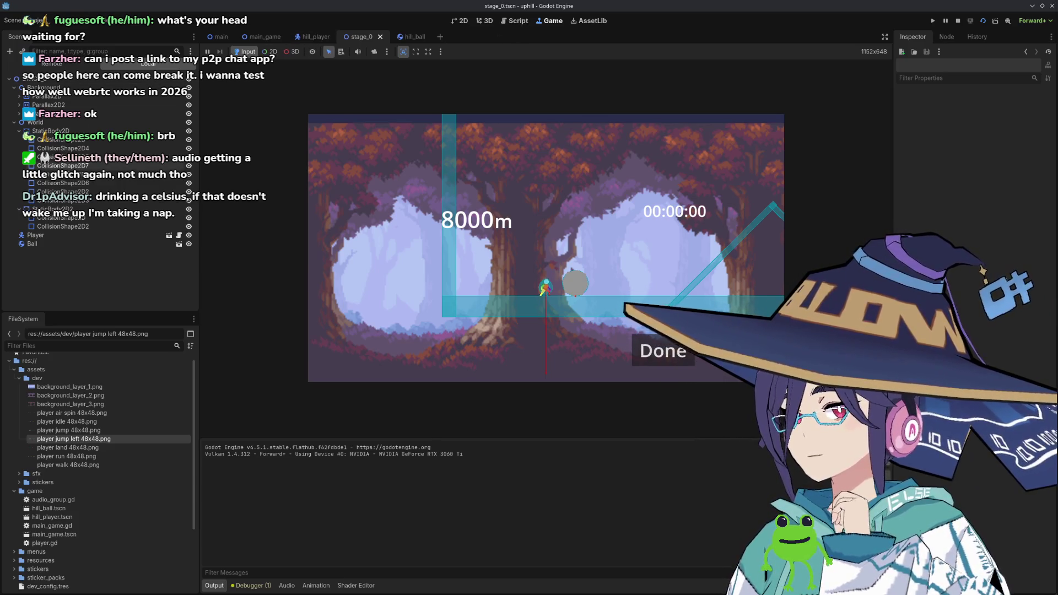
Inspect the Player node's properties, then go back to player.gd.
click(59, 237)
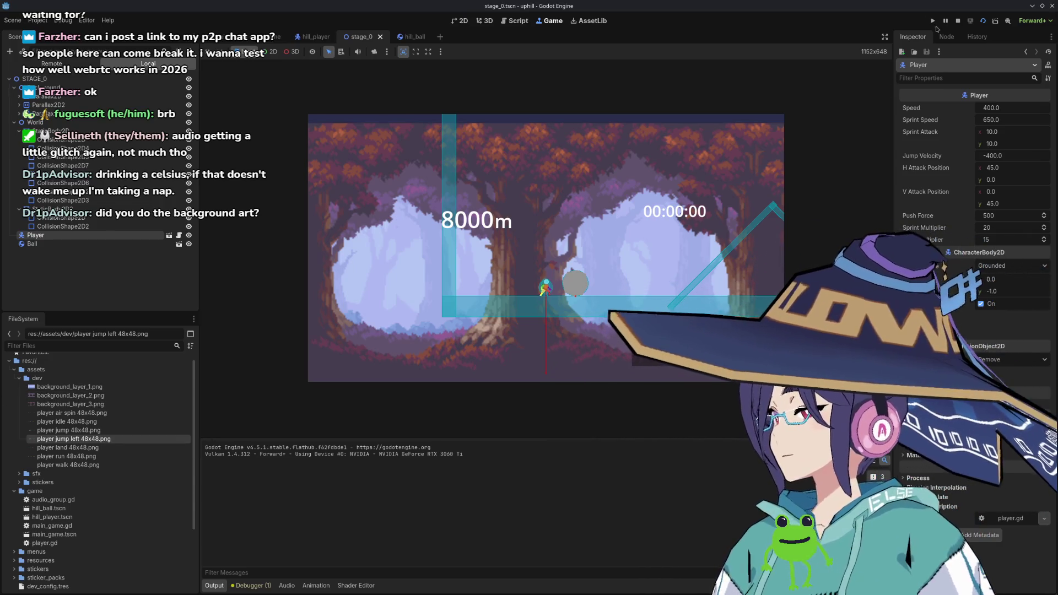
click(517, 21)
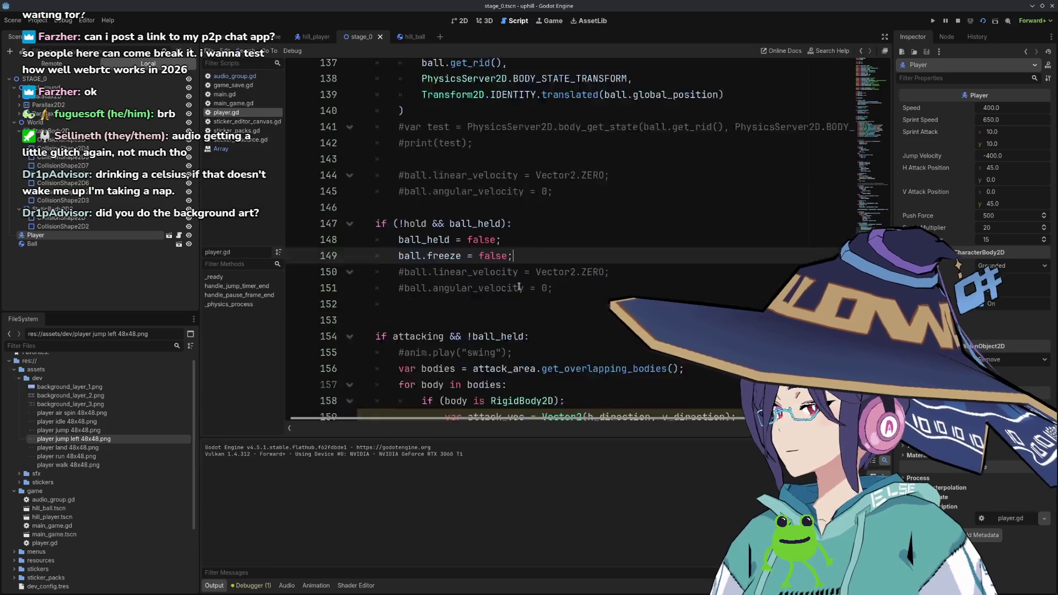
Replace line 132's Vector2(0, -100) offset with global_position - ball.global_position.
scroll(518, 287, up, 5)
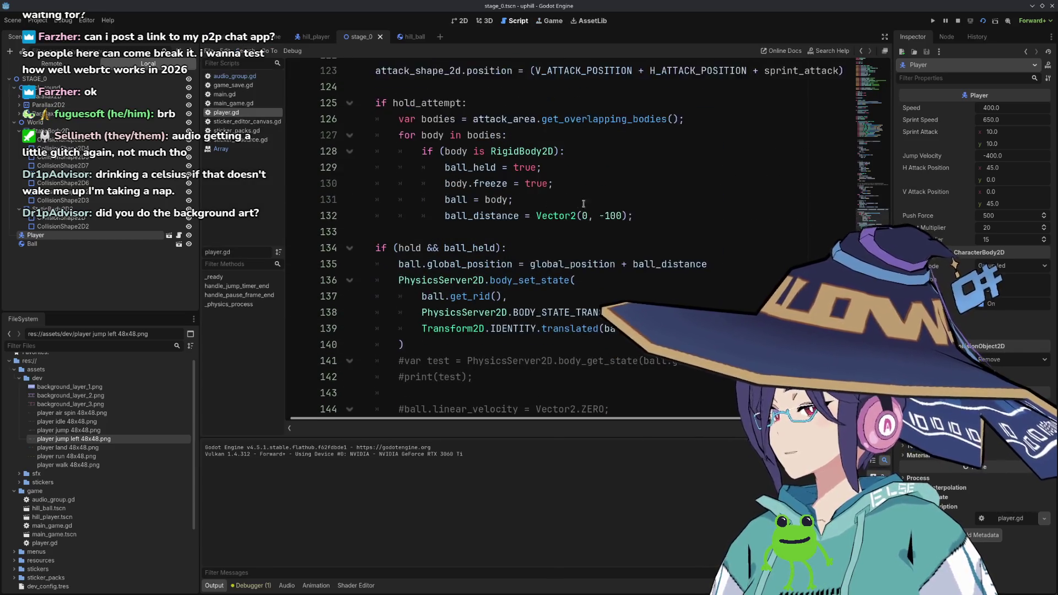
click(536, 228)
key(shift+End)
key(BackSpace)
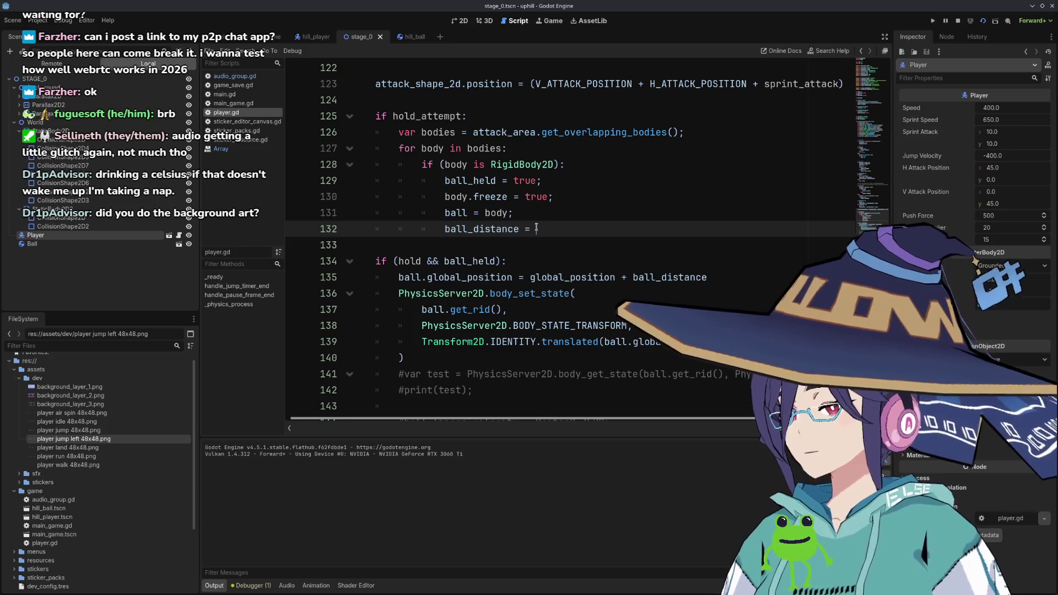
text(Player)
key(ctrl+BackSpace)
text(pl)
key(BackSpace)
key(BackSpace)
text(gl)
key(Return)
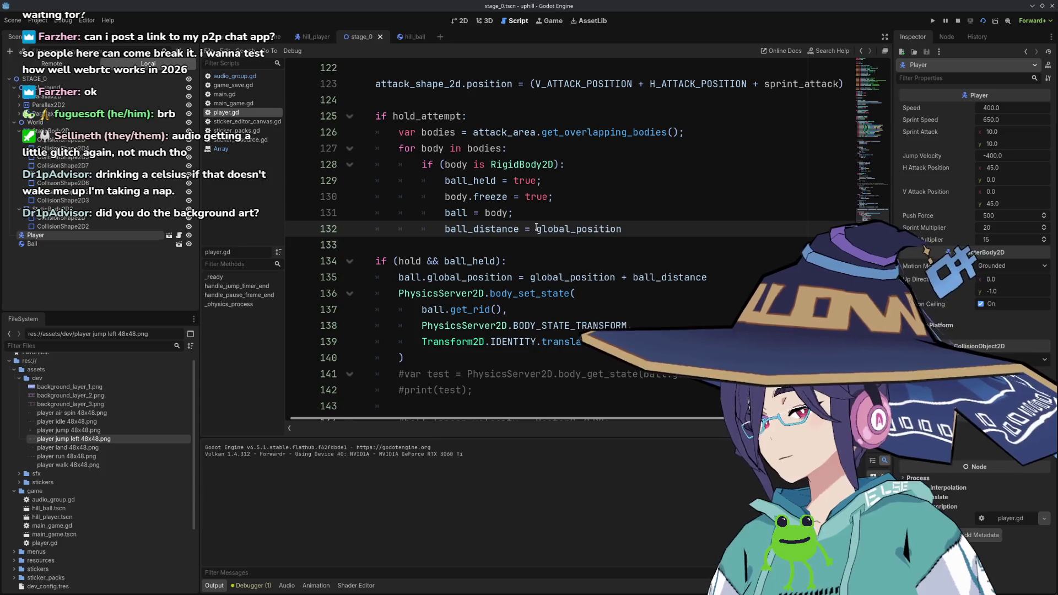
text( - ball.gl)
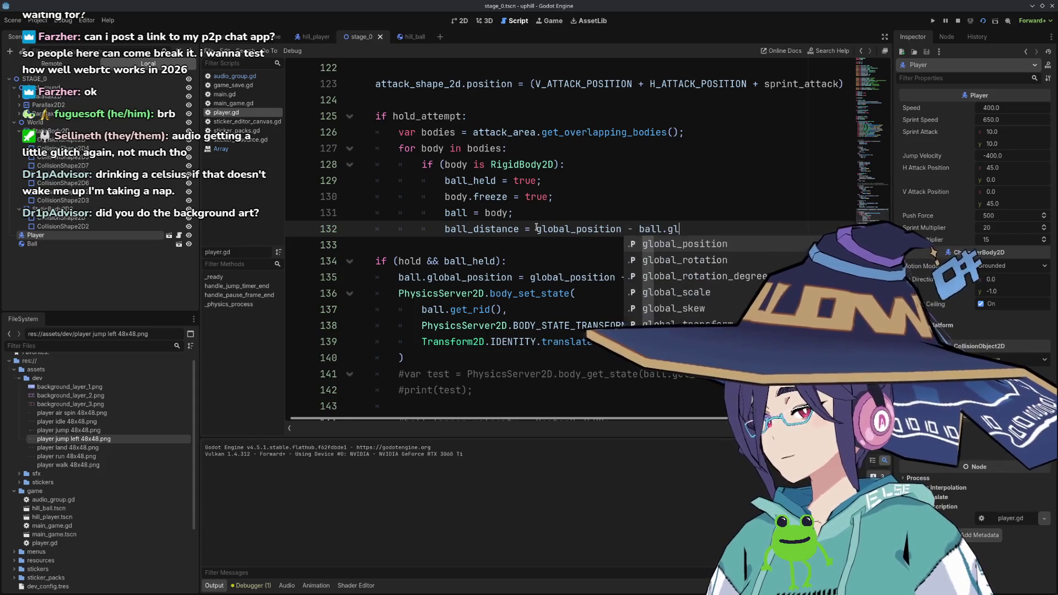
key(Return)
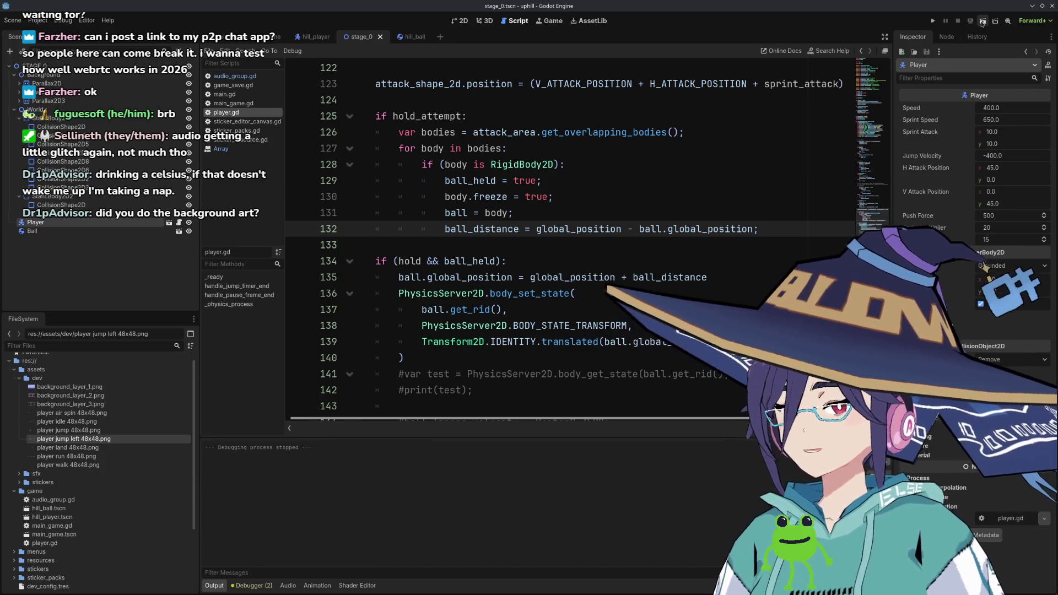
Run the stage and walk the player left past the ball to test holding.
click(982, 21)
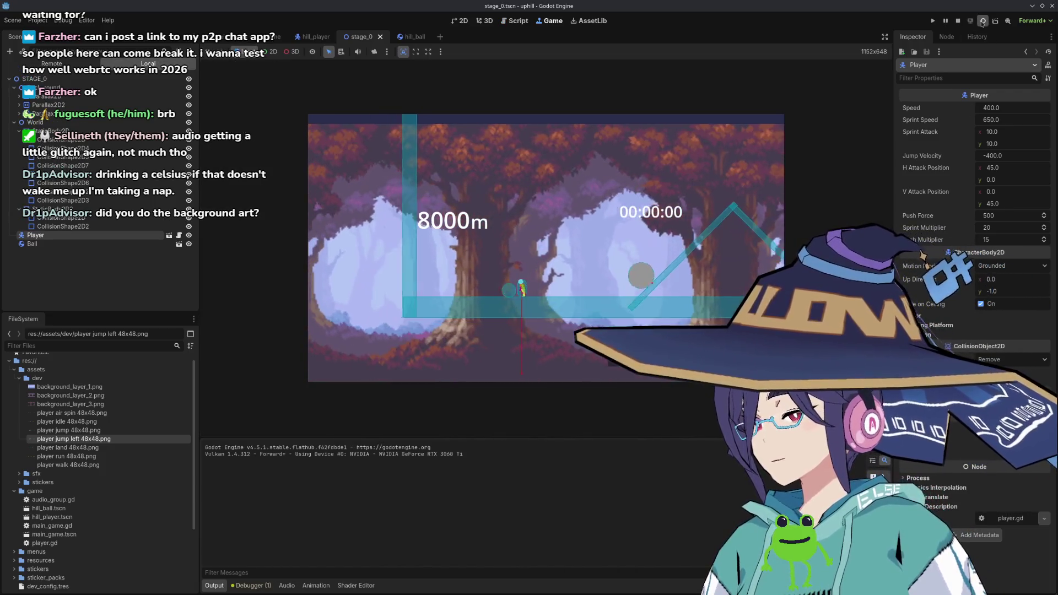
key(Left)
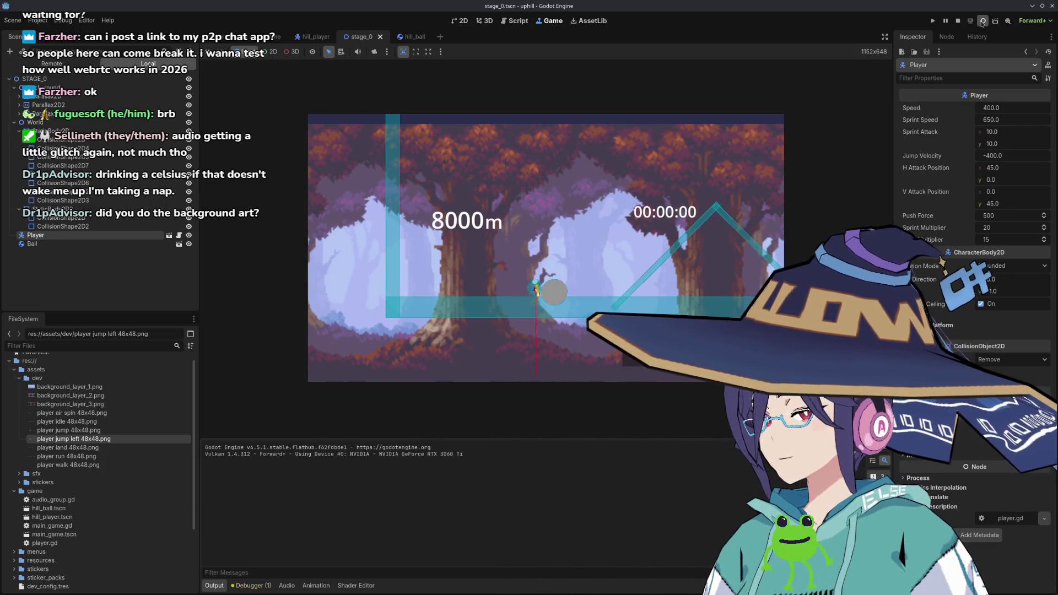
key(Left)
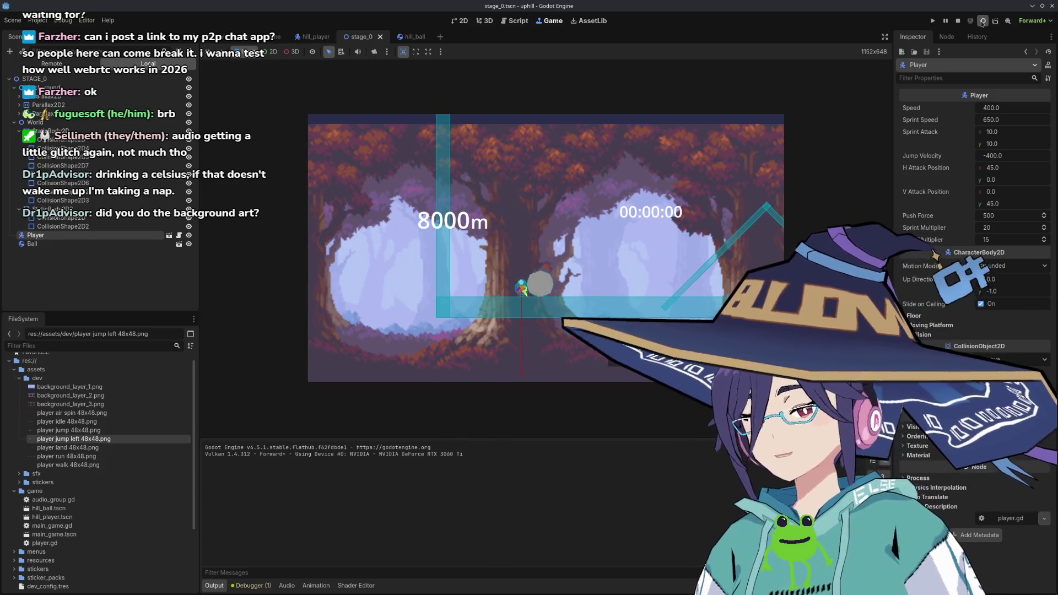
click(983, 22)
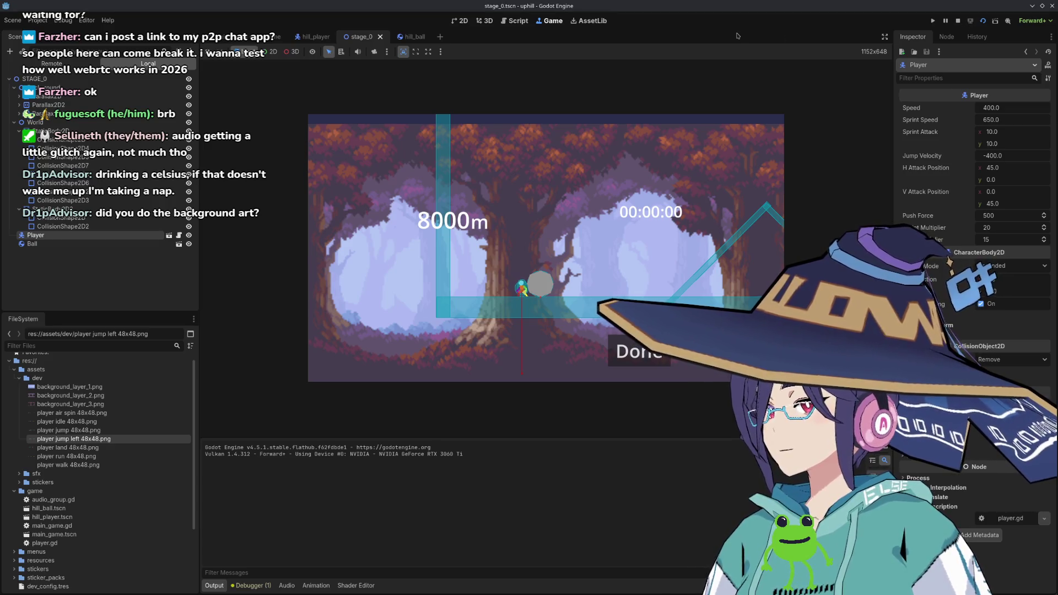
click(511, 24)
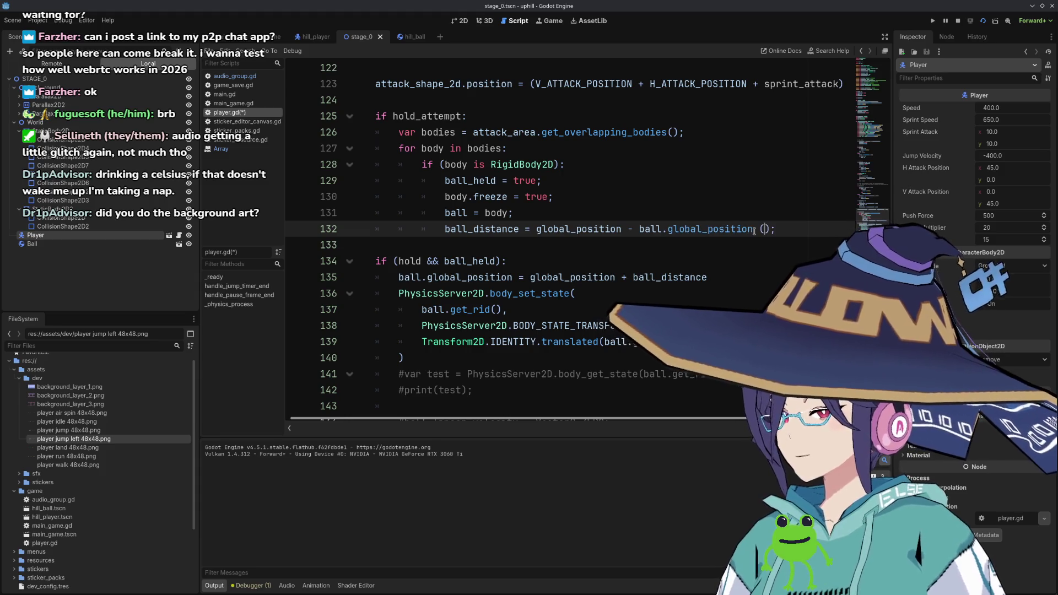
Make line 132 (global_position - ball.global_position) * Vector2(1, -1), save, and stop the game.
text(*)
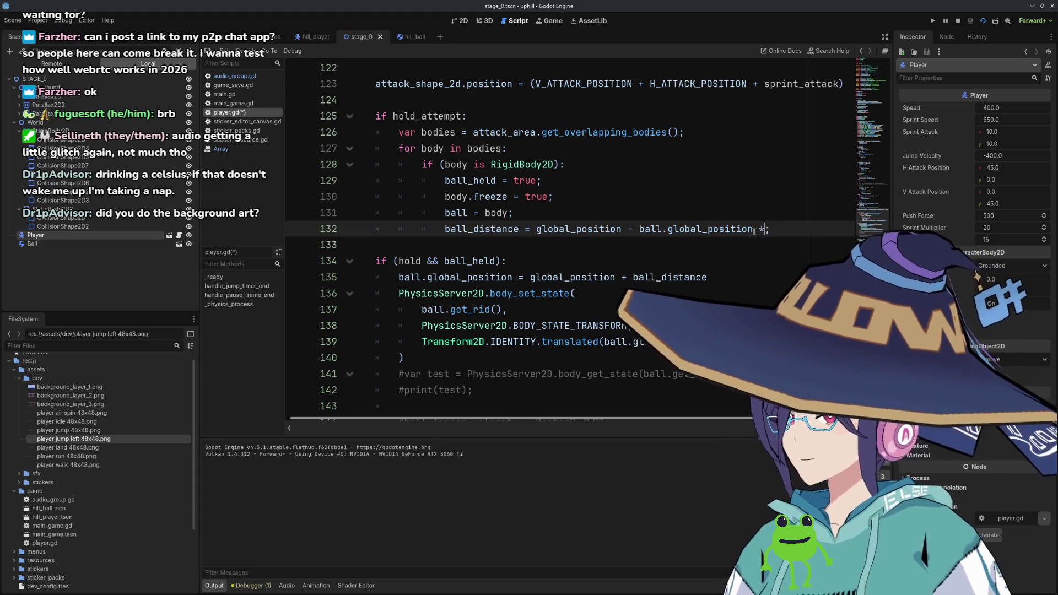
key(Down)
click(755, 229)
key(ctrl+shift+Left)
key(ctrl+shift+Left)
key(ctrl+shift+Left)
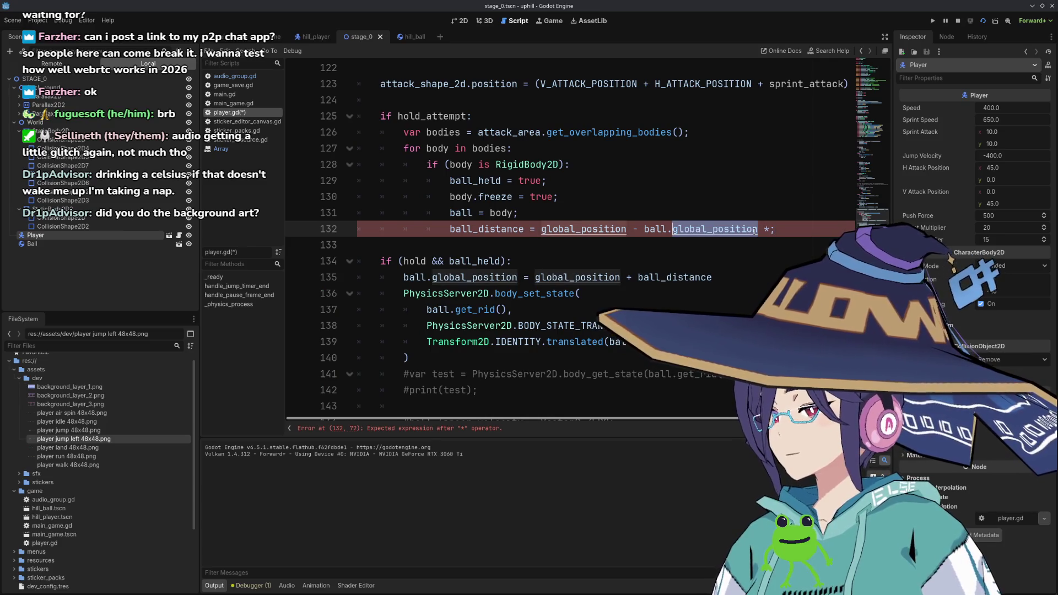
text(()
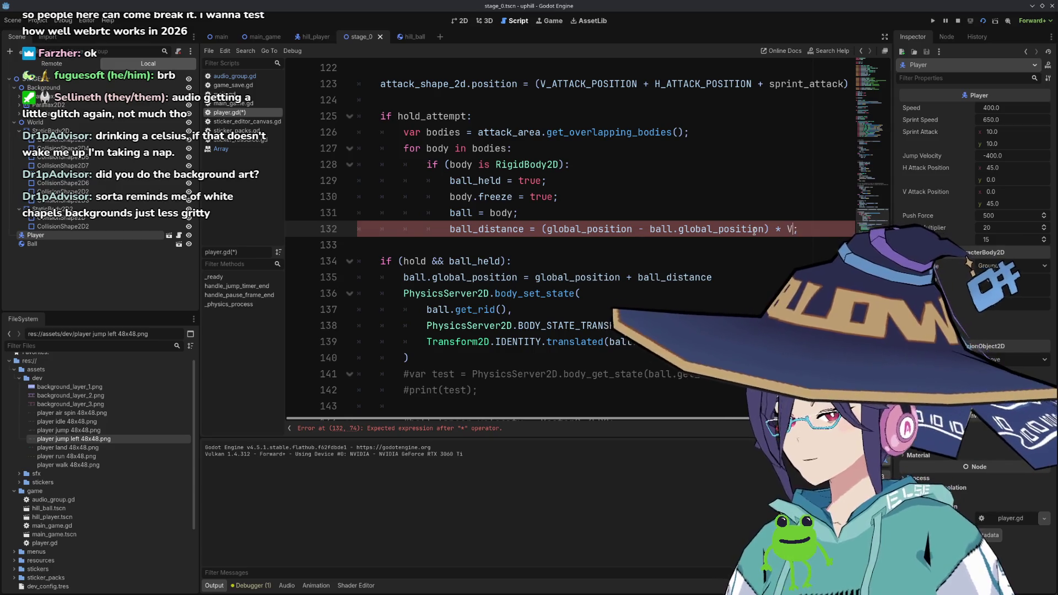
text(ector2)
text(()
text(1, -2)
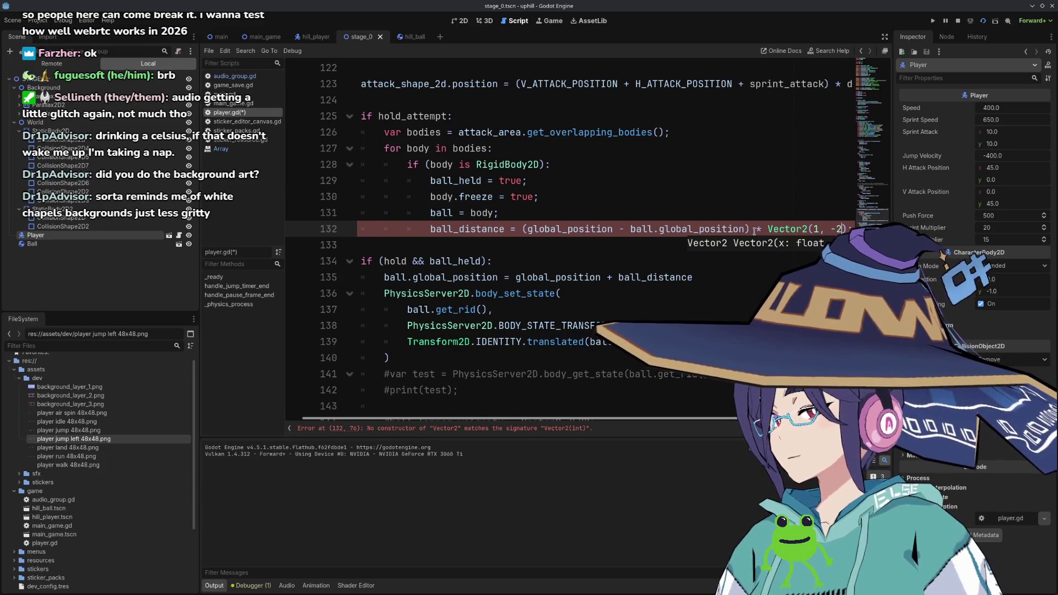
key(BackSpace)
key(ctrl+s)
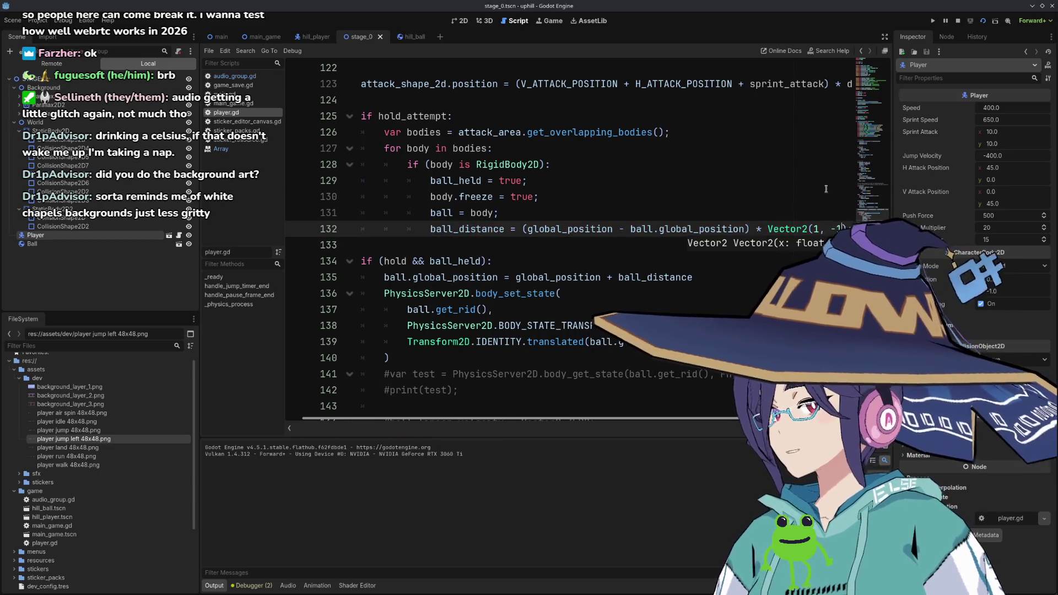
click(958, 22)
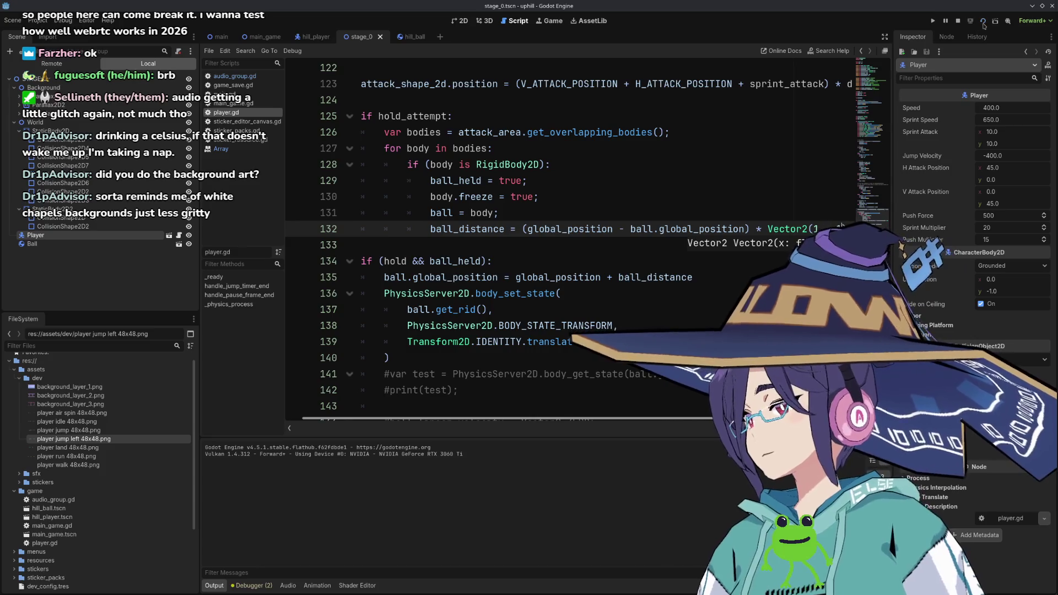
Run the stage and carry the ball left and right with the player.
click(983, 24)
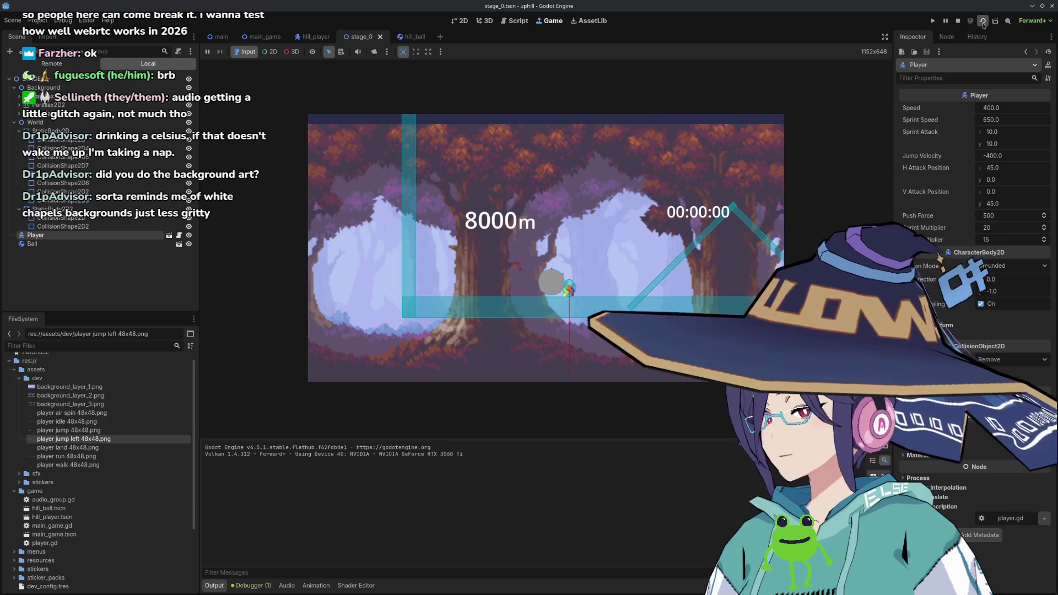
key(Left)
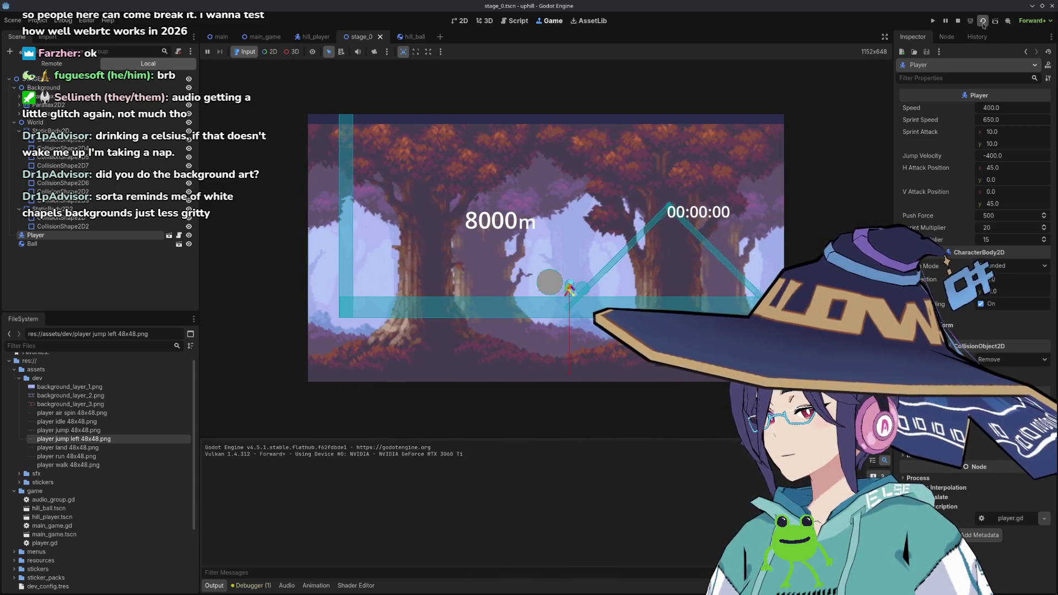
key(Left)
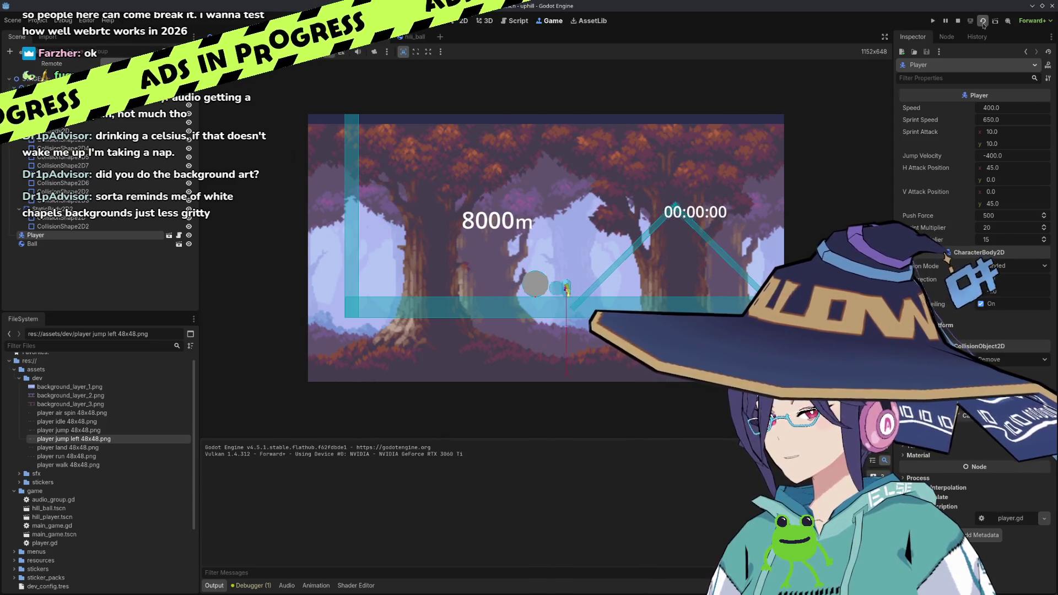
key(Left)
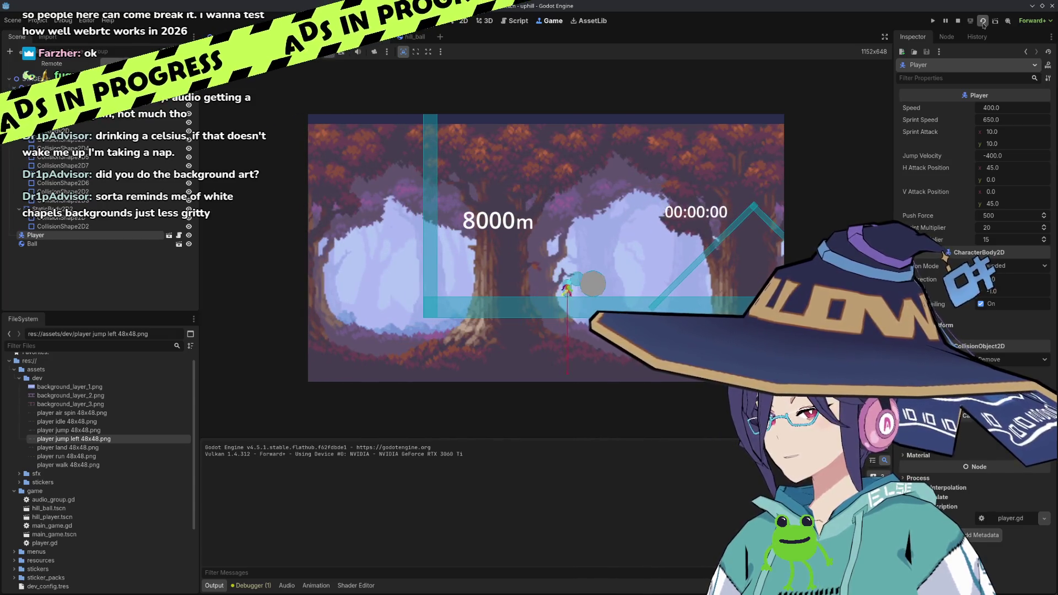
key(Right)
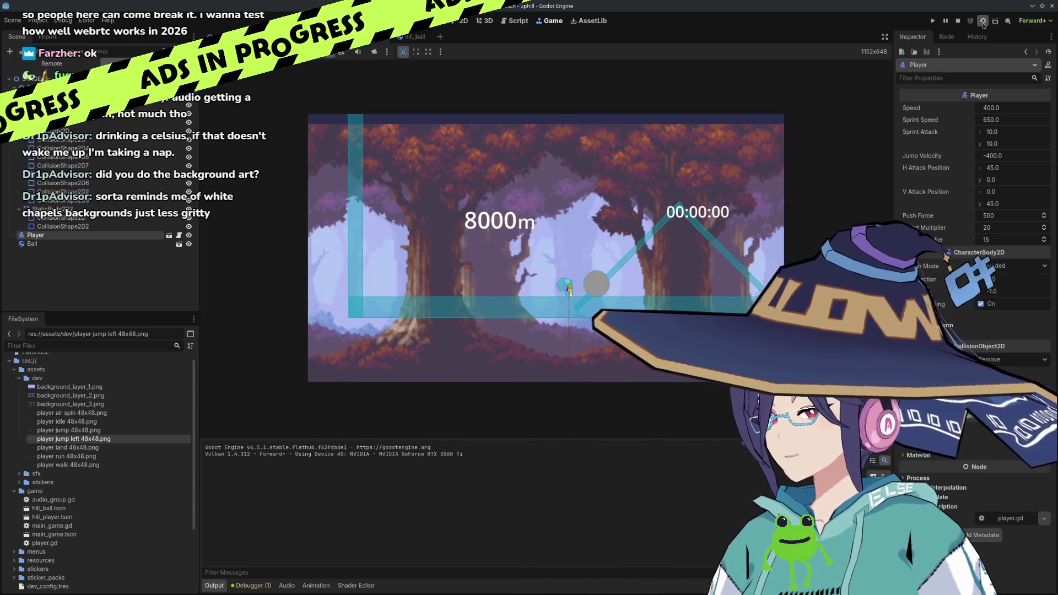
key(Left)
Jump onto the ball, push it against the wall, walk to the Done sign, and return to player.gd.
key(space)
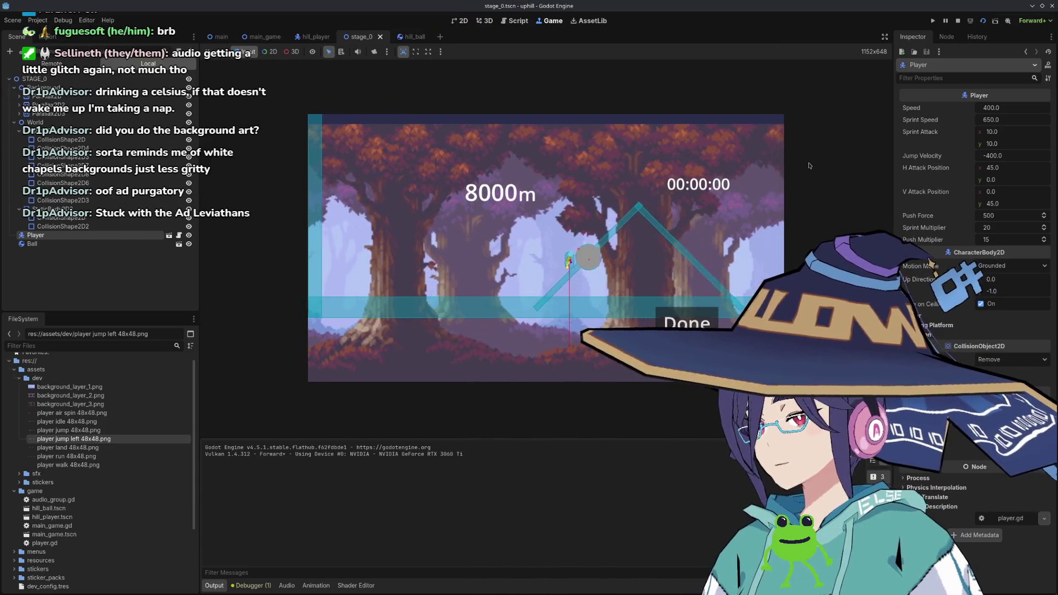
key(Right)
key(Left)
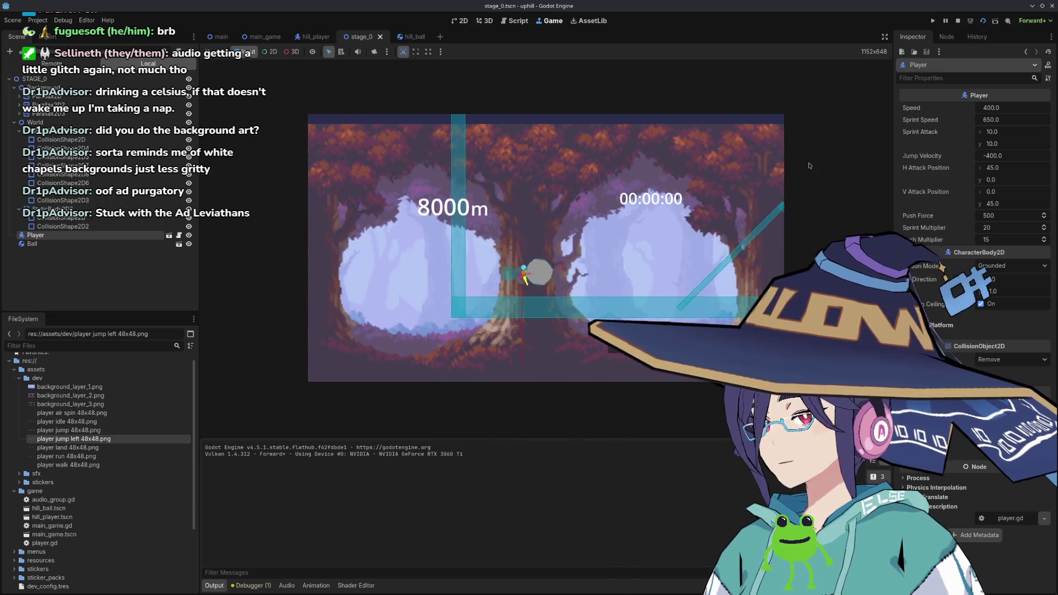
key(Left)
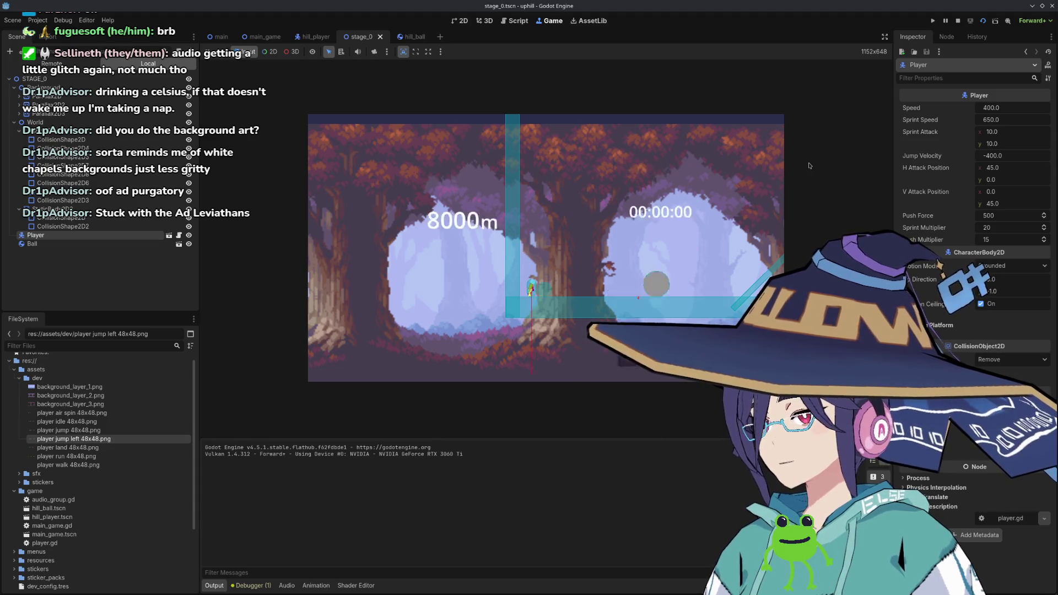
key(Right)
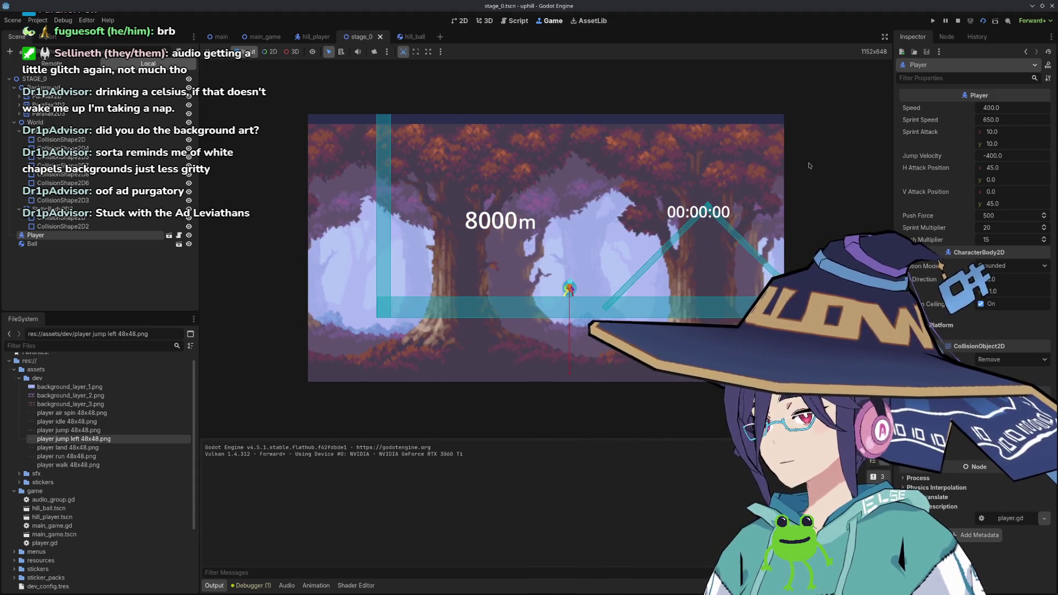
key(Left)
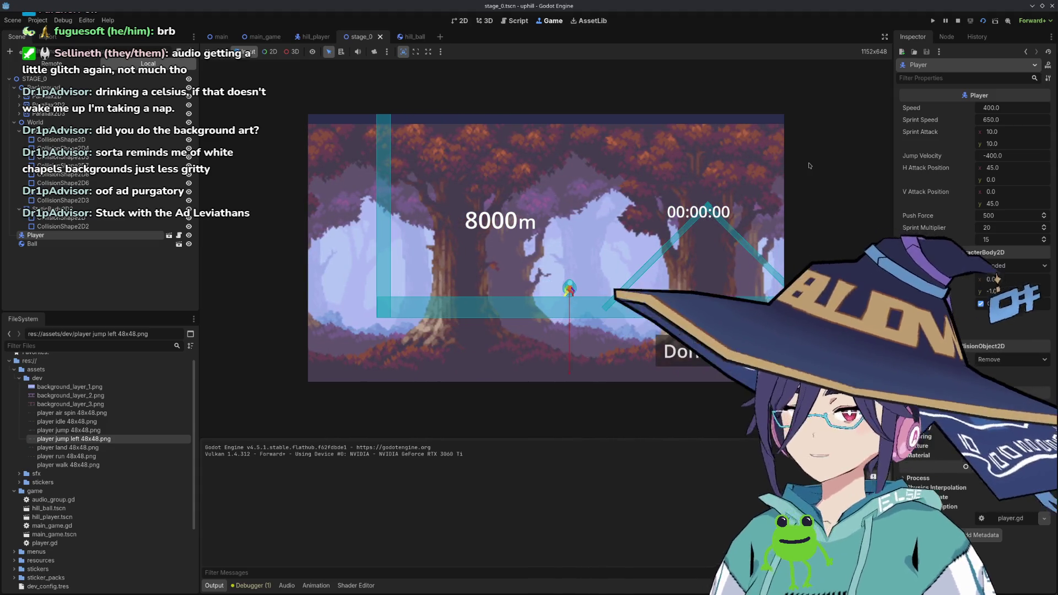
key(Right)
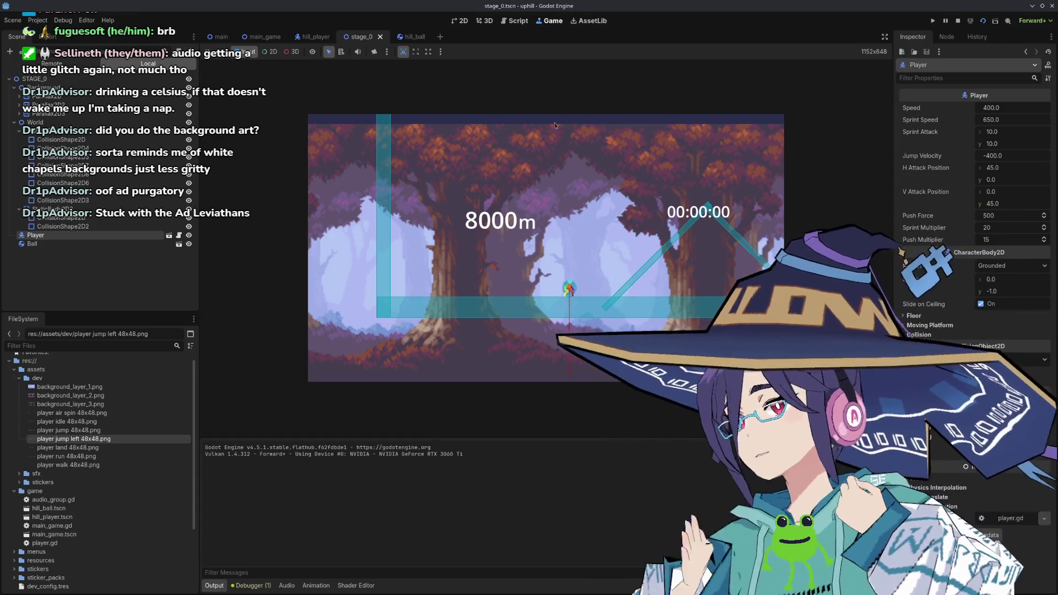
click(515, 21)
Insert a blank line 141 above the commented body_get_state line.
scroll(516, 287, down, 2)
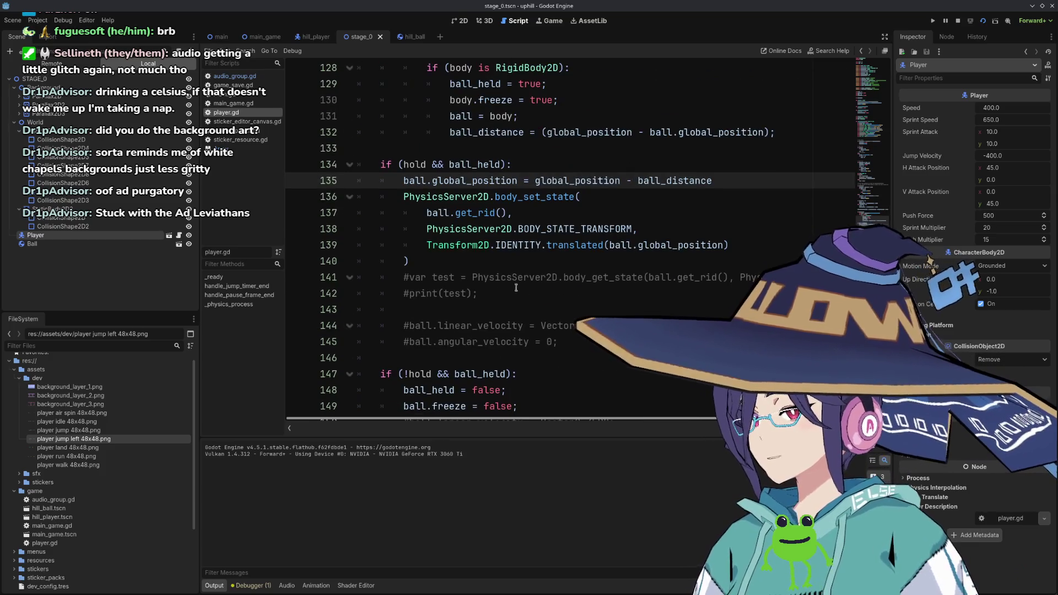
click(471, 278)
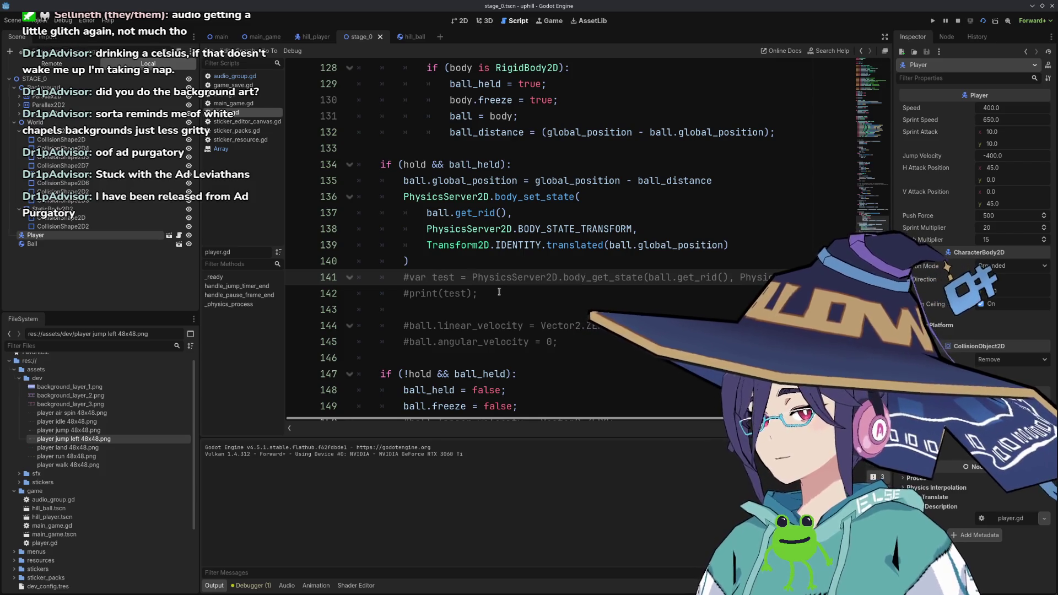
key(shift+Down)
key(Left)
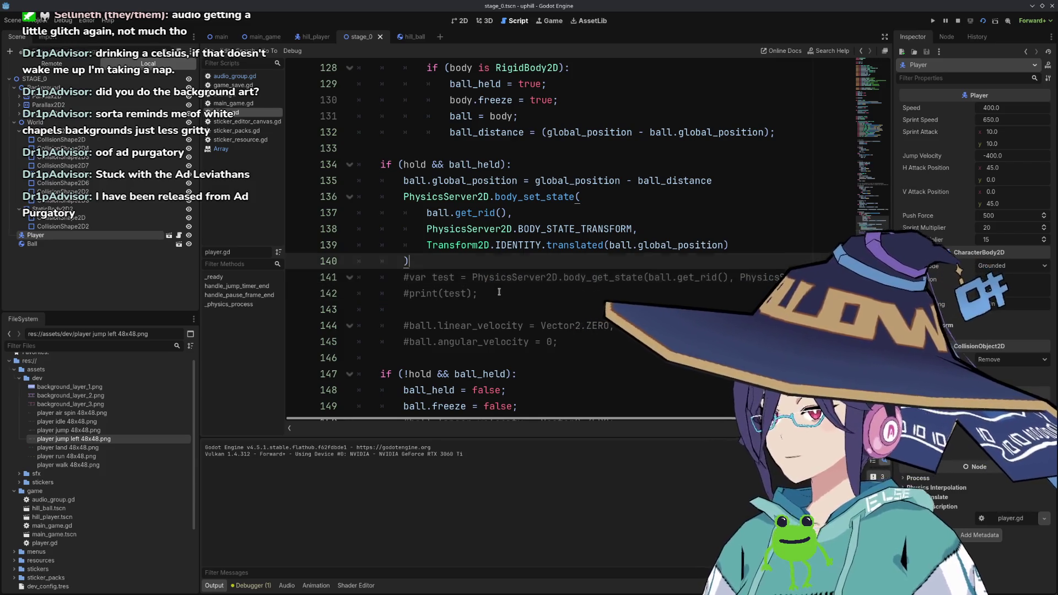
key(ctrl+shift+Return)
key(ctrl+space)
key(Escape)
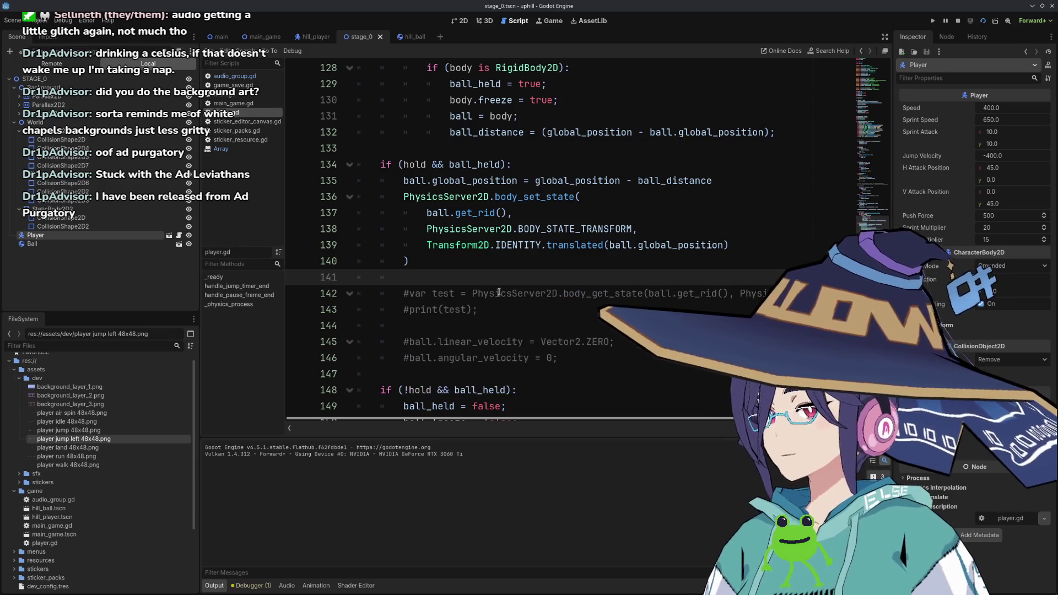
key(Down)
Copy the body_get_state call onto line 141 and complete it with BODY_STATE_LINEAR_VELOCITY, Vector2.ZERO.
key(ctrl+Right)
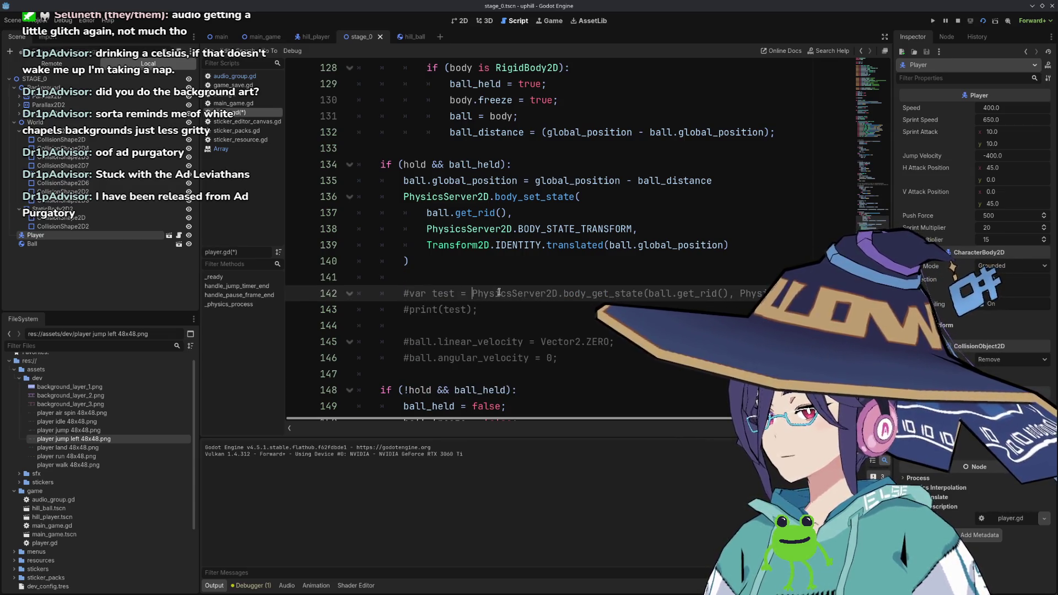
key(shift+End)
key(ctrl+c)
key(Up)
key(ctrl+v)
key(Home)
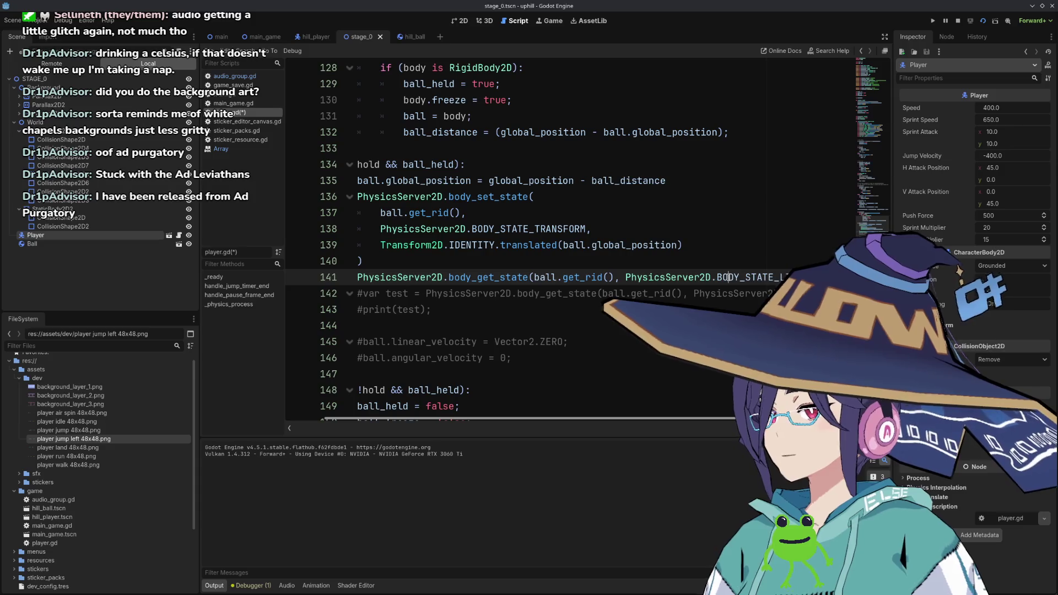
scroll(728, 277, right, 1)
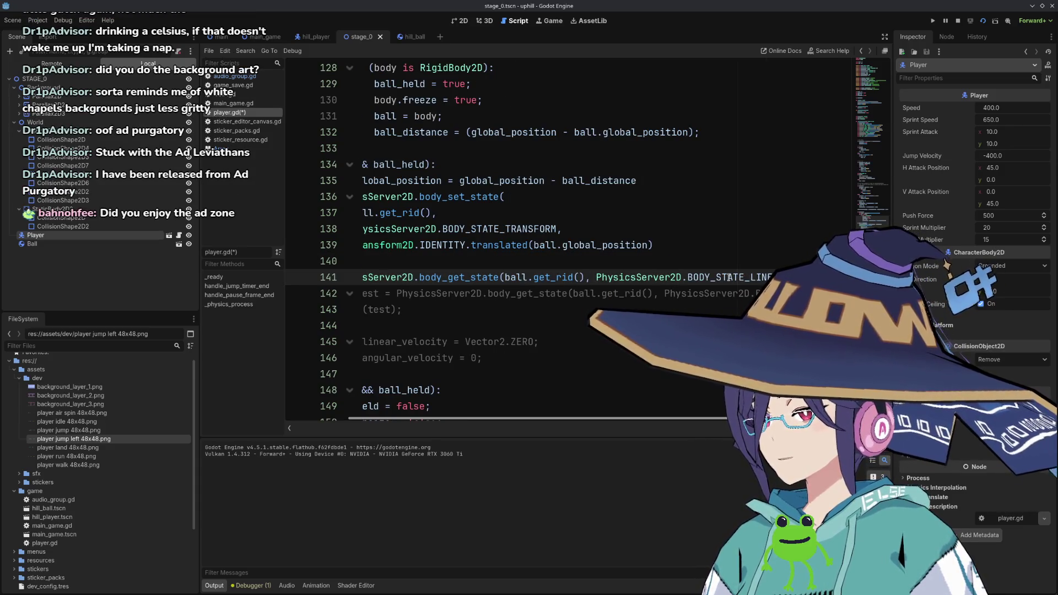
text(NEAR_VE)
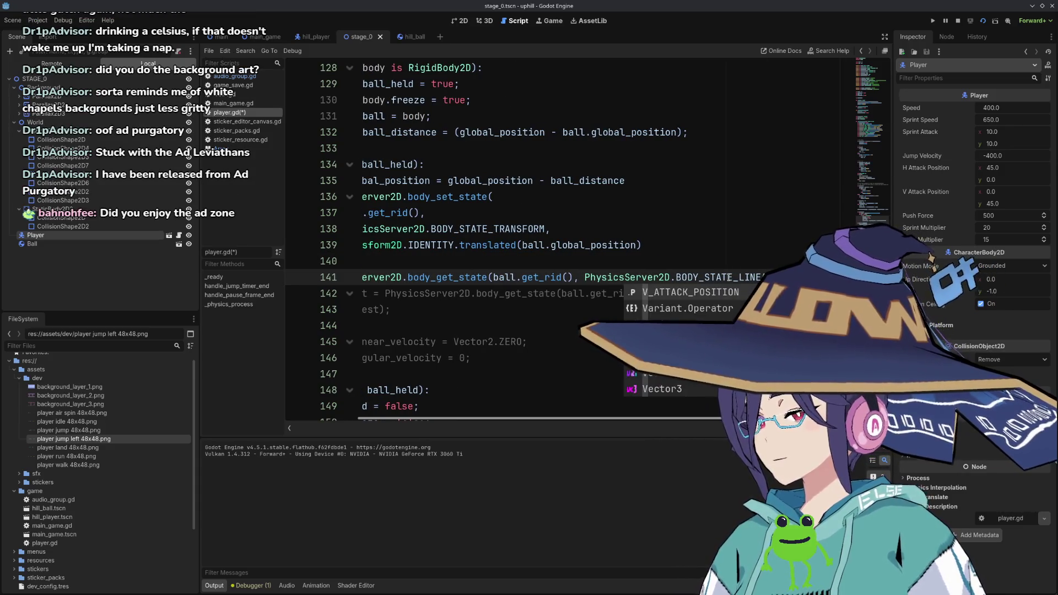
text(LOCIT)
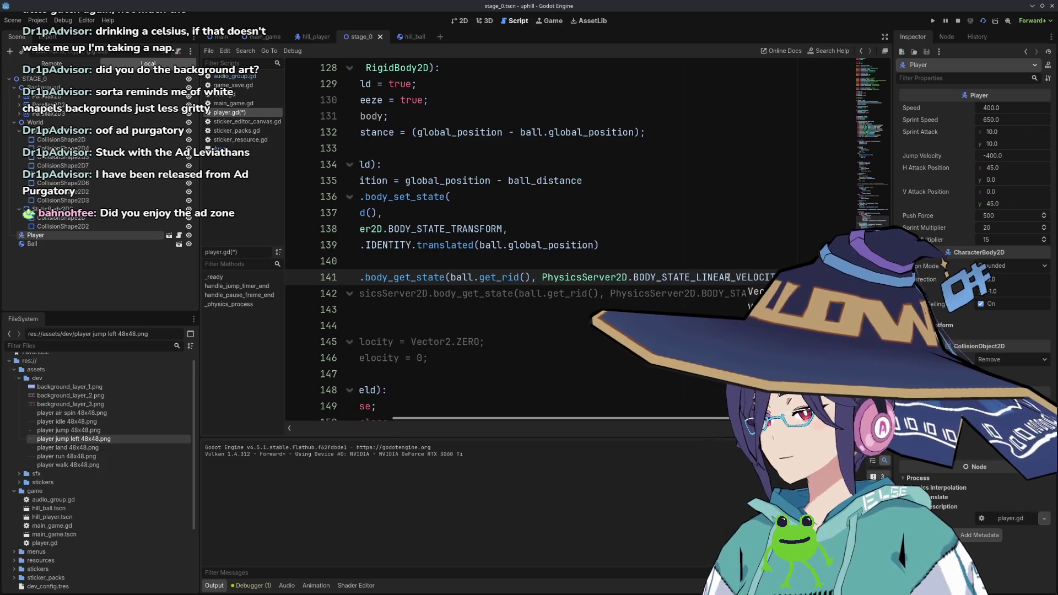
text(Y)
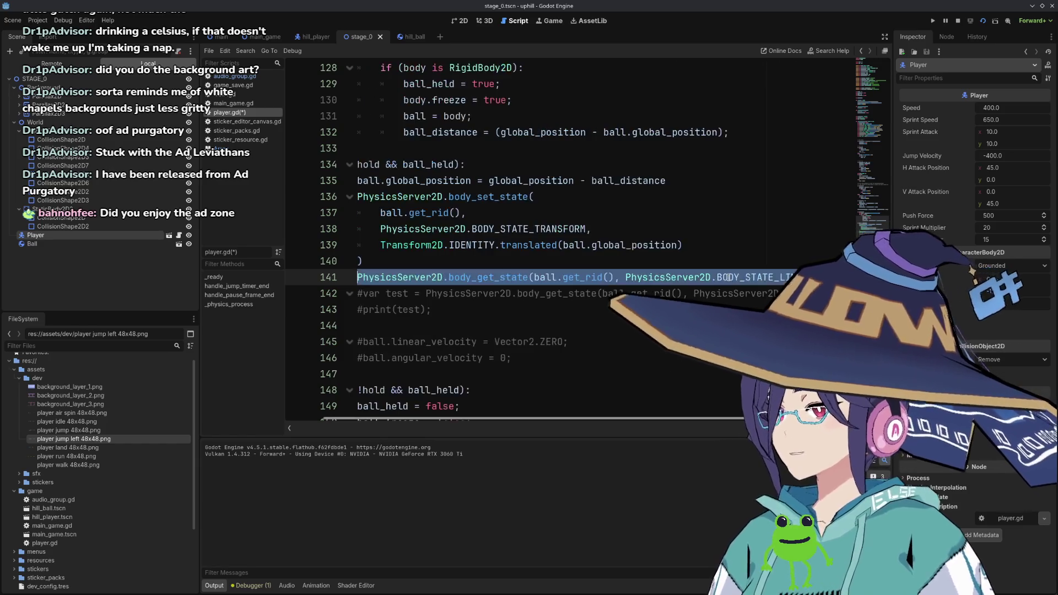
Duplicate line 141 as line 142 and browse the suggested BODY_STATE constants.
key(ctrl+shift+d)
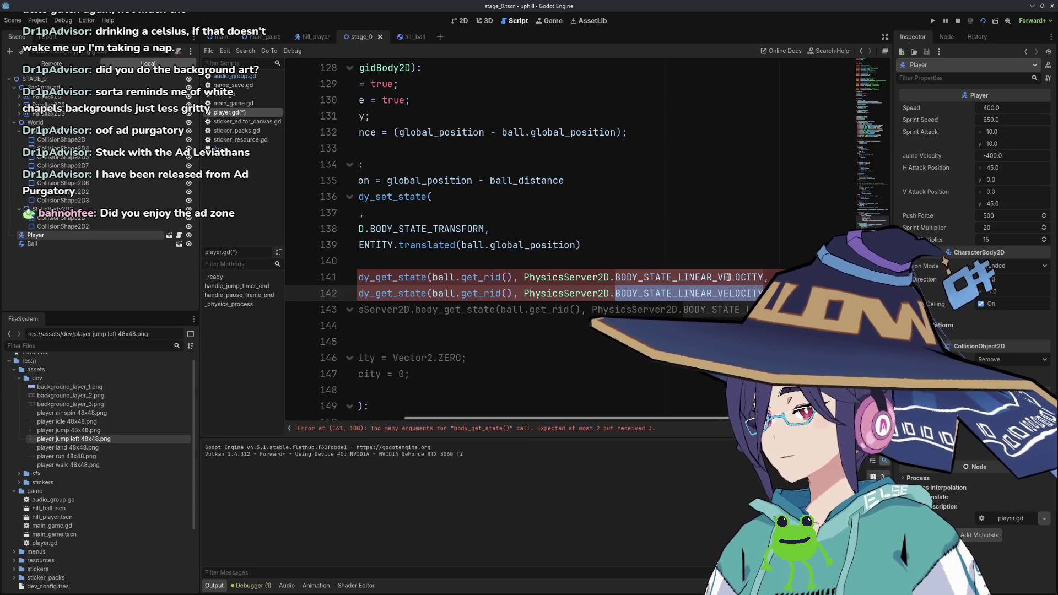
text(Y)
key(Down)
key(Down)
key(Down)
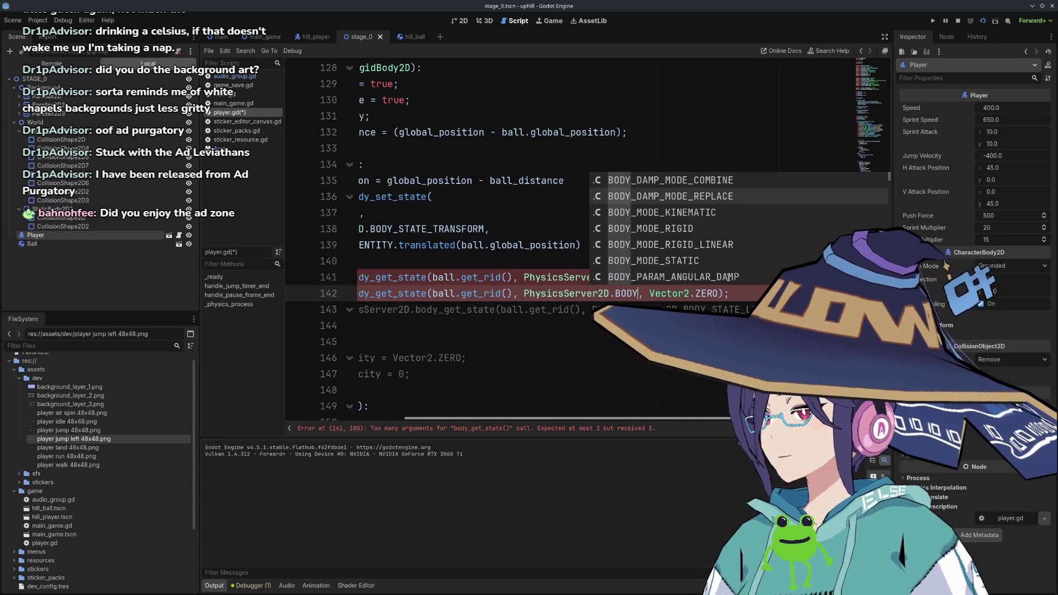
scroll(729, 277, down, 1)
scroll(729, 277, up, 1)
key(Up)
key(Down)
key(Down)
key(Down)
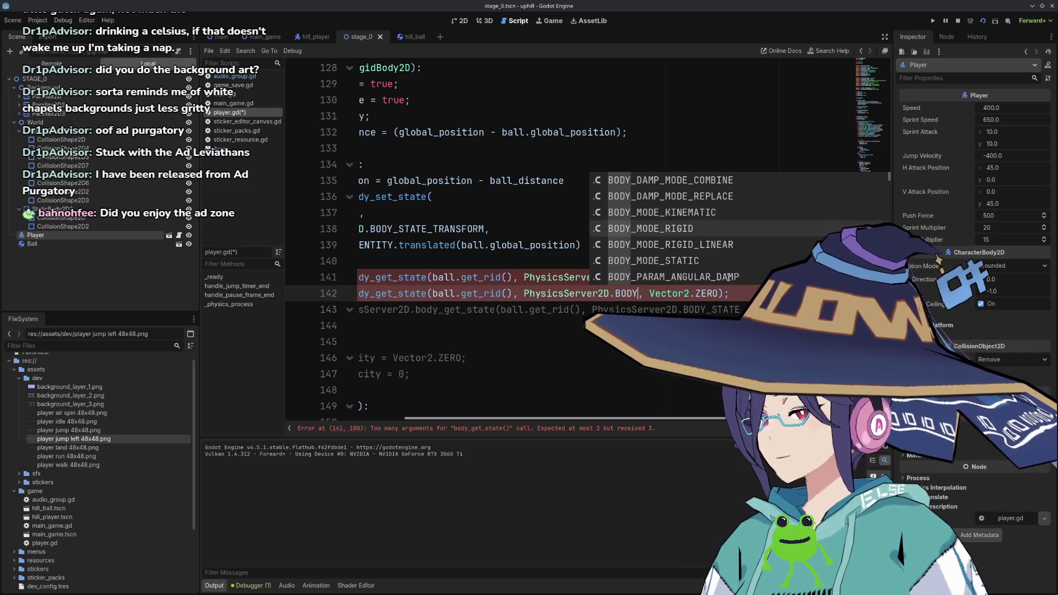
key(Up)
key(Up)
key(Up)
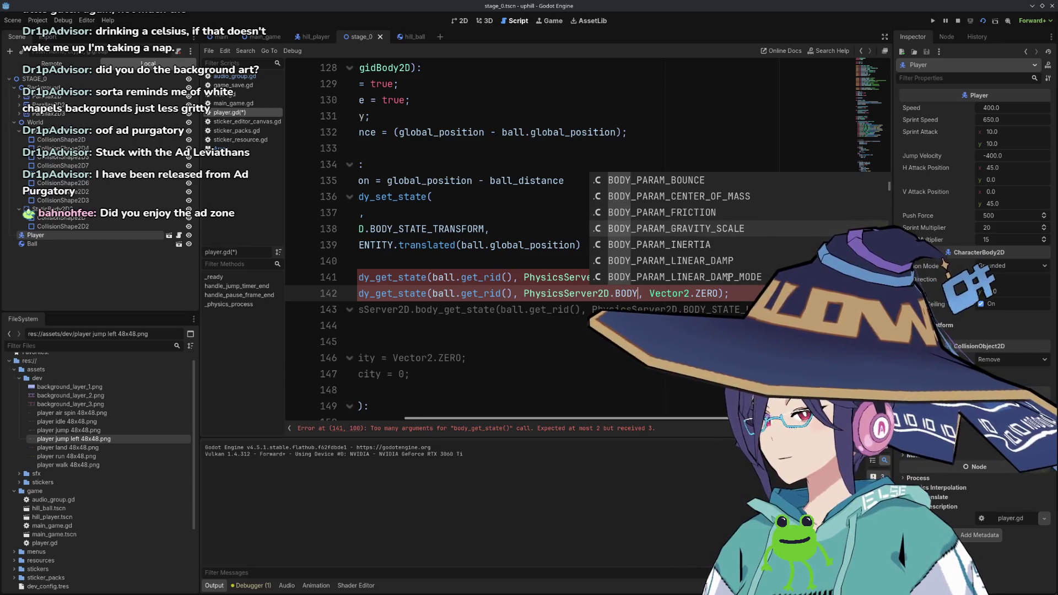
Change line 142 to BODY_STATE_ANGULAR_VELOCITY with the value 0.
text(STATE_L)
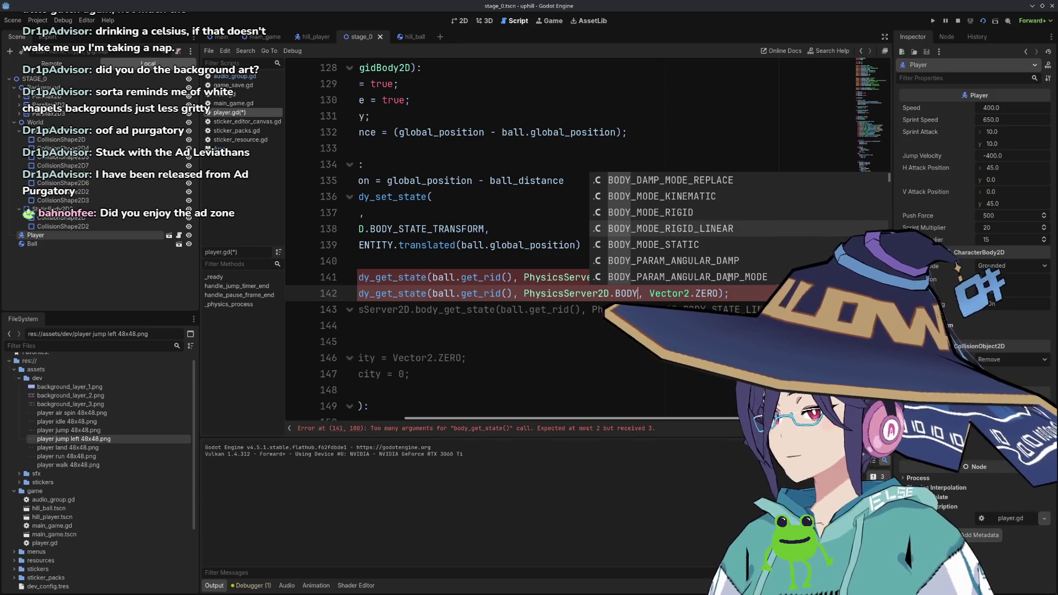
key(Return)
text(_STATE)
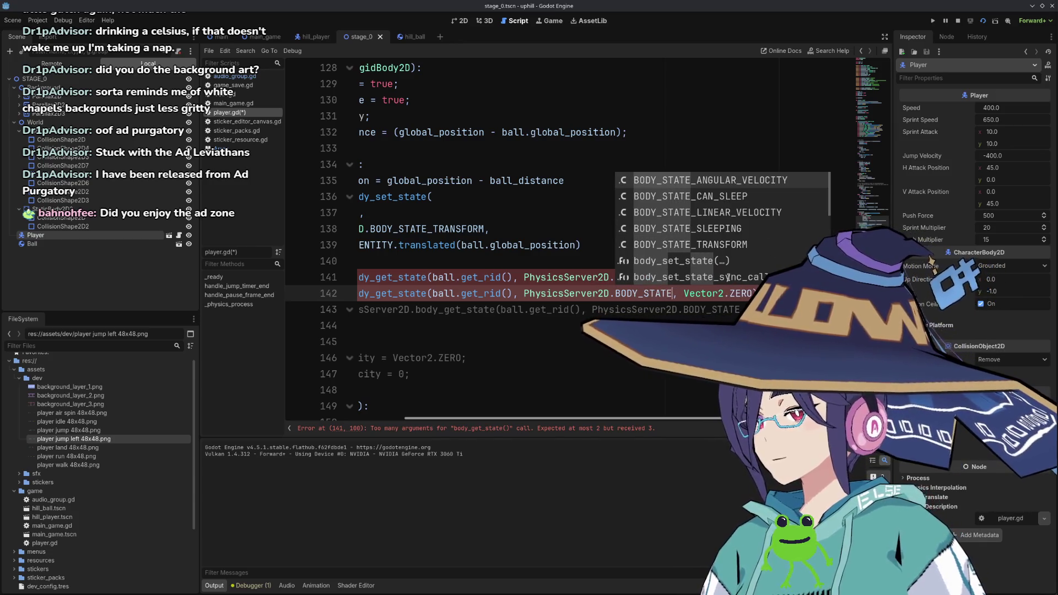
key(Return)
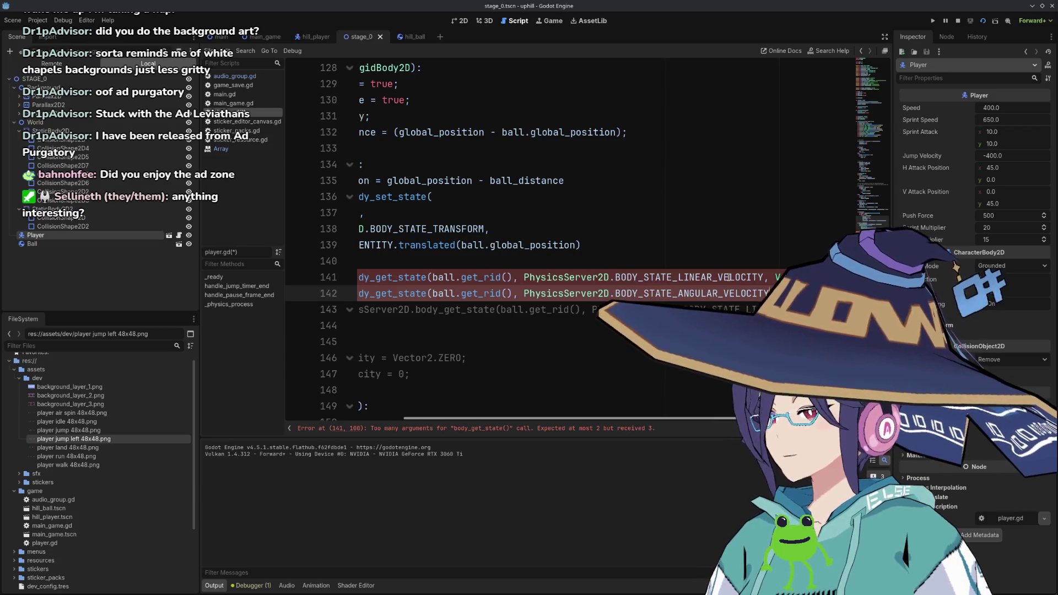
text(, 0)
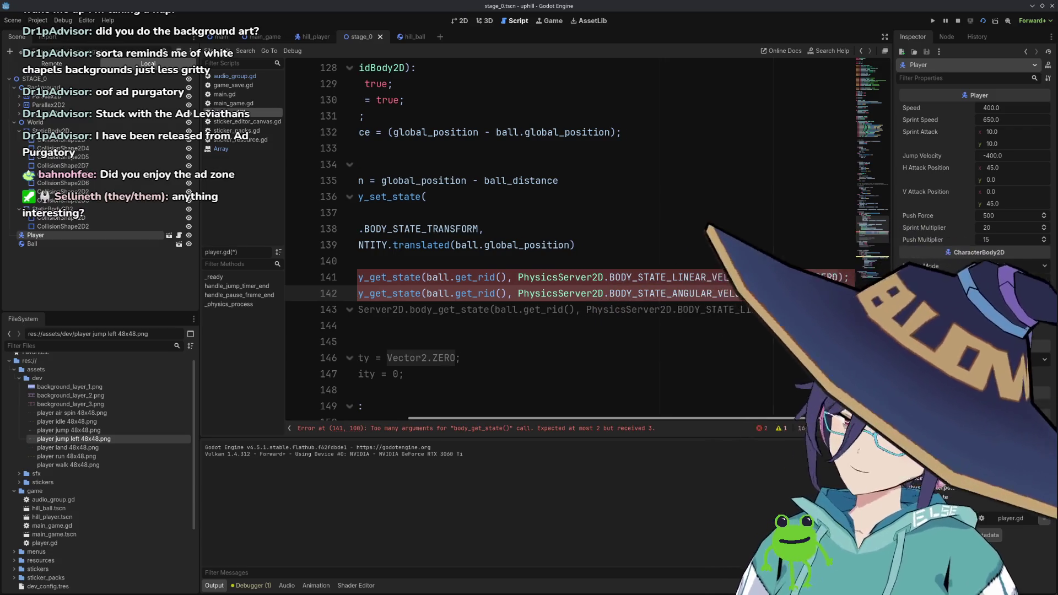
key(Down)
key(Down)
key(Down)
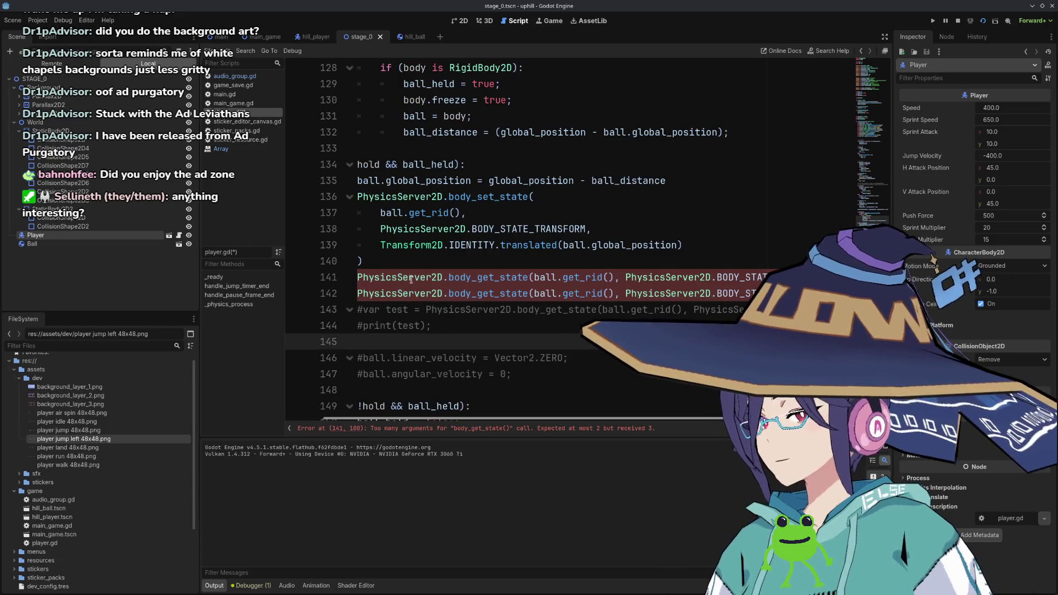
scroll(489, 379, down, 3)
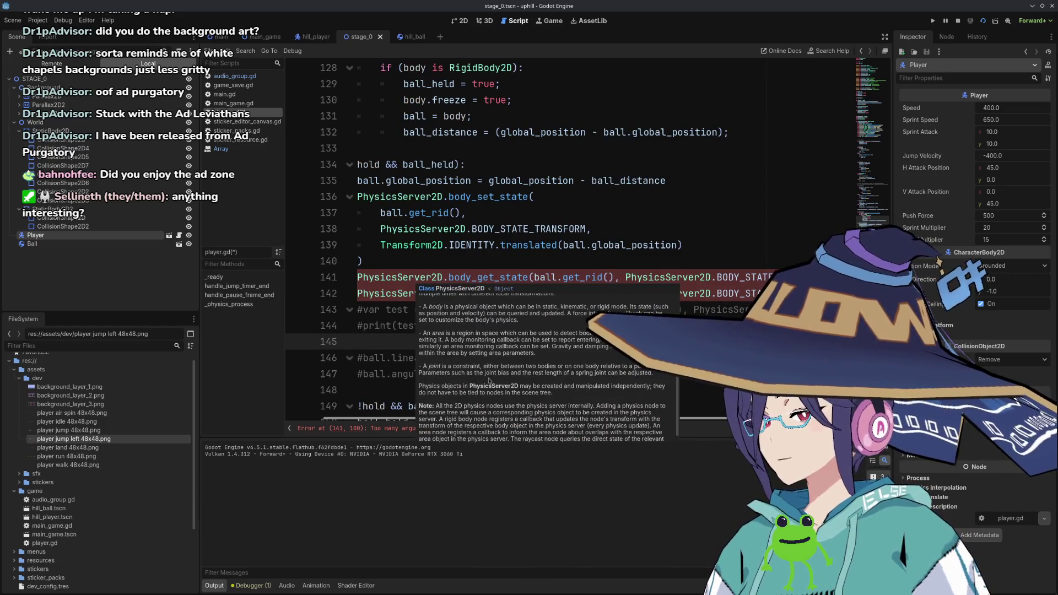
Read the PhysicsServer2D documentation for body_get_state, then return to player.gd.
click(728, 277)
scroll(667, 271, right, 3)
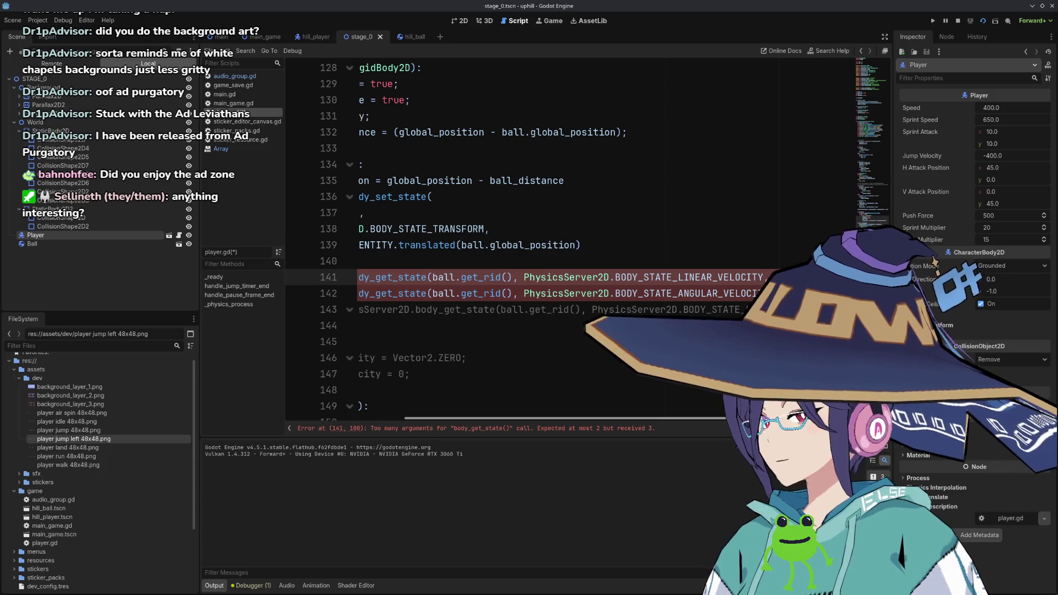
scroll(719, 255, left, 3)
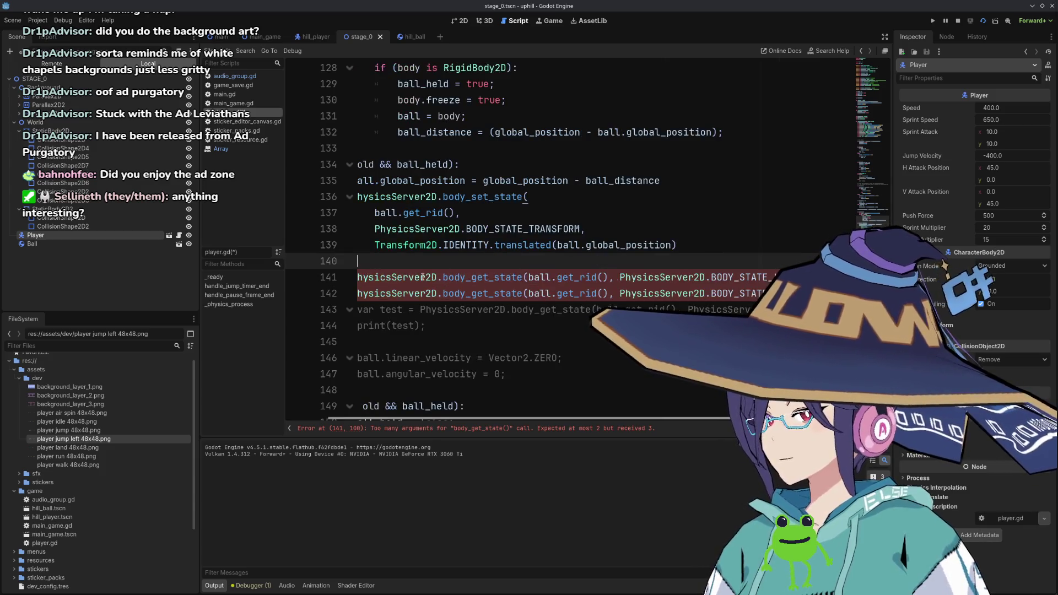
ctrl+click(482, 293)
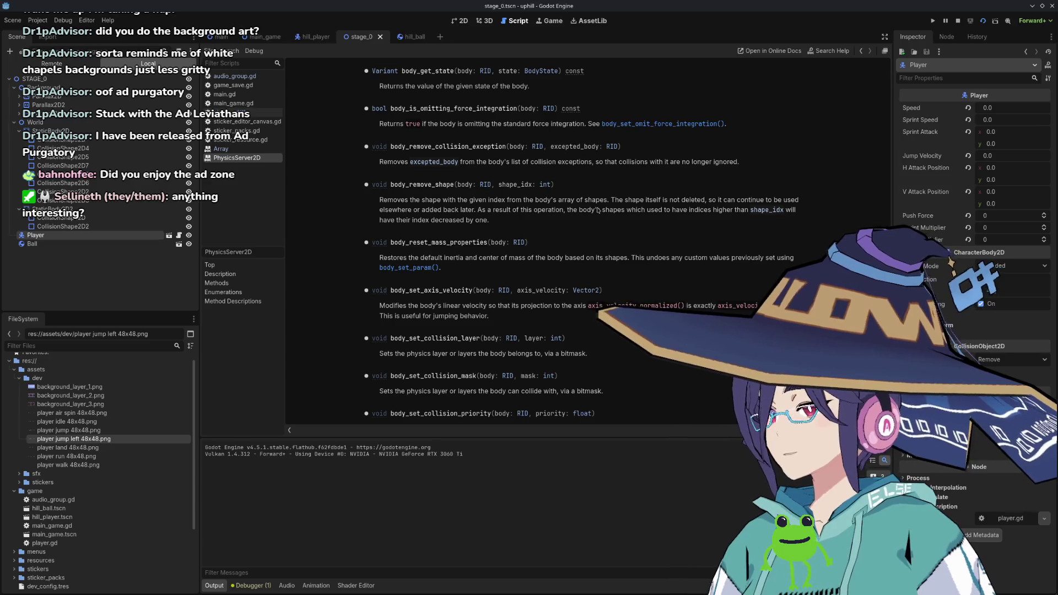
key(alt+Left)
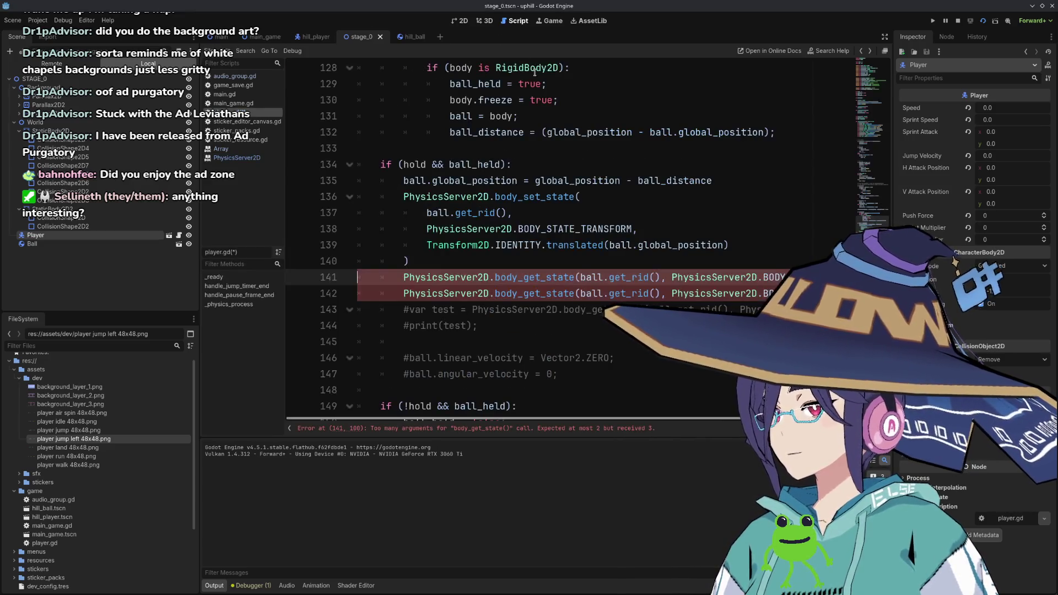
Change both calls on lines 141–142 to body_set_state, save player.gd and run the scene.
click(540, 277)
key(BackSpace)
key(BackSpace)
key(BackSpace)
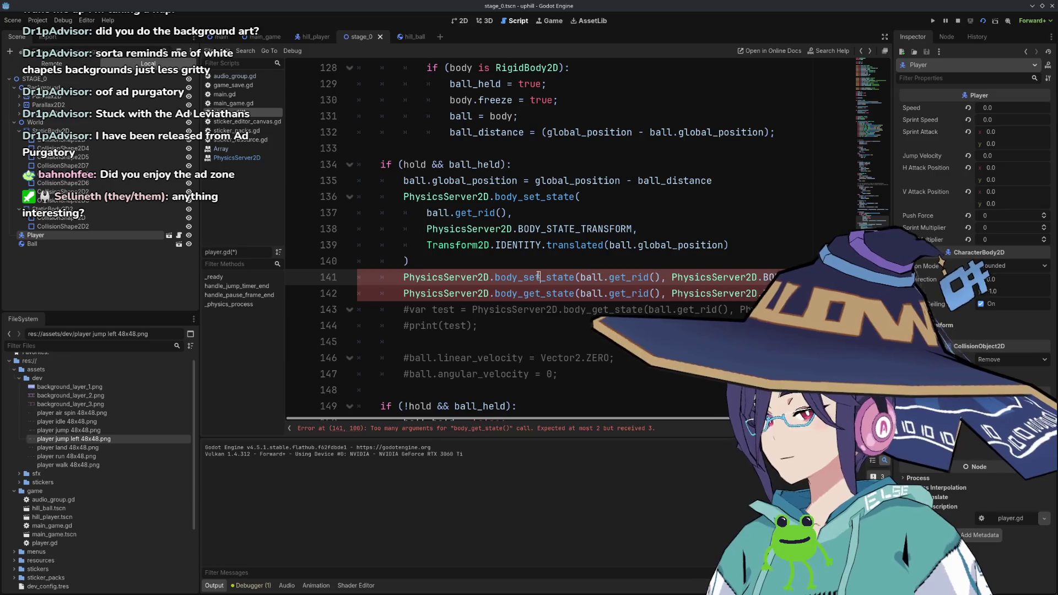
text(set)
key(Escape)
click(541, 293)
key(BackSpace)
key(BackSpace)
key(BackSpace)
text(set)
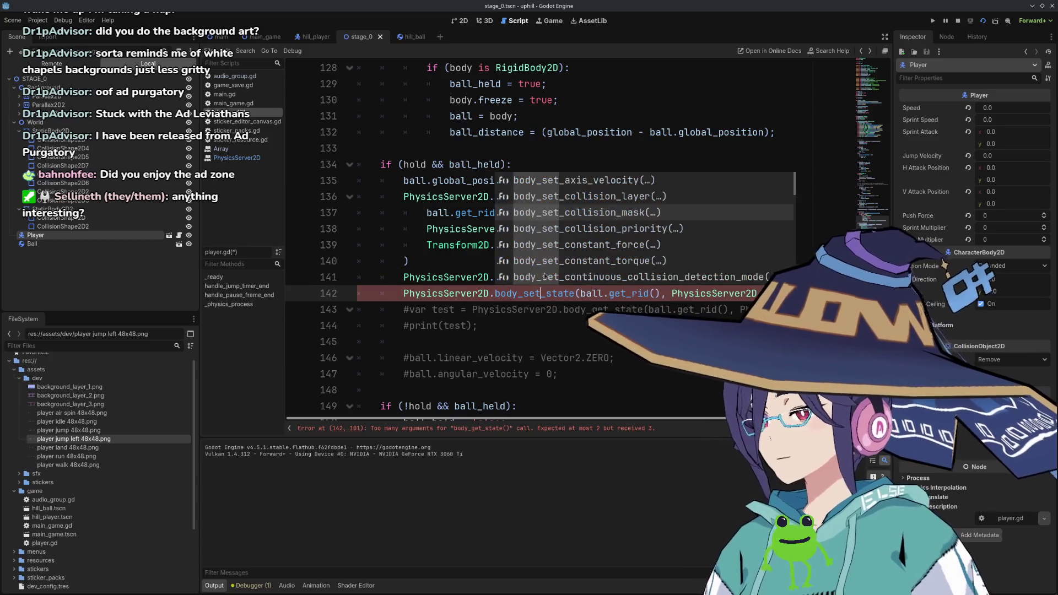
click(404, 342)
click(685, 310)
key(ctrl+s)
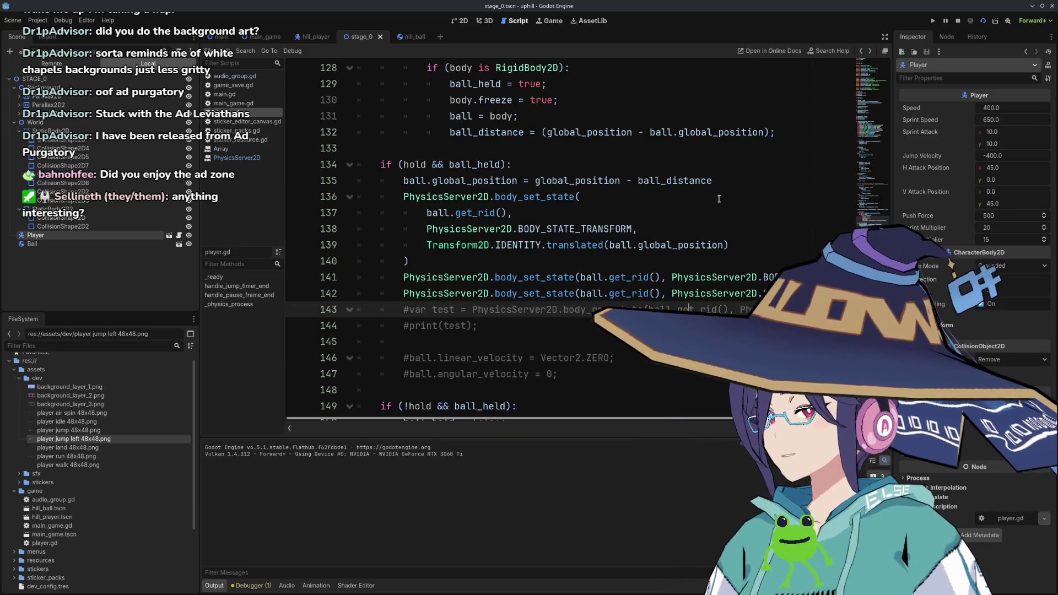
click(982, 23)
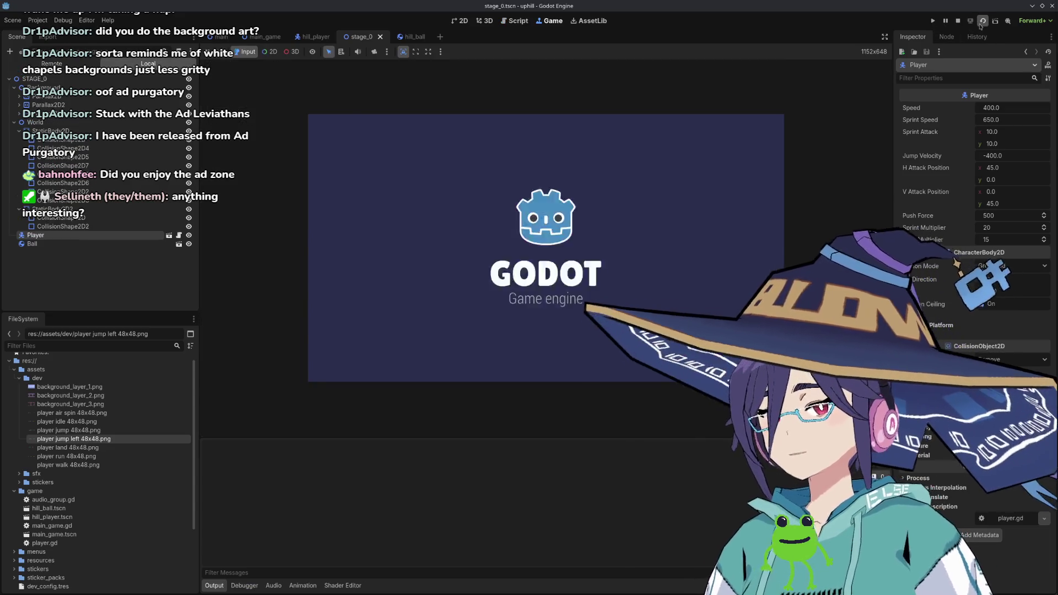
Walk the player right into the ball, jump to the upper platform, then stop the playtest.
key(d)
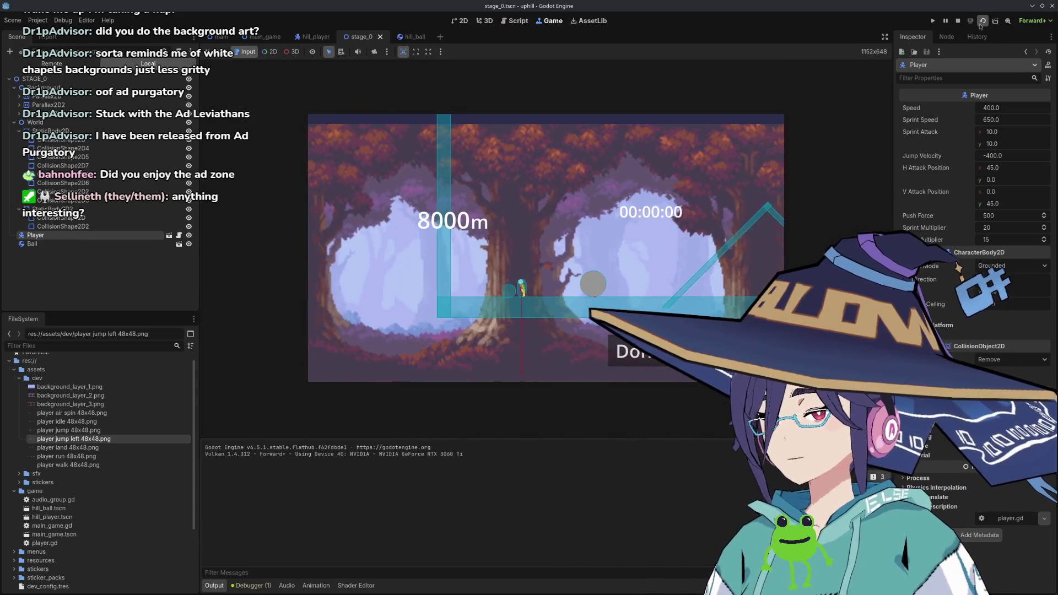
key(d)
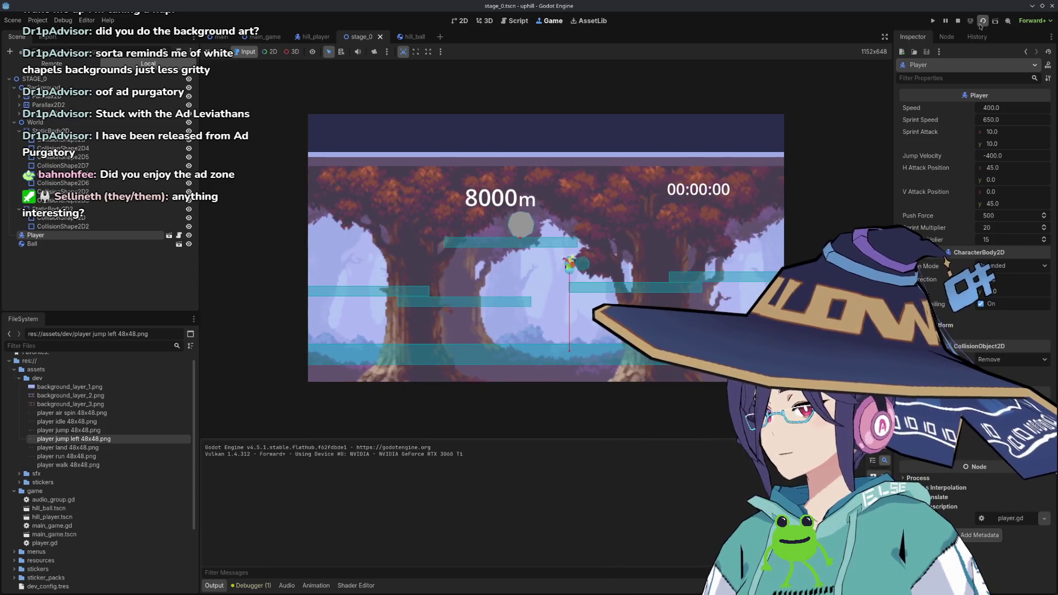
key(space)
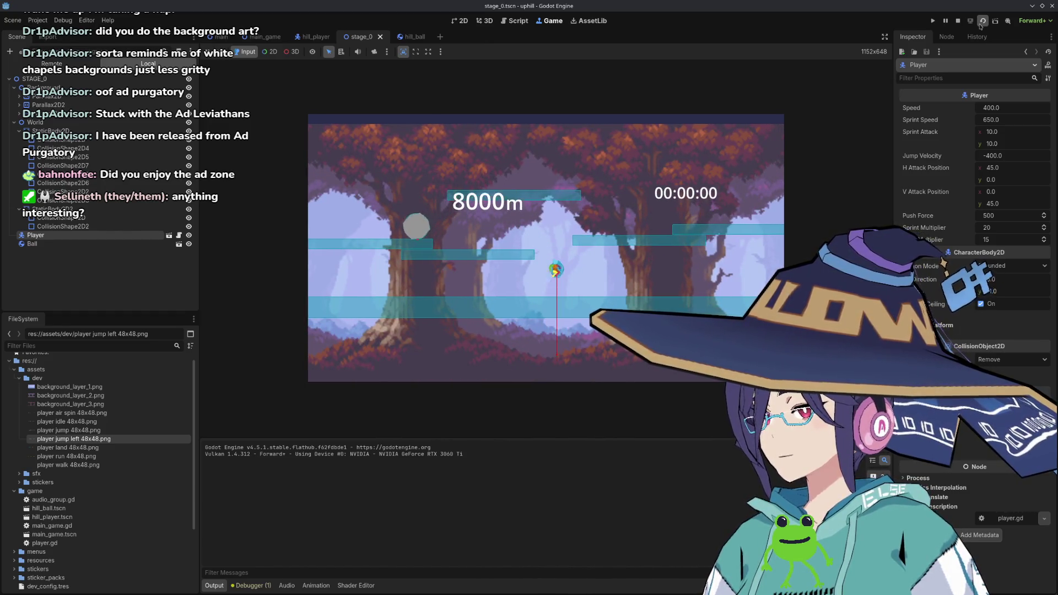
key(Right)
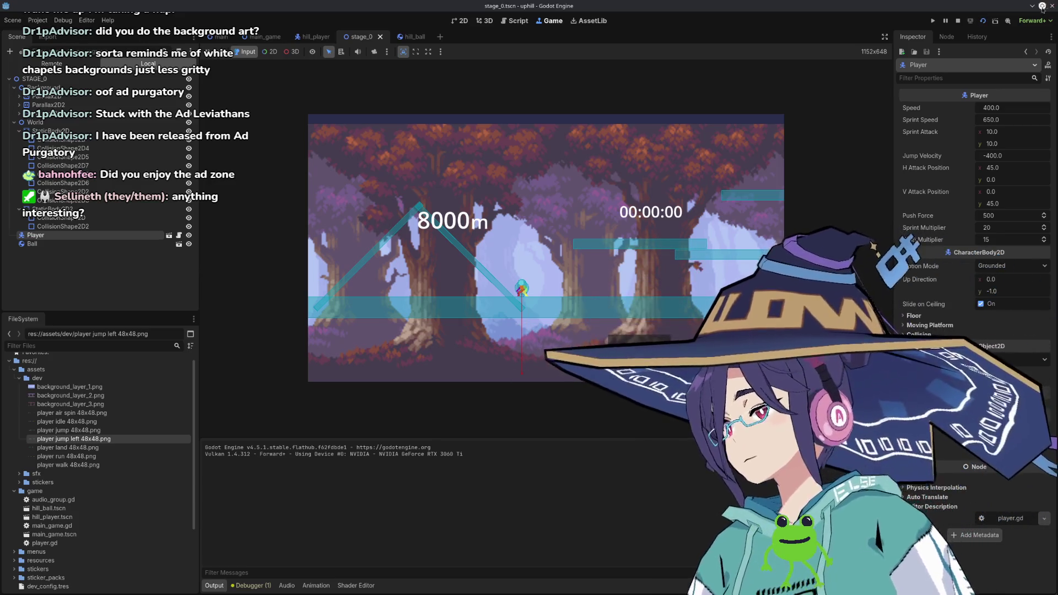
click(992, 21)
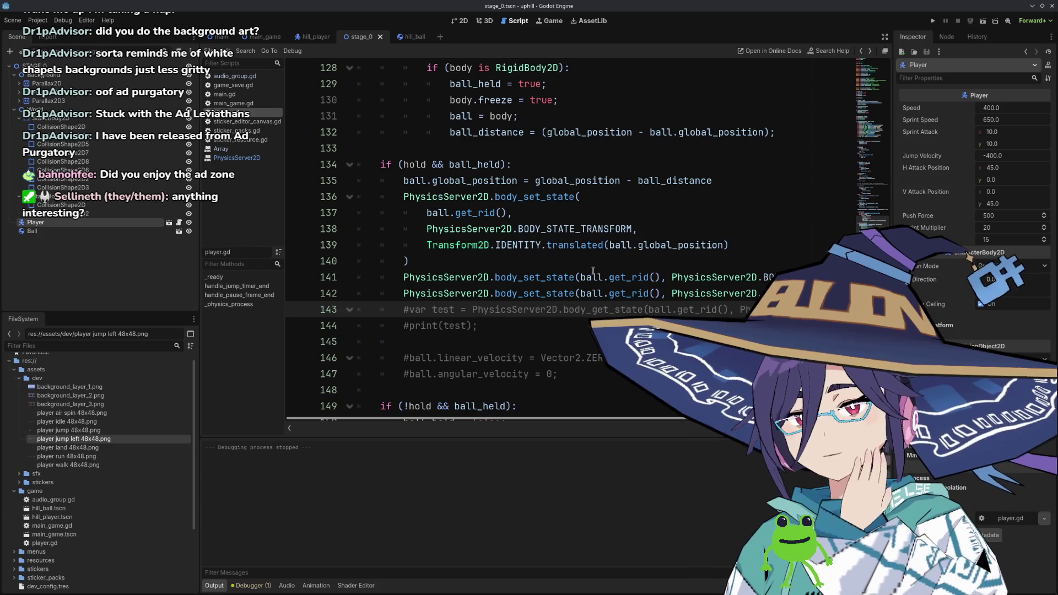
Delete the leftover commented debug lines 143–147 from player.gd.
scroll(592, 271, down, 2)
scroll(595, 271, up, 2)
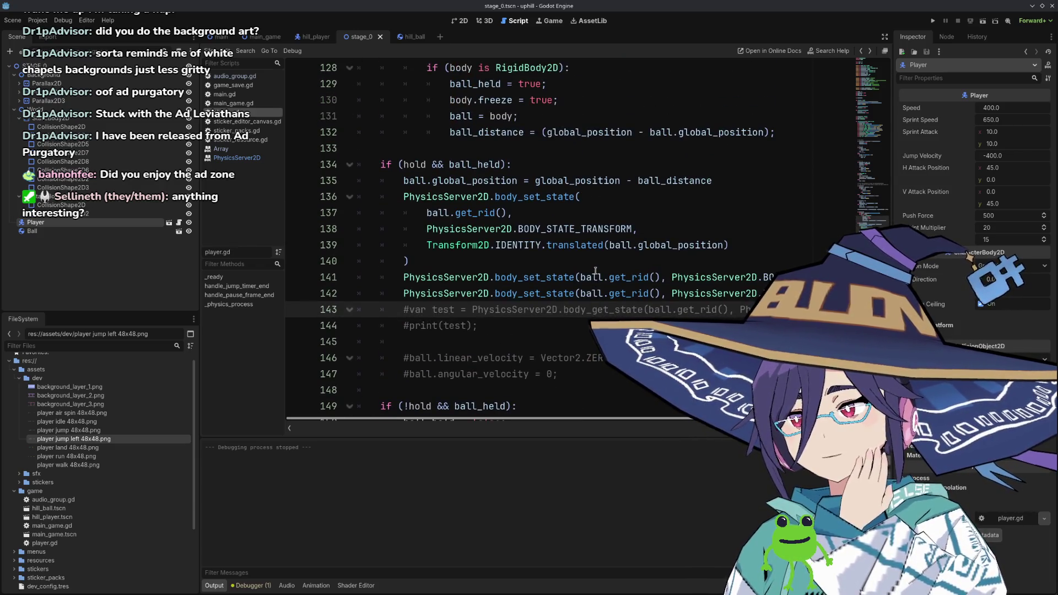
scroll(551, 292, down, 1)
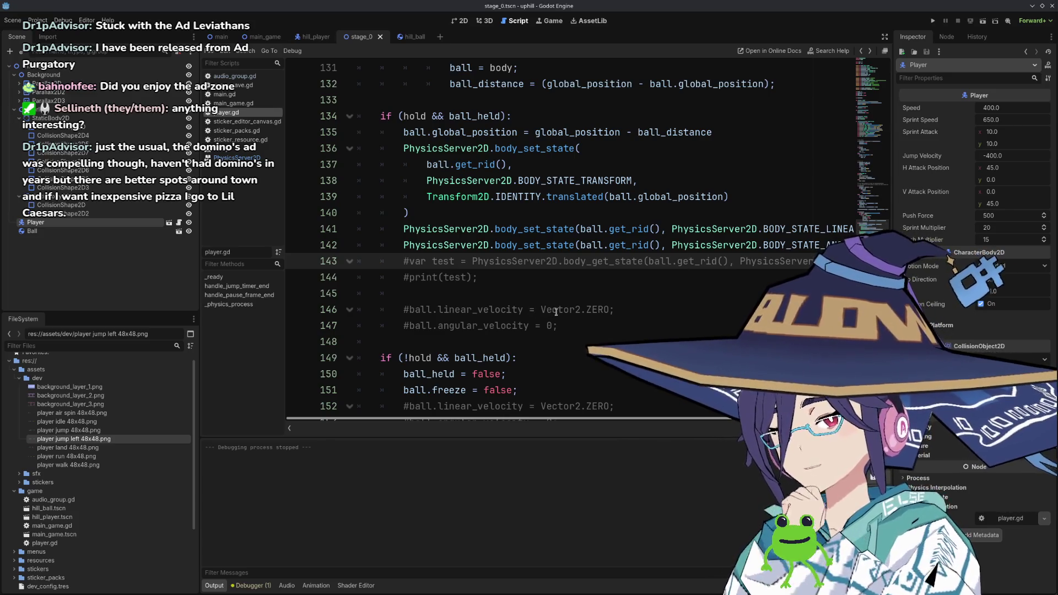
mouse_move(565, 324)
mouse_down()
mouse_move(402, 308)
mouse_move(310, 265)
mouse_up()
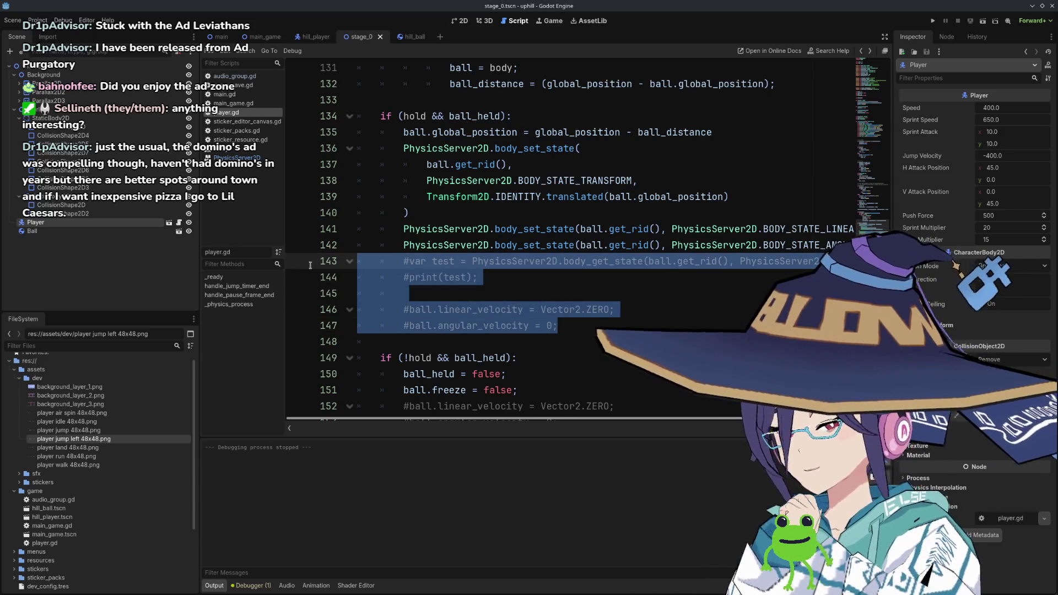
key(BackSpace)
Remove the remaining commented velocity lines below ball.freeze = false and save player.gd.
scroll(310, 265, right, 3)
click(435, 315)
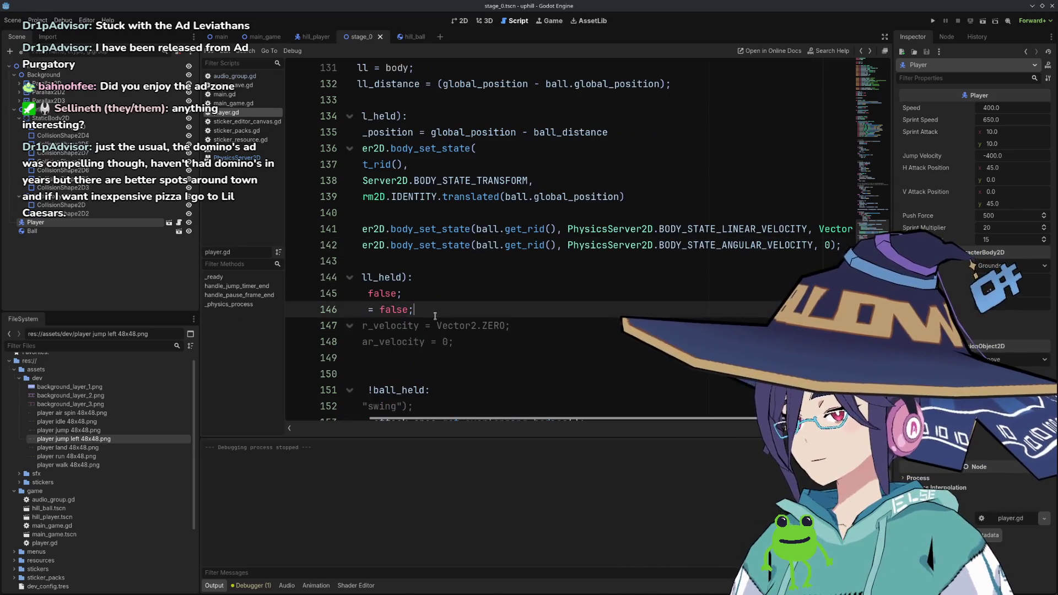
key(Home)
key(Down)
key(shift+Down)
key(shift+Down)
key(BackSpace)
key(Up)
key(shift+End)
key(Home)
key(Home)
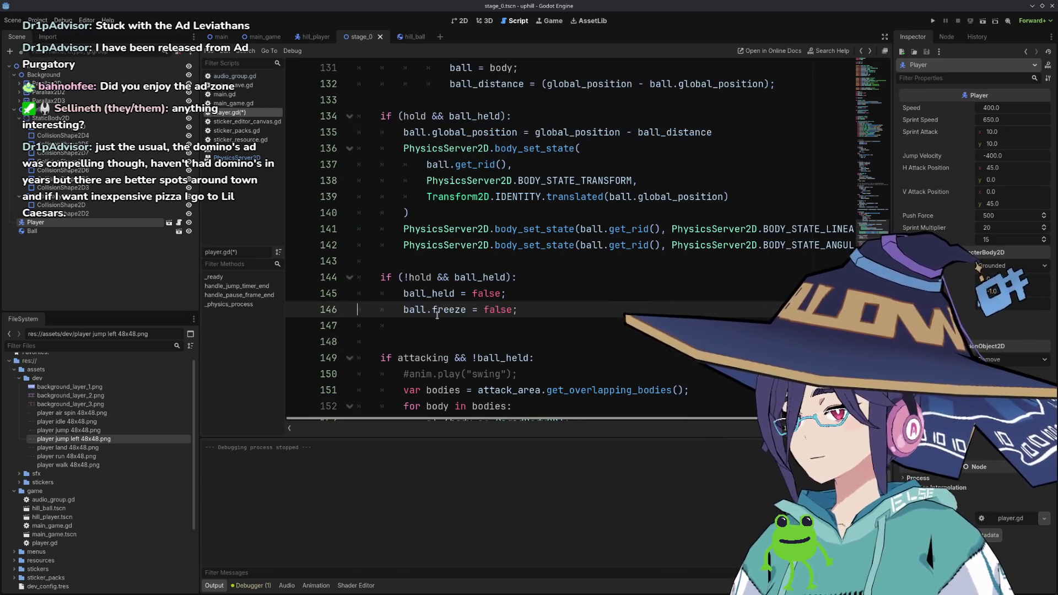
key(ctrl+s)
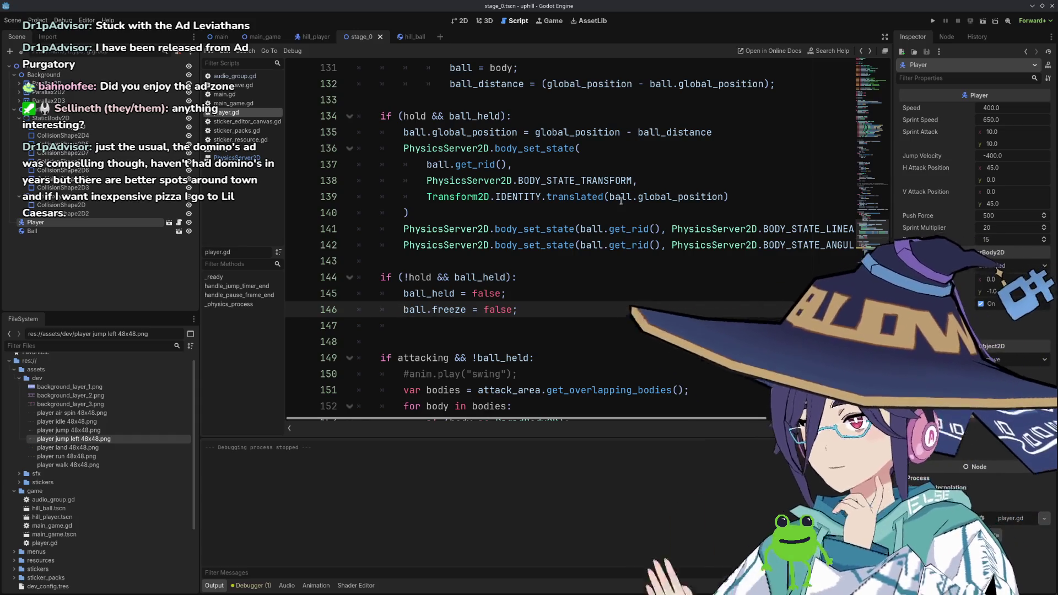
Check the global_position and get_rid documentation, then bring back the Stack Overflow RigidBody2D answer.
mouse_move(677, 192)
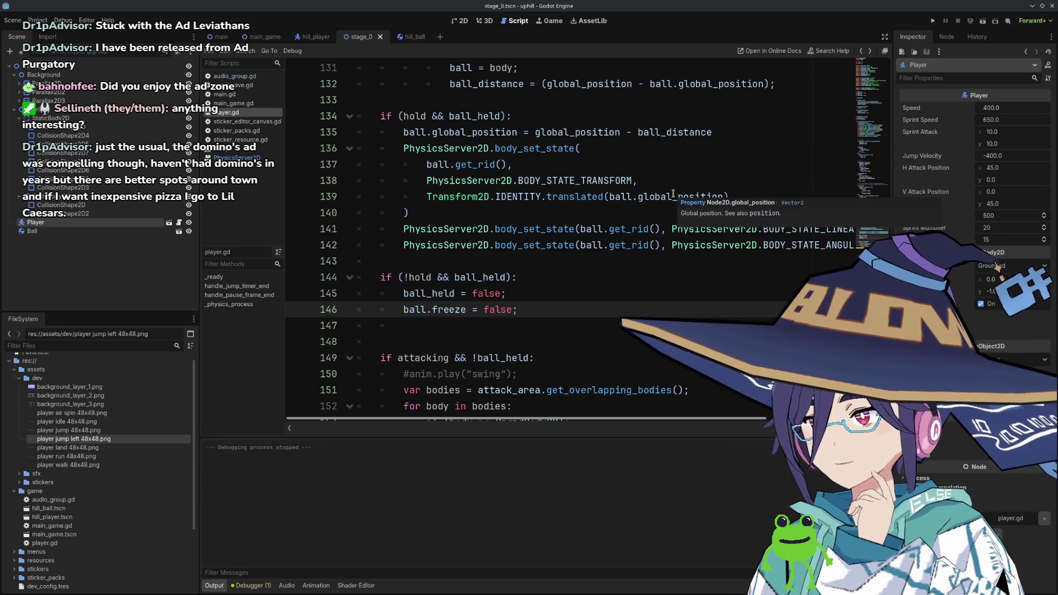
mouse_move(673, 195)
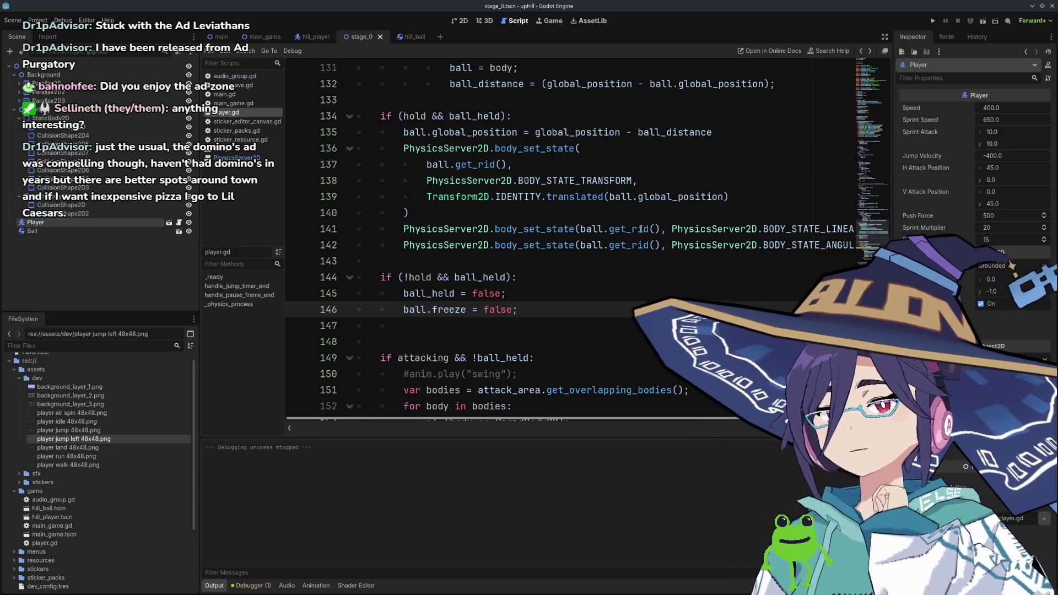
mouse_move(636, 229)
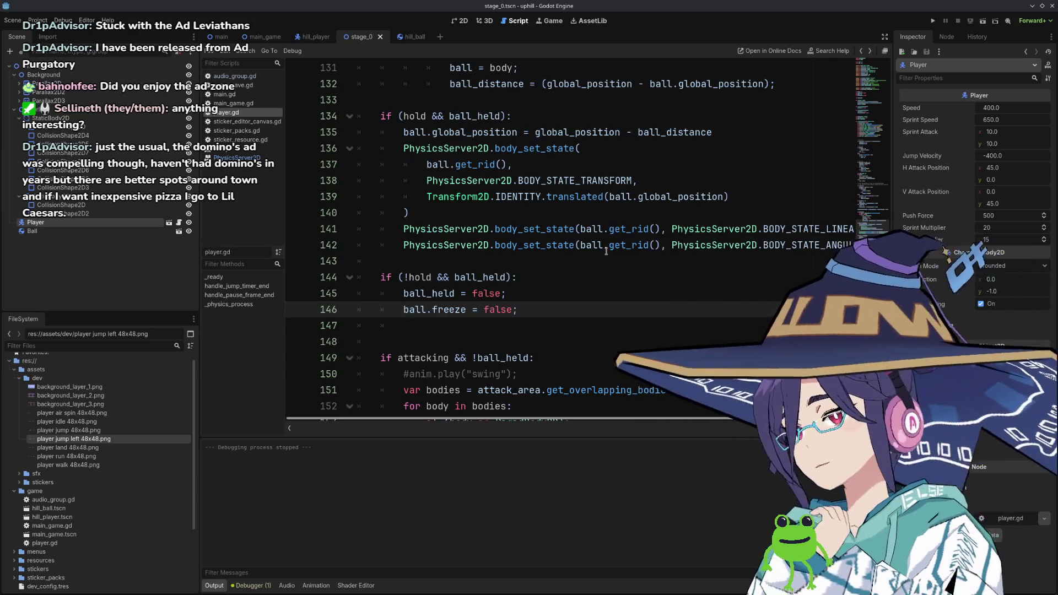
click(651, 283)
scroll(650, 283, down, 5)
scroll(632, 297, up, 6)
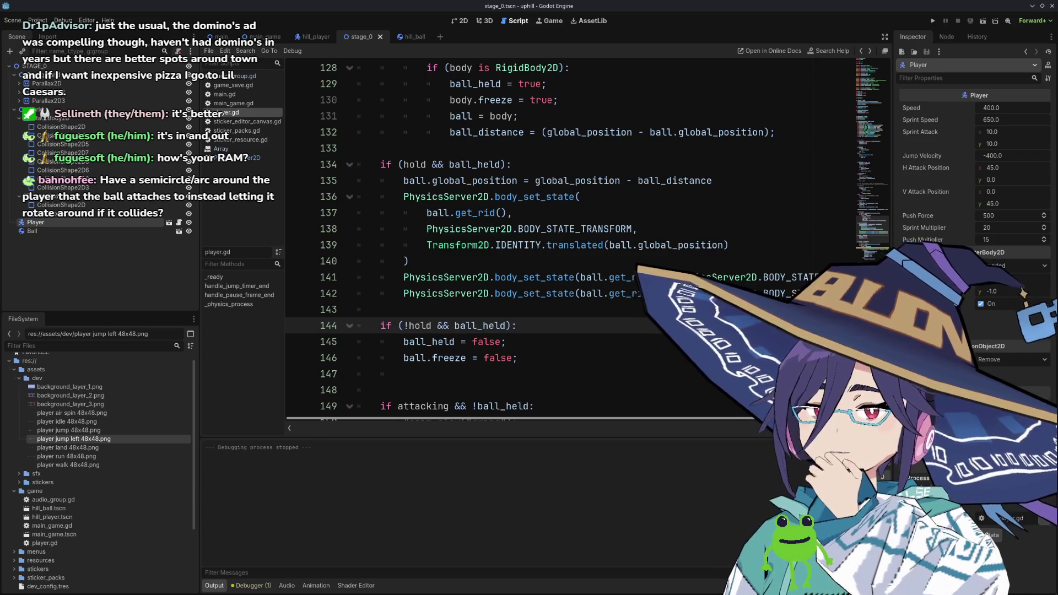
key(alt+Tab)
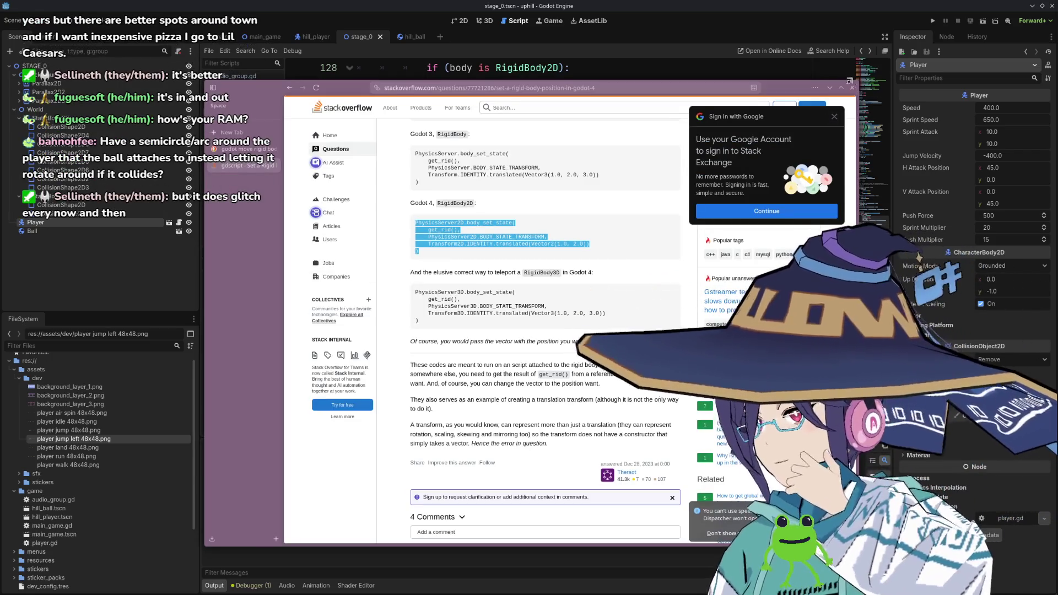
Close the Stack Overflow page and glance at the terminal showing redeem logs.
click(852, 86)
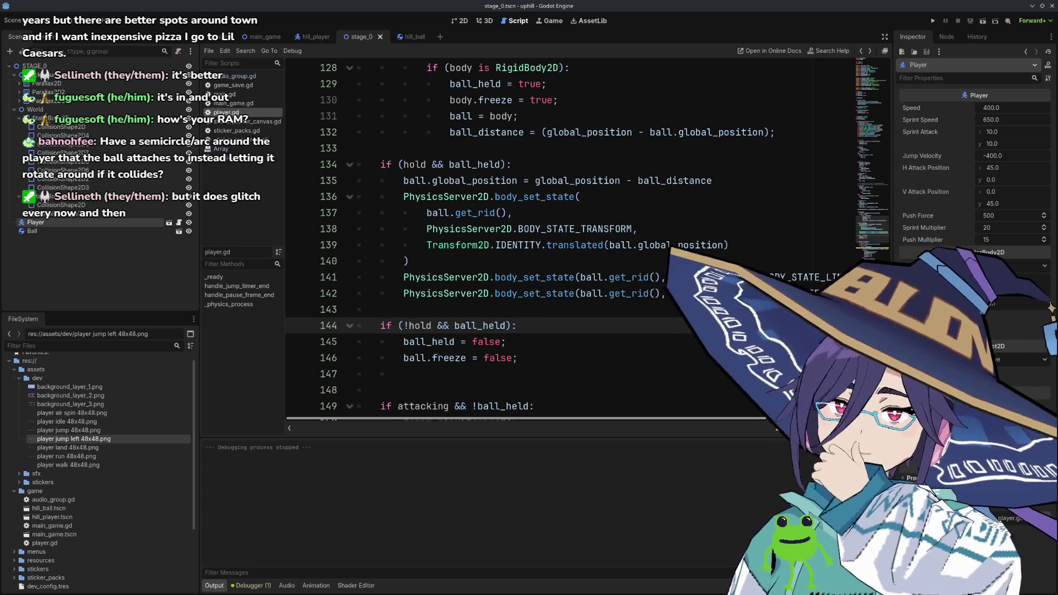
key(alt+Tab)
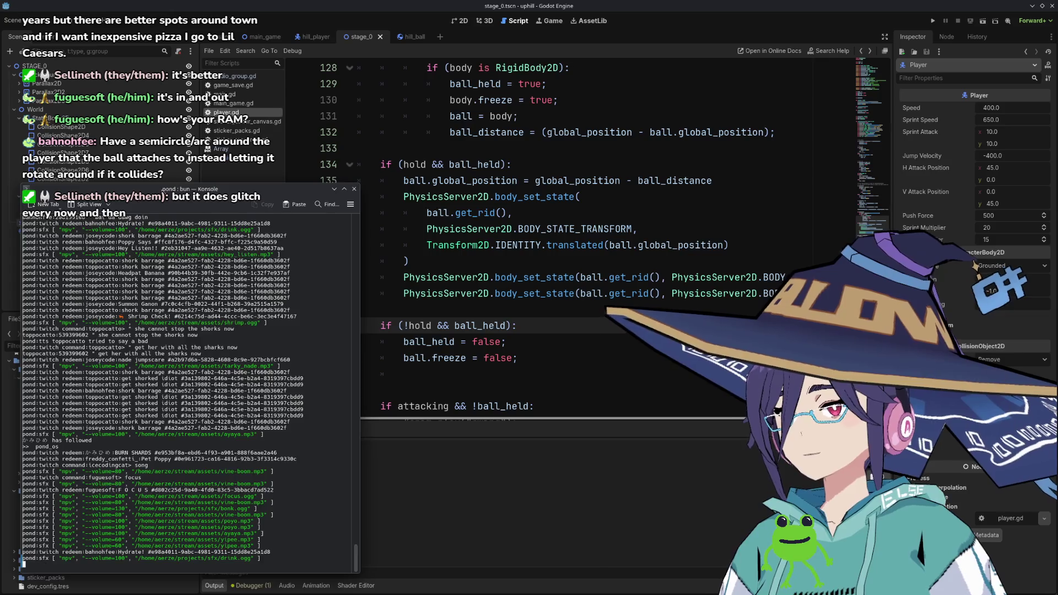
key(alt+Tab)
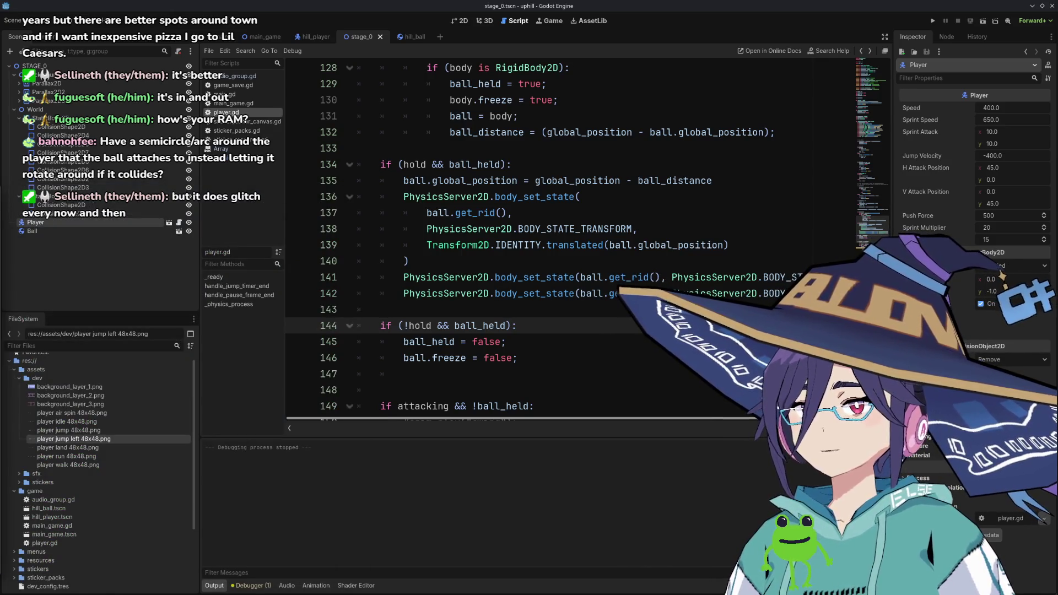
Run the btm system monitor in a new Konsole window and widen the window.
key(alt+Tab)
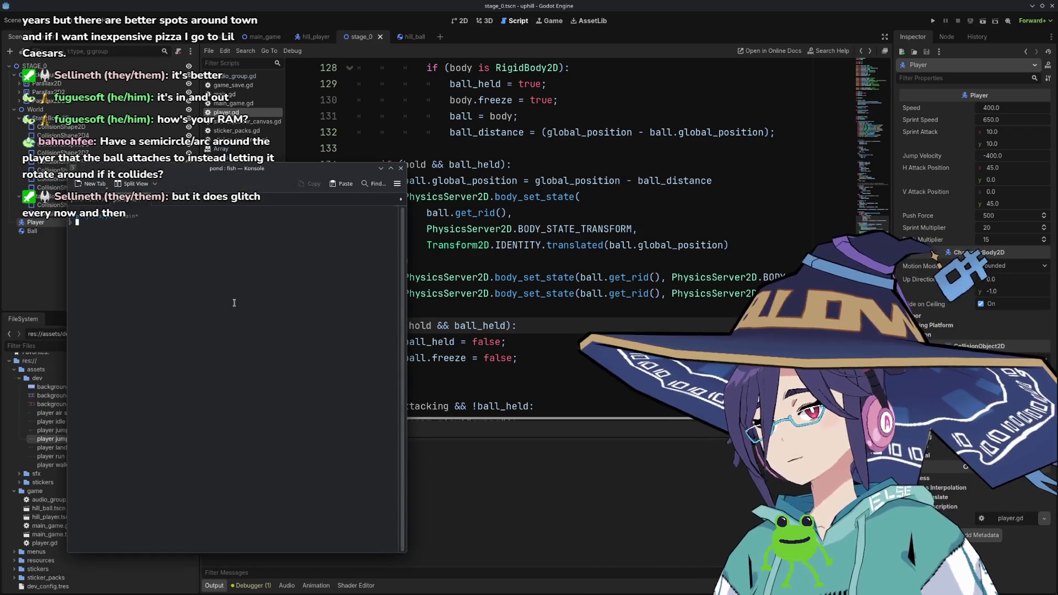
text(btm)
key(Return)
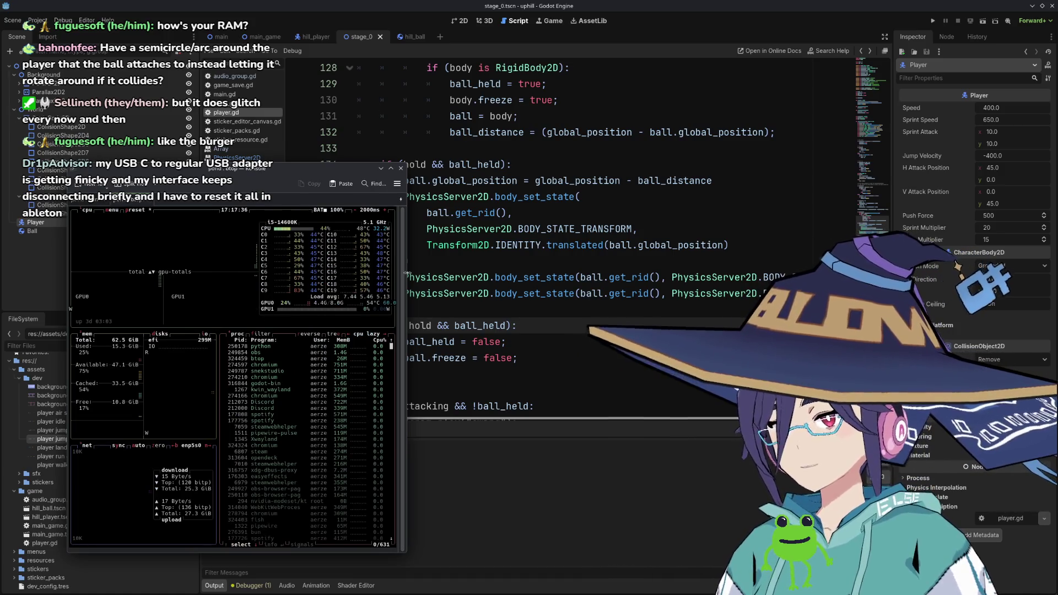
drag(407, 257, 689, 256)
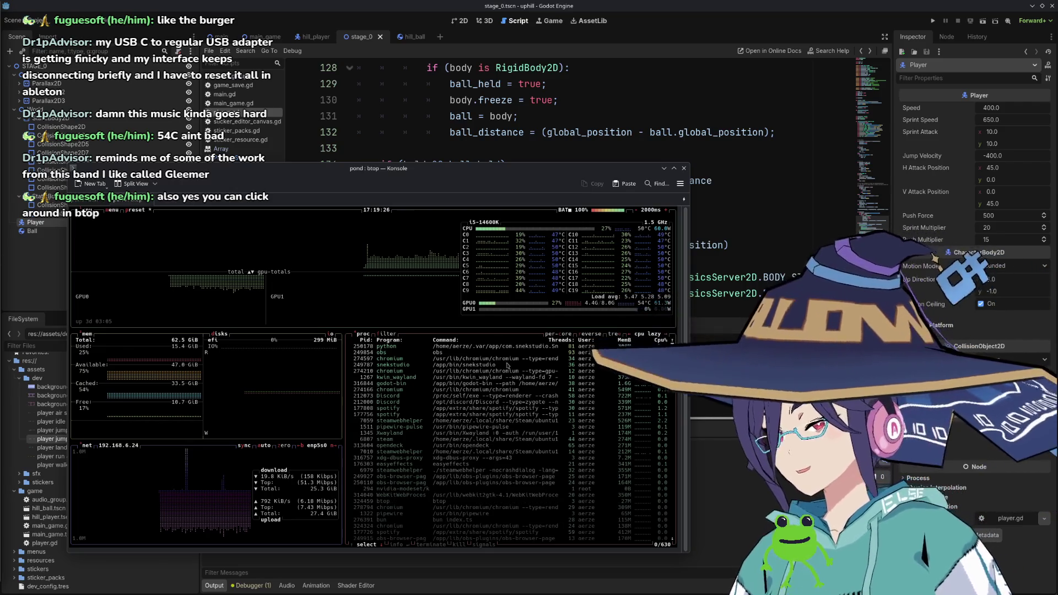
scroll(485, 359, down, 4)
scroll(485, 359, up, 4)
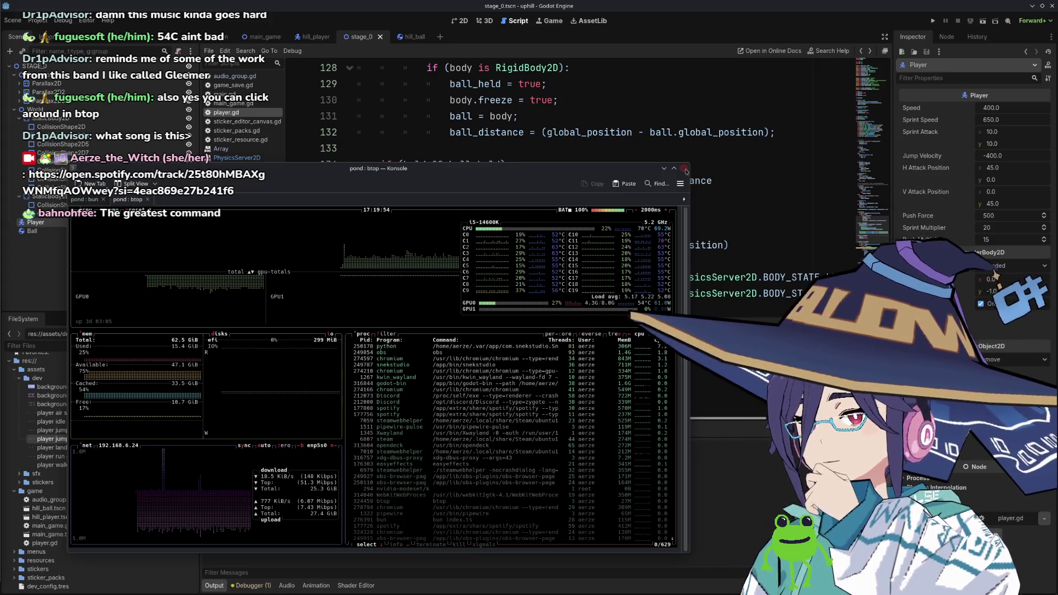
Close the btop tab, ending its running program, then close the Godot editor.
click(684, 169)
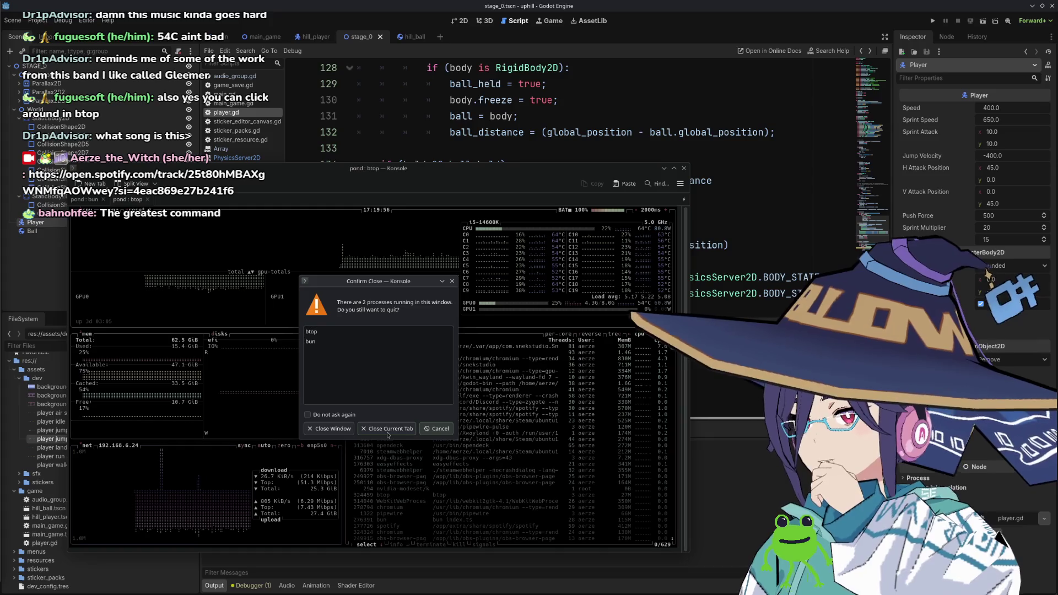
click(440, 429)
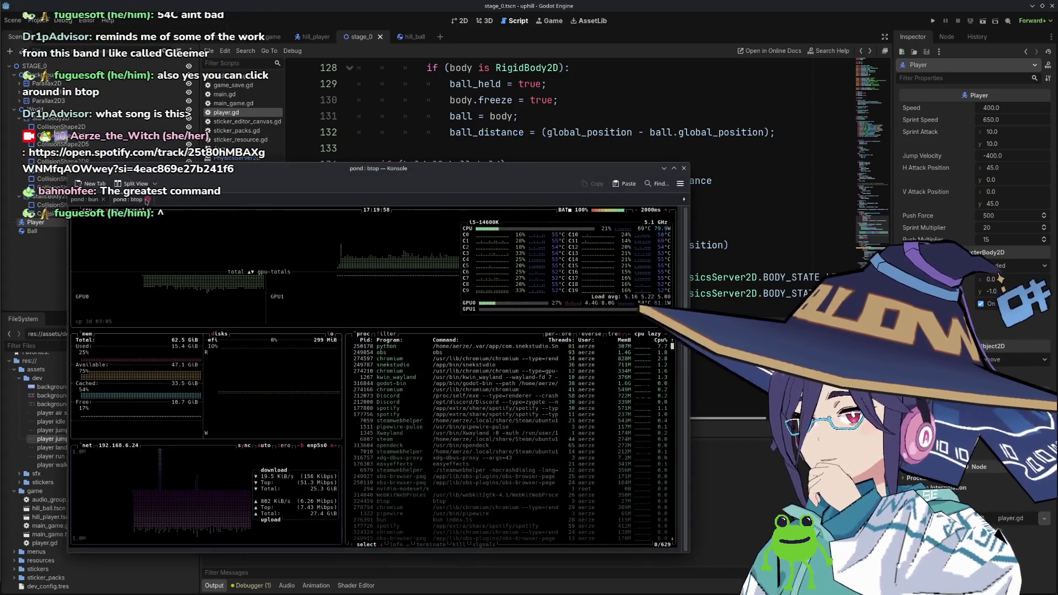
key(ctrl+shift+w)
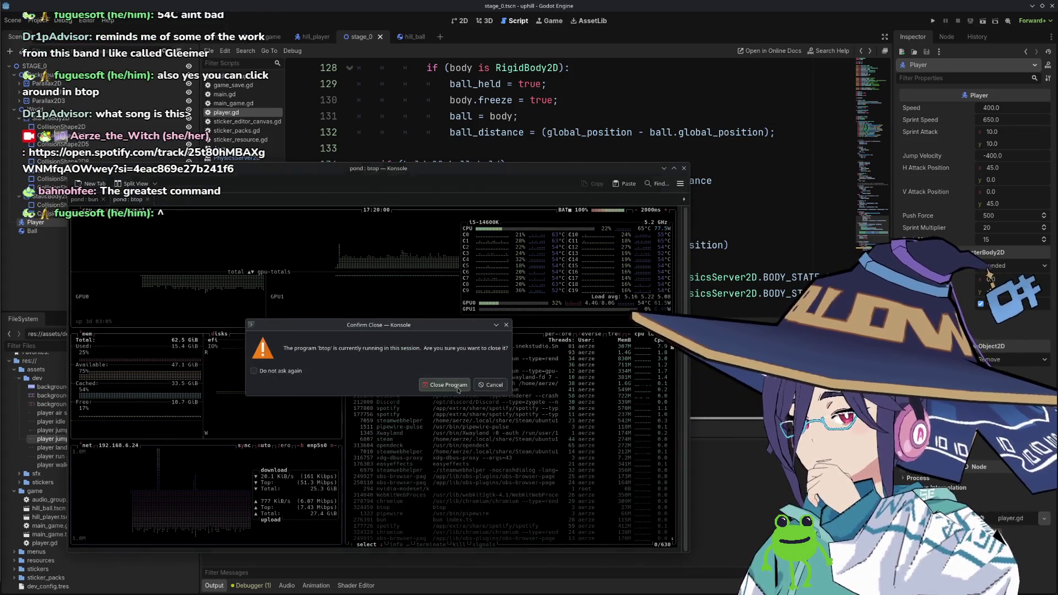
click(447, 385)
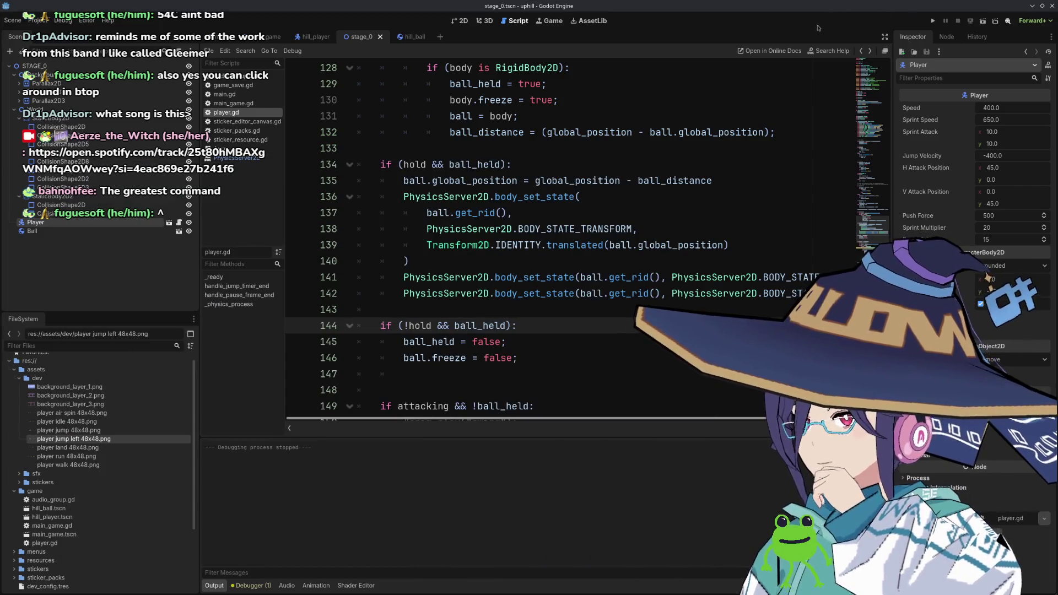
click(1052, 7)
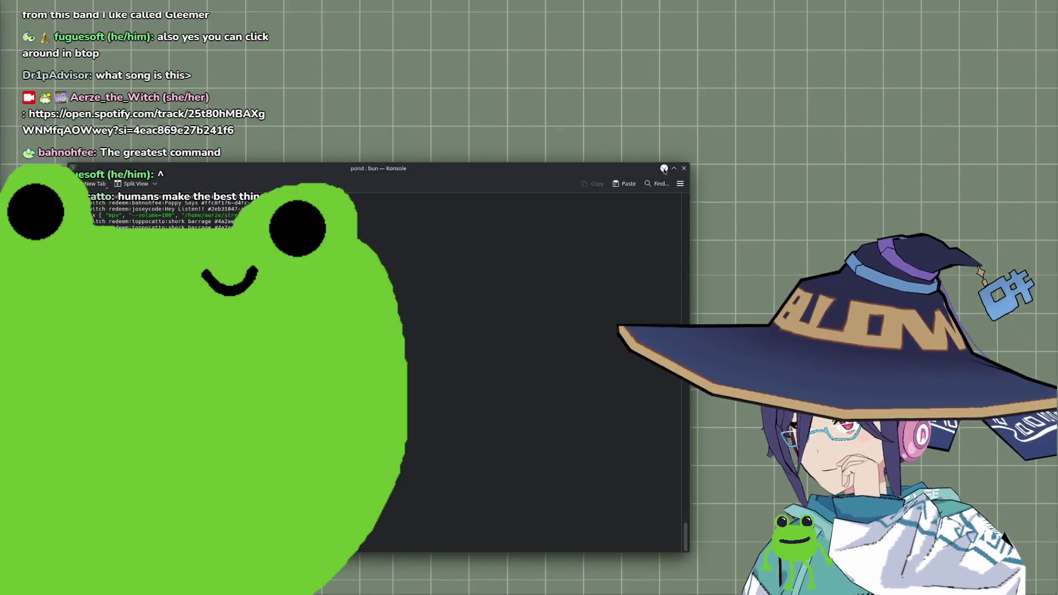
Minimize the Konsole window to reveal the ARC Raiders game.
click(664, 168)
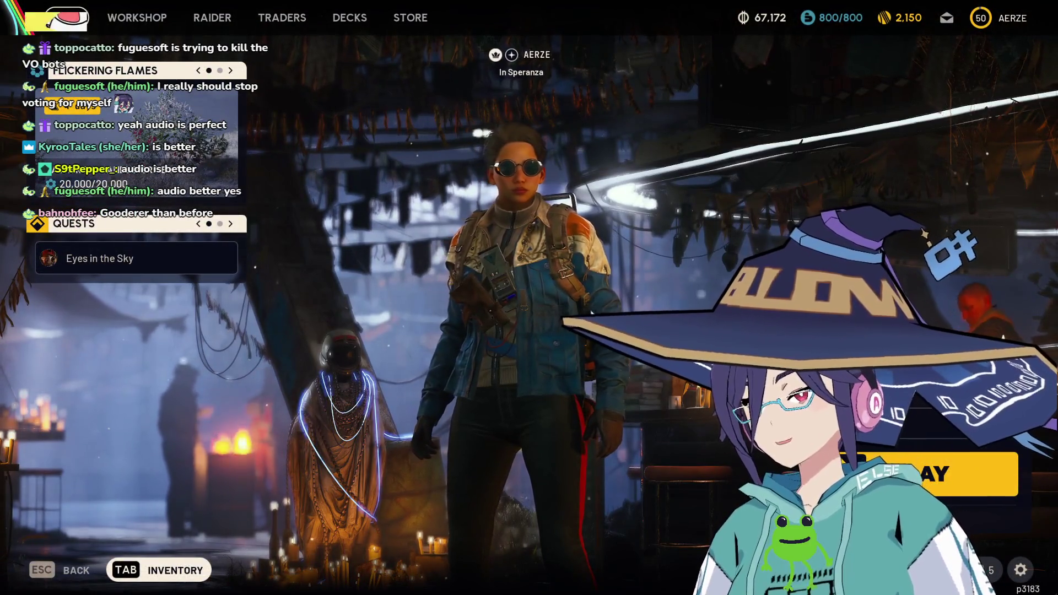
Look over the inventory and the Expedition project's load stage, then back out to the lobby.
key(Tab)
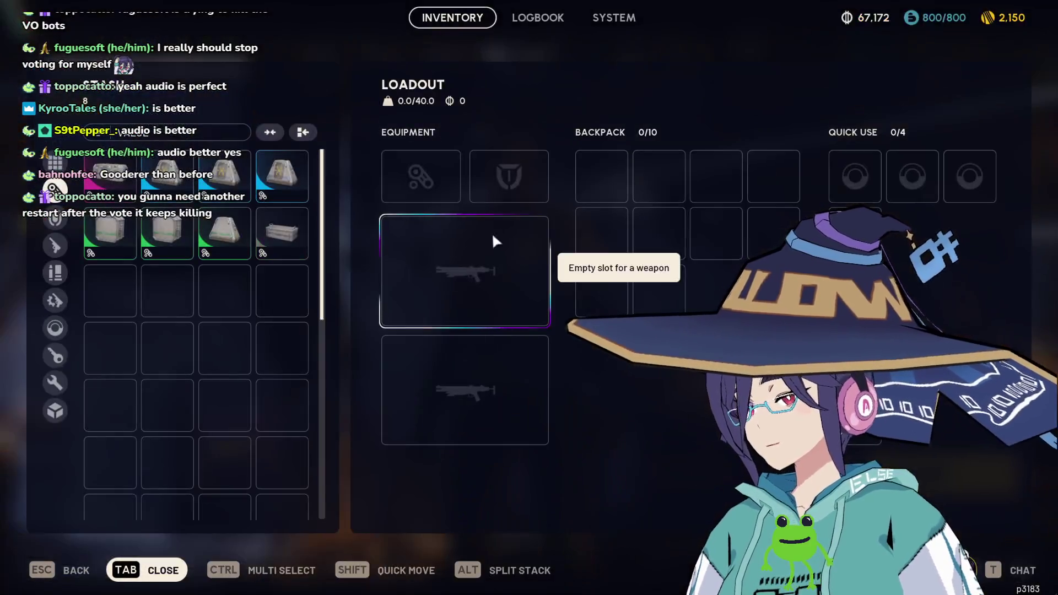
key(Tab)
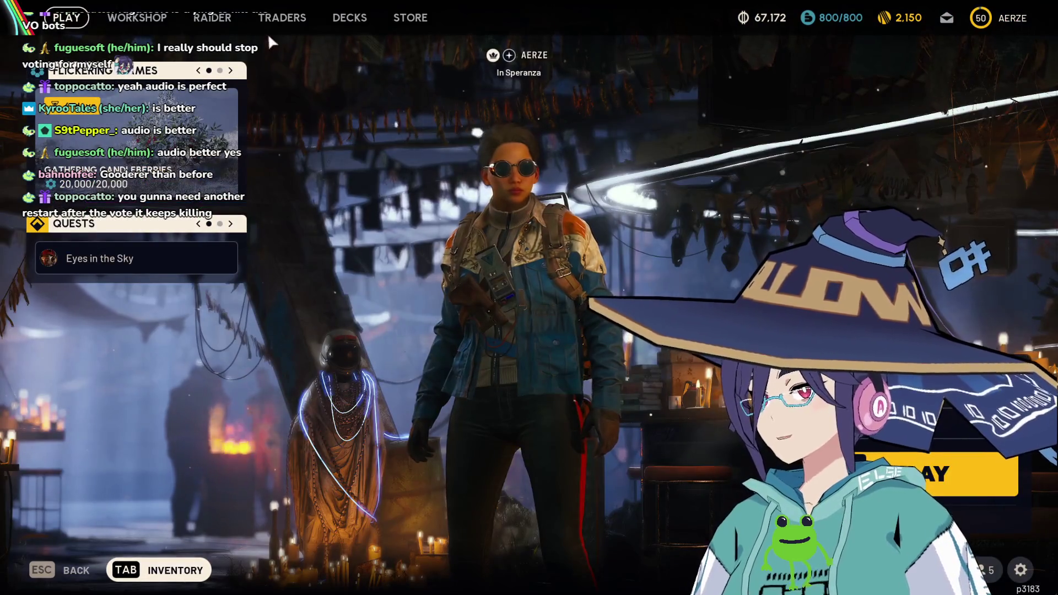
click(219, 22)
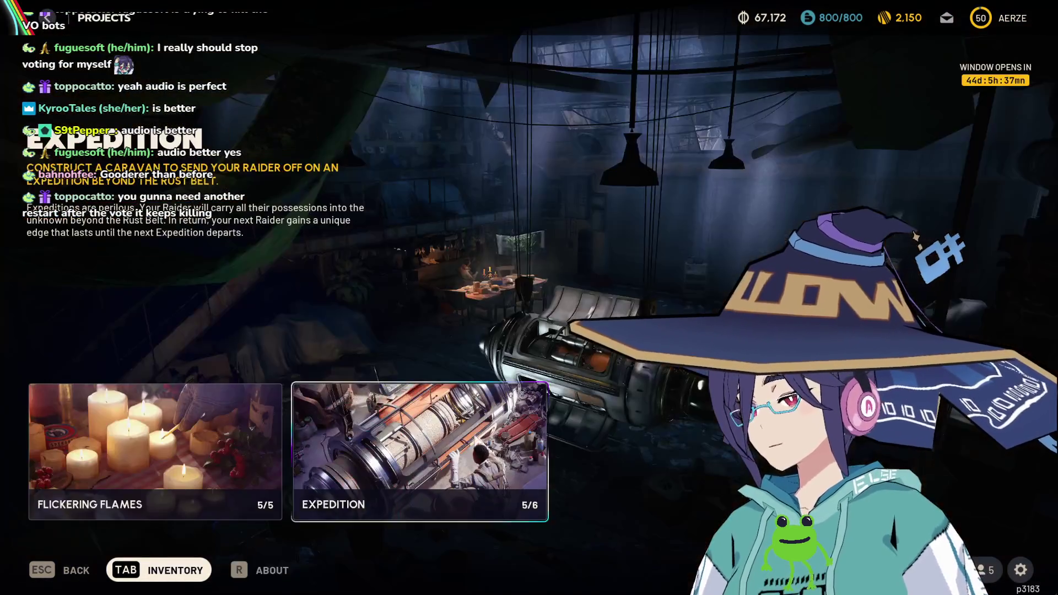
click(341, 495)
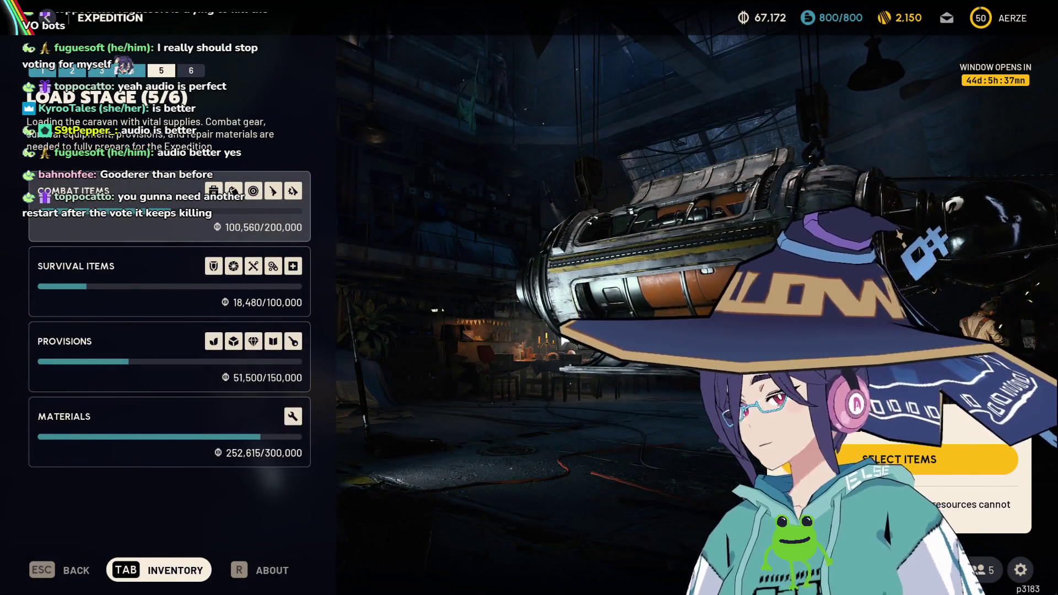
key(Escape)
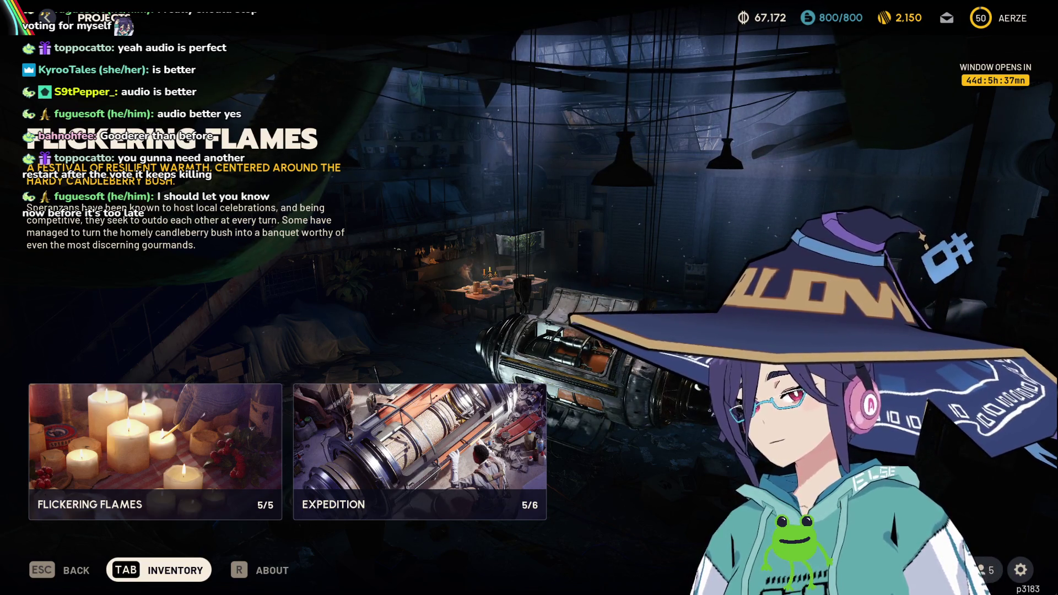
click(463, 421)
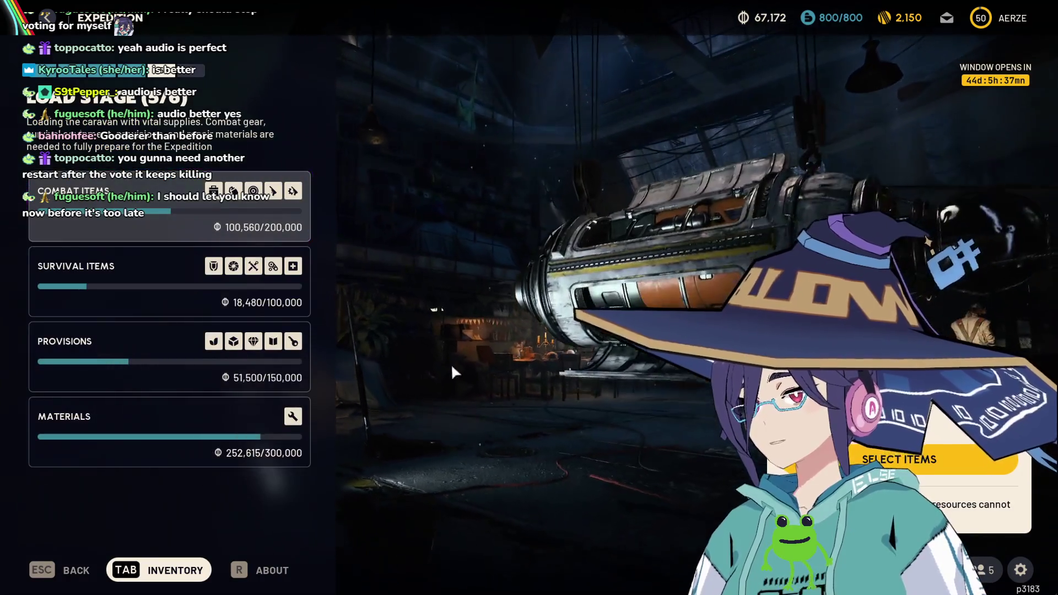
key(Escape)
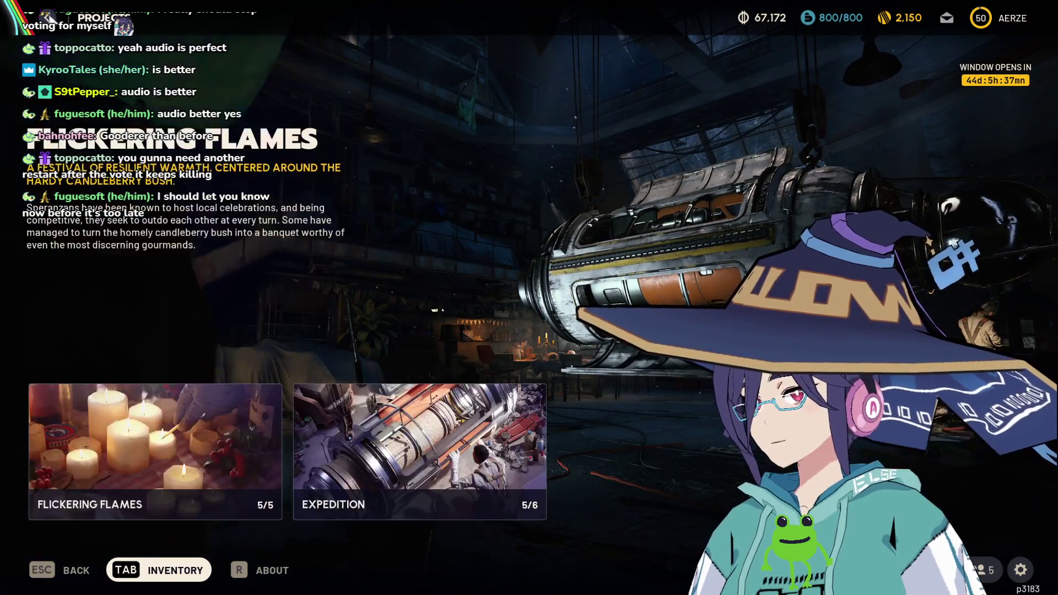
click(521, 504)
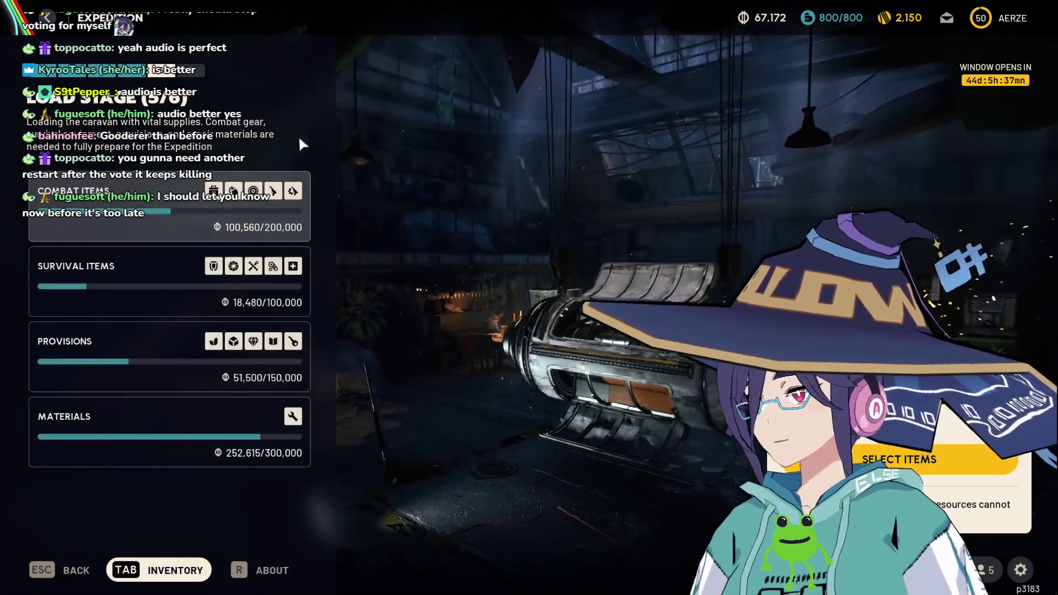
key(Escape)
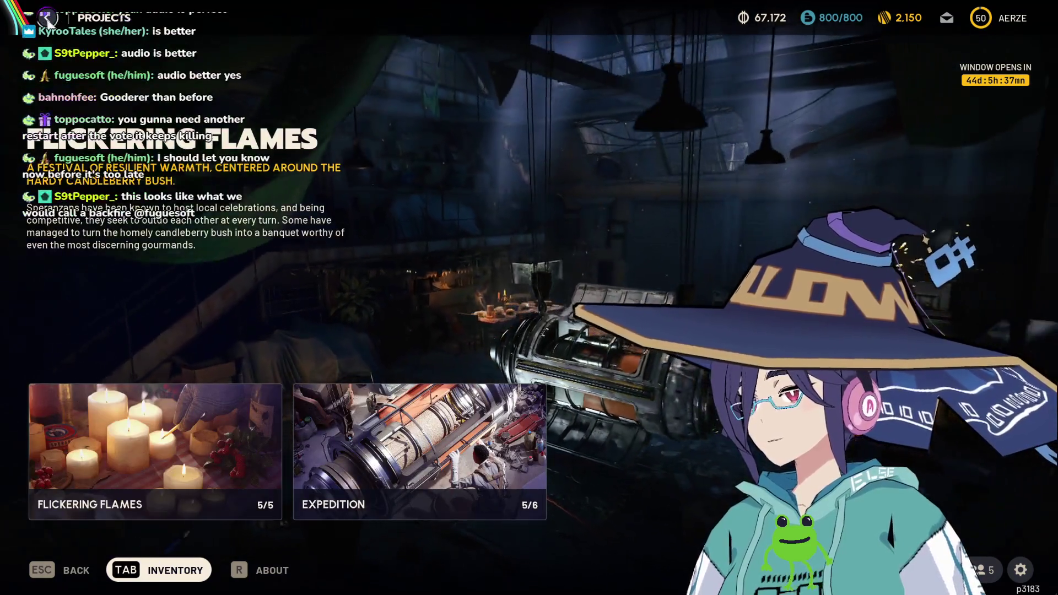
key(Escape)
key(Escape)
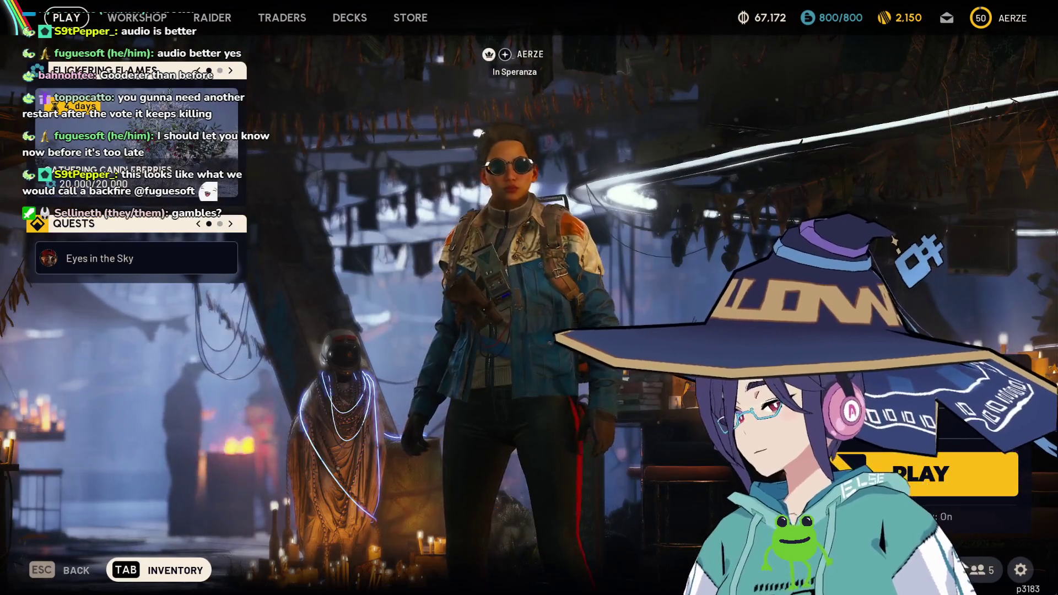
key(Escape)
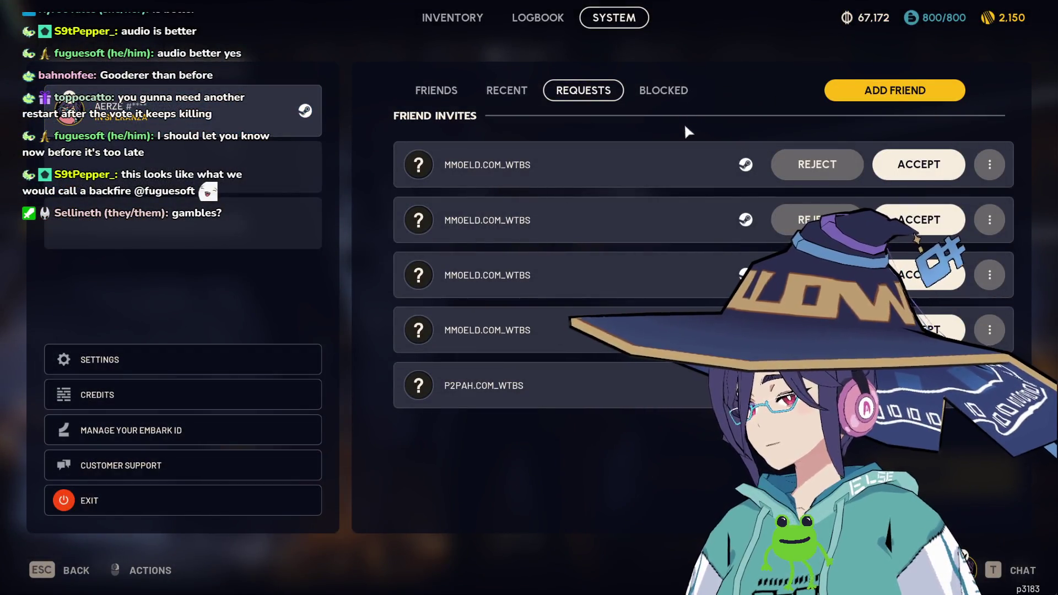
Report the first and second friend invites' senders for Scamming.
click(991, 165)
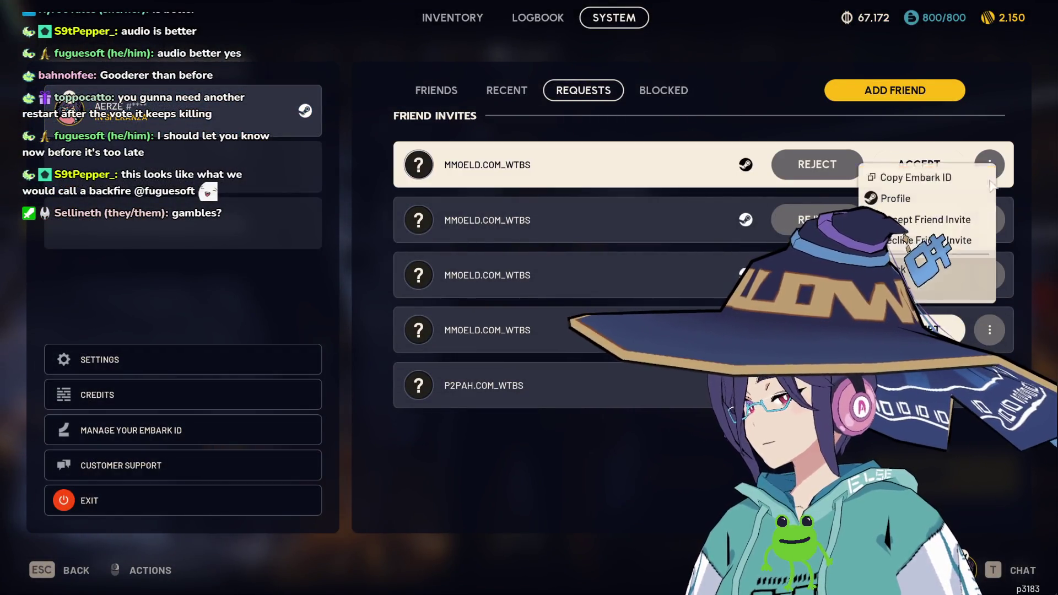
click(940, 283)
click(671, 203)
click(688, 204)
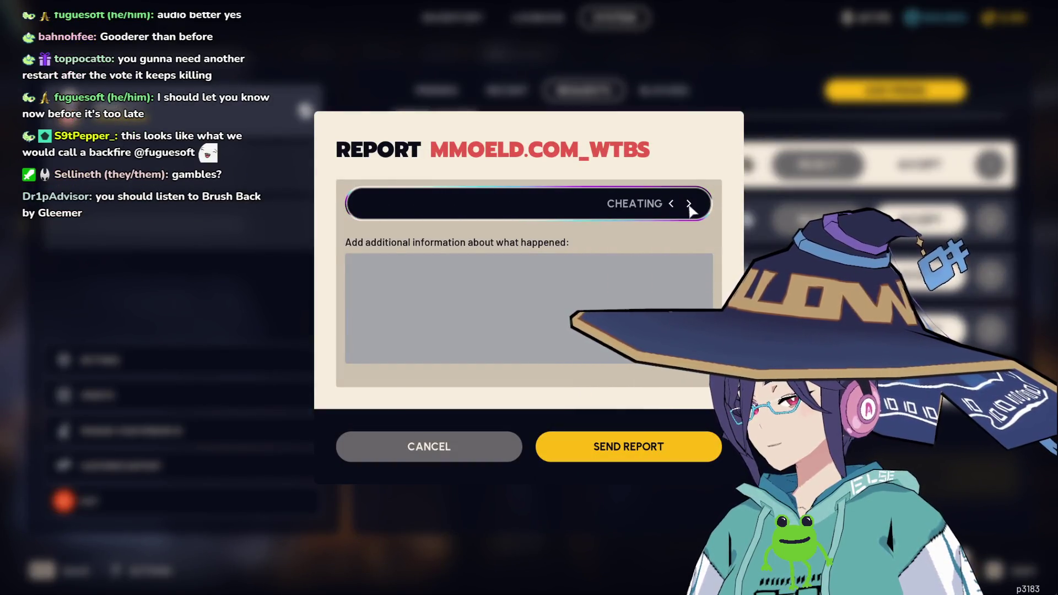
click(689, 204)
click(688, 204)
click(688, 203)
click(695, 446)
key(Return)
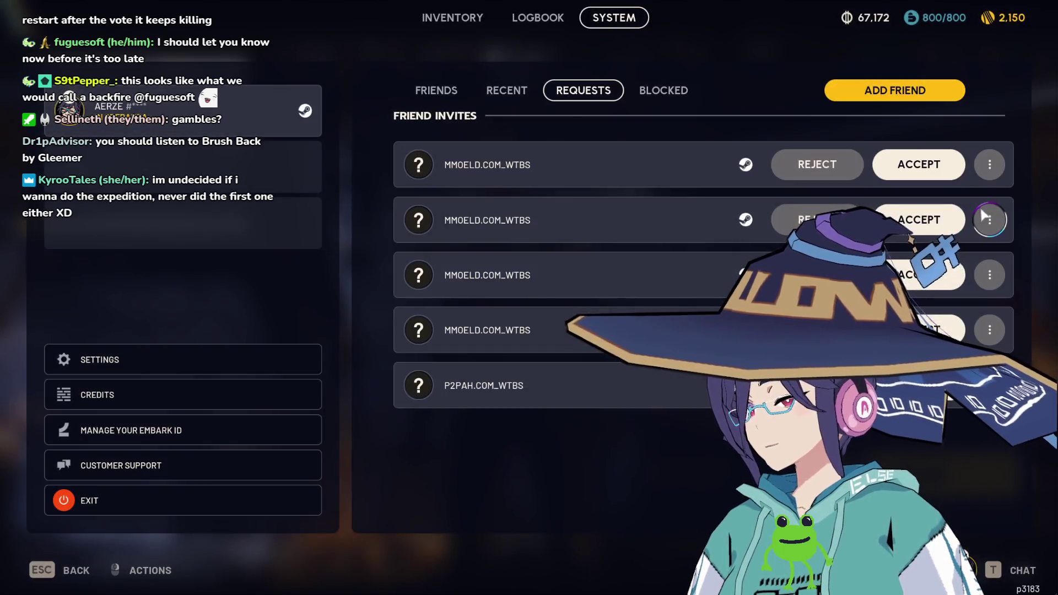
click(989, 219)
click(948, 339)
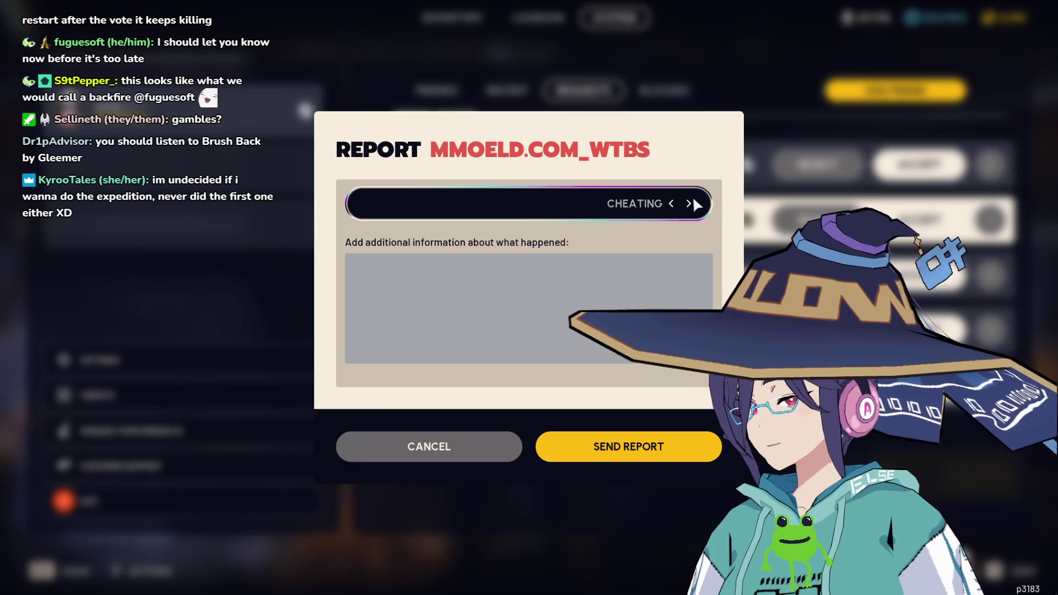
click(671, 203)
click(671, 203)
click(671, 203)
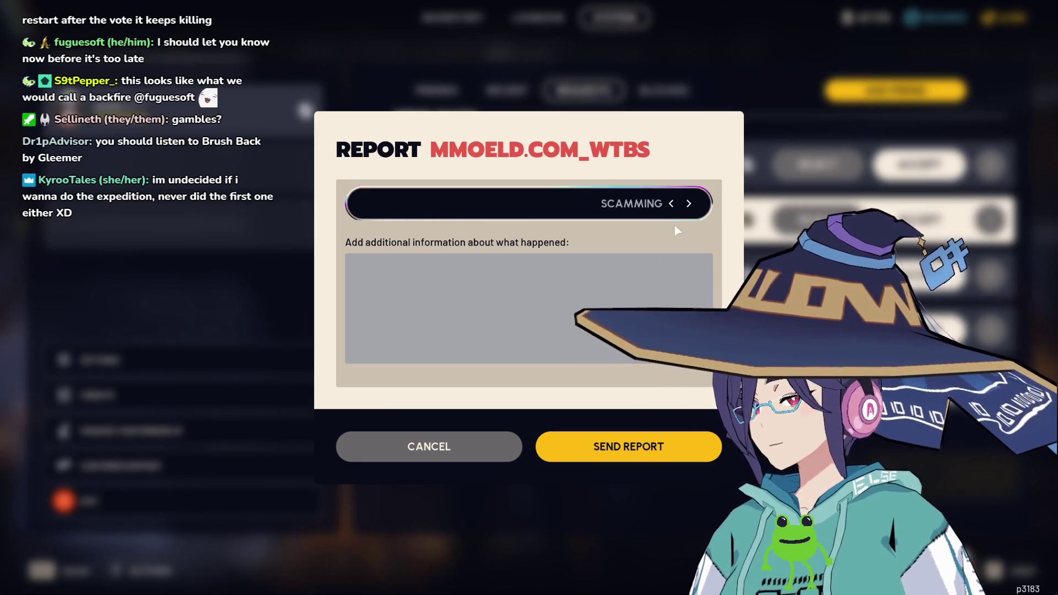
click(675, 433)
key(Return)
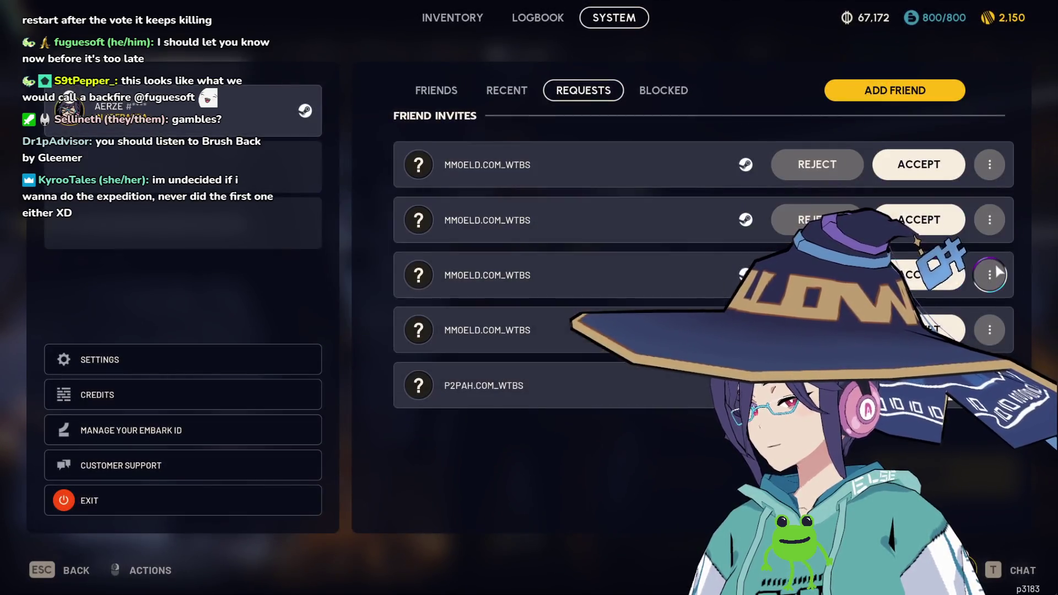
Report the third and fourth friend invites' senders for Scamming.
click(990, 275)
click(948, 368)
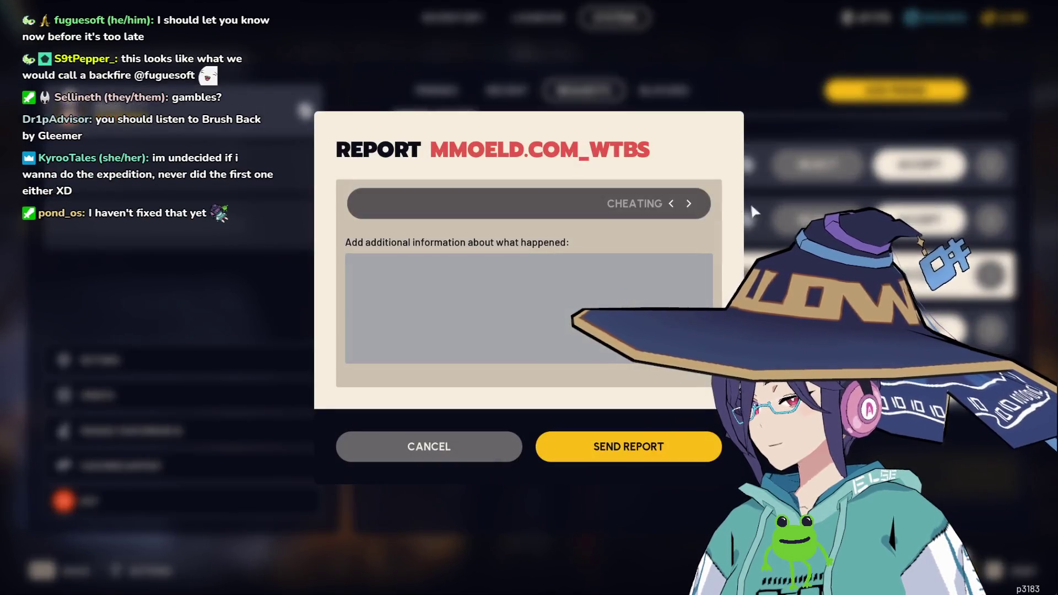
click(671, 200)
click(671, 204)
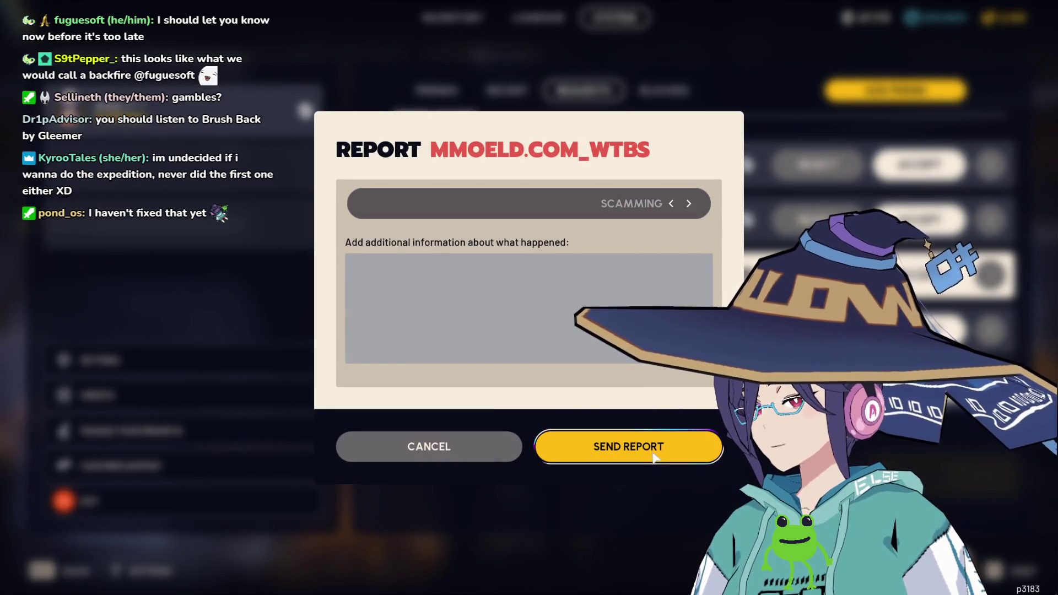
click(645, 451)
key(Return)
click(989, 330)
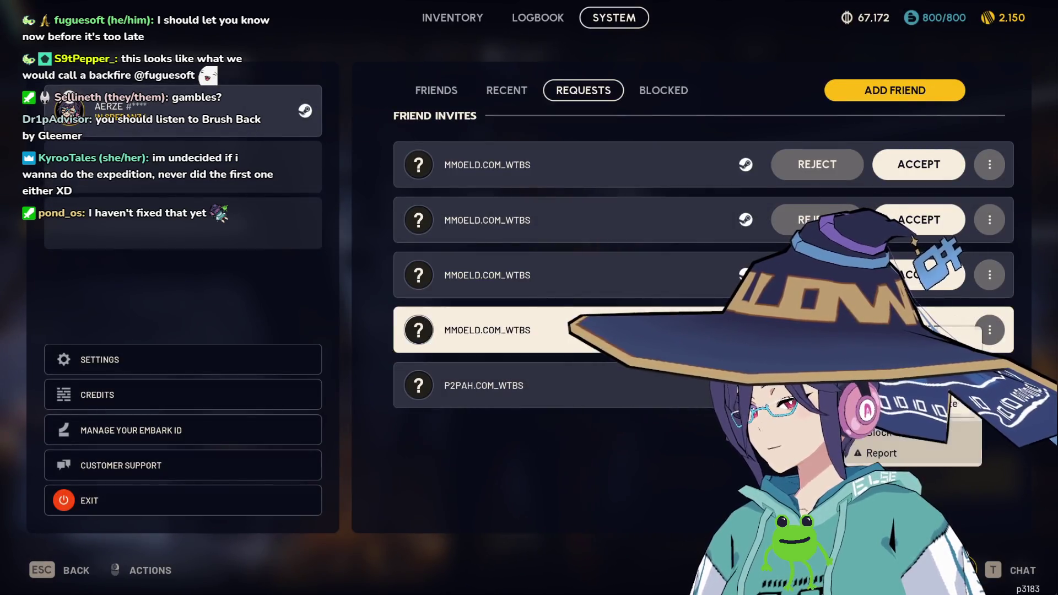
click(876, 453)
click(689, 204)
click(689, 203)
click(651, 445)
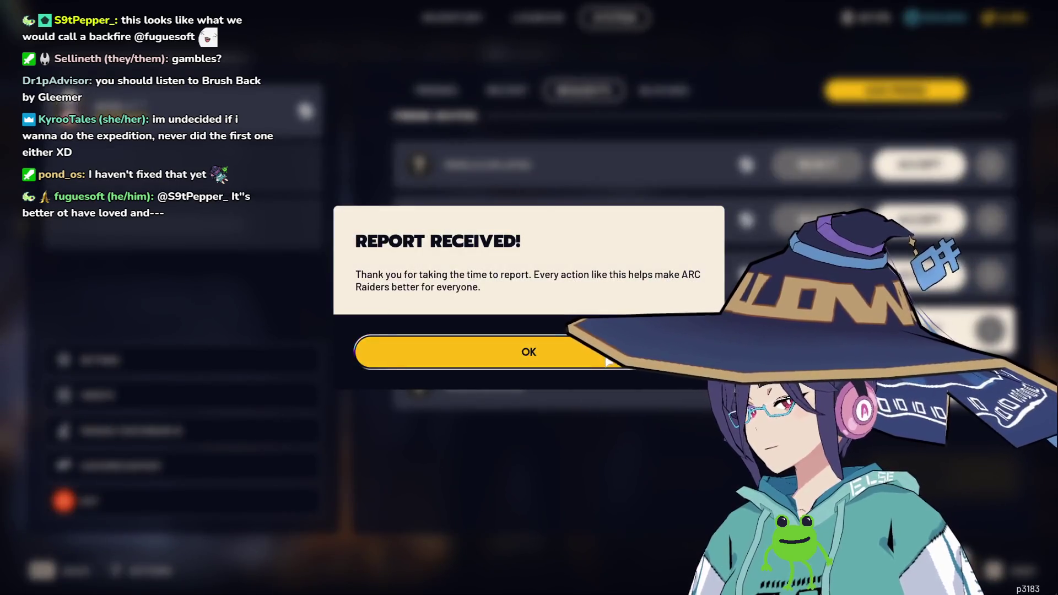
key(Return)
Report the fifth invite's sender for Scamming and reject the last remaining invite.
click(990, 385)
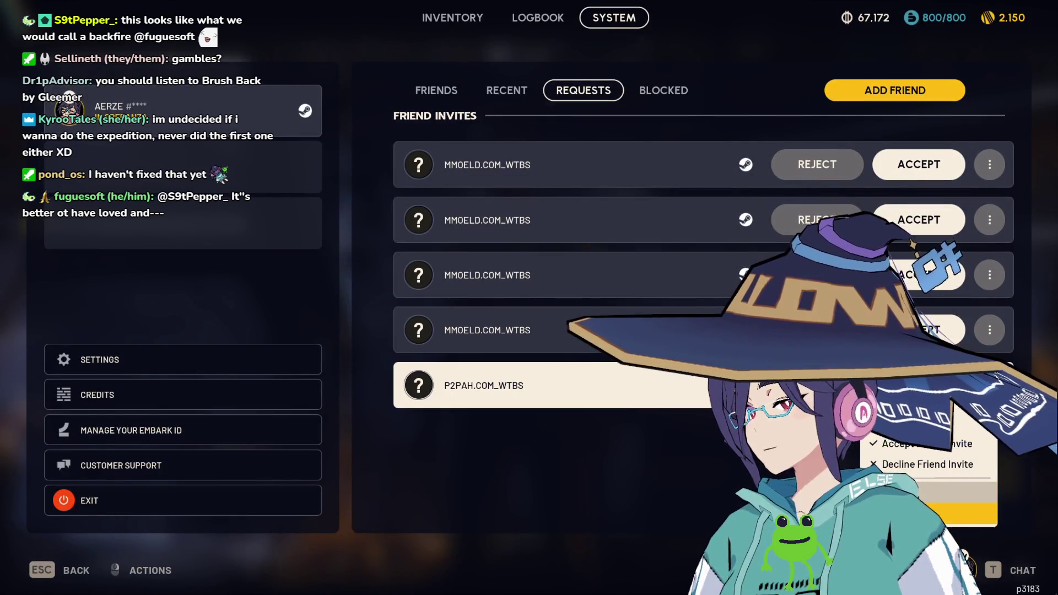
click(882, 506)
click(673, 204)
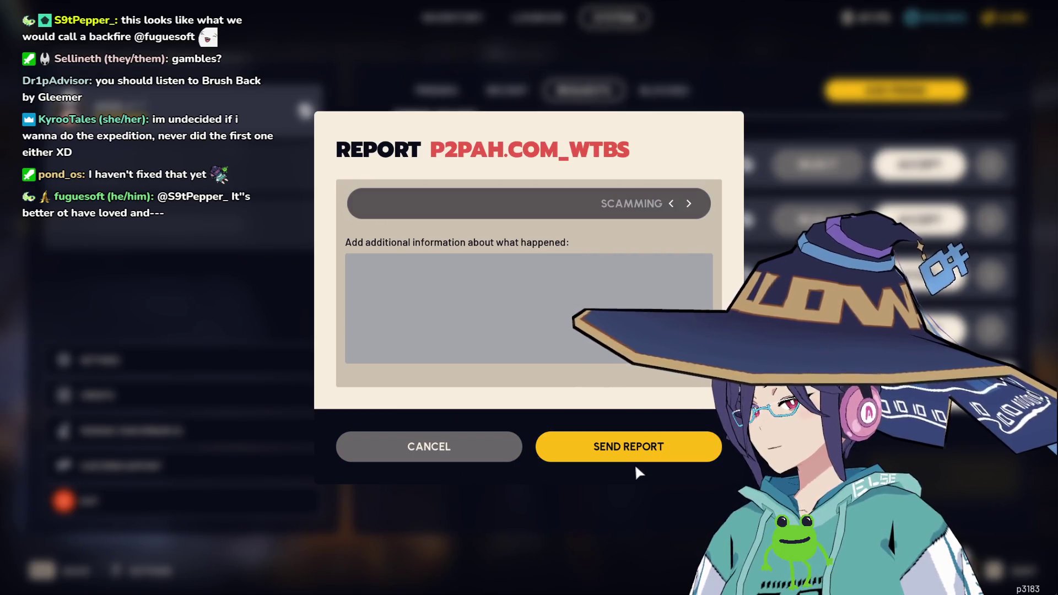
click(660, 446)
key(Return)
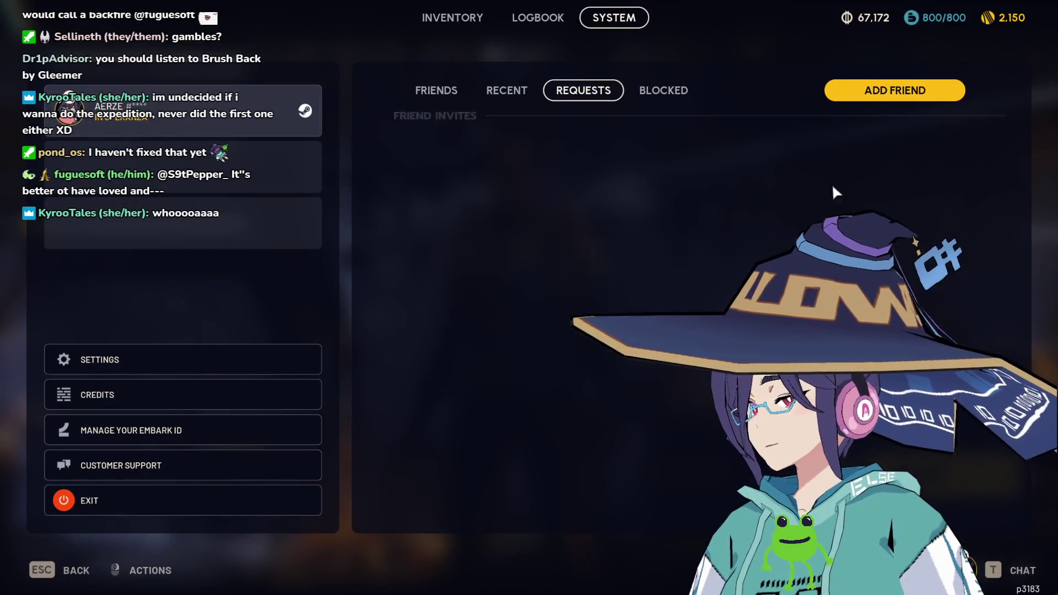
click(822, 177)
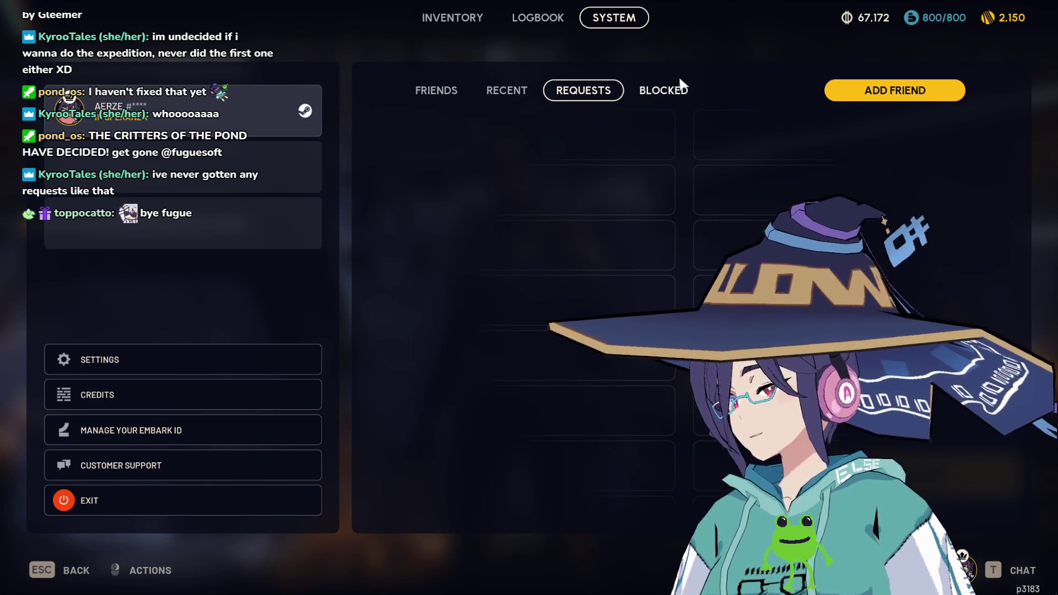
Check the Blocked and Friends lists, then close the social menu back to the lobby.
click(656, 94)
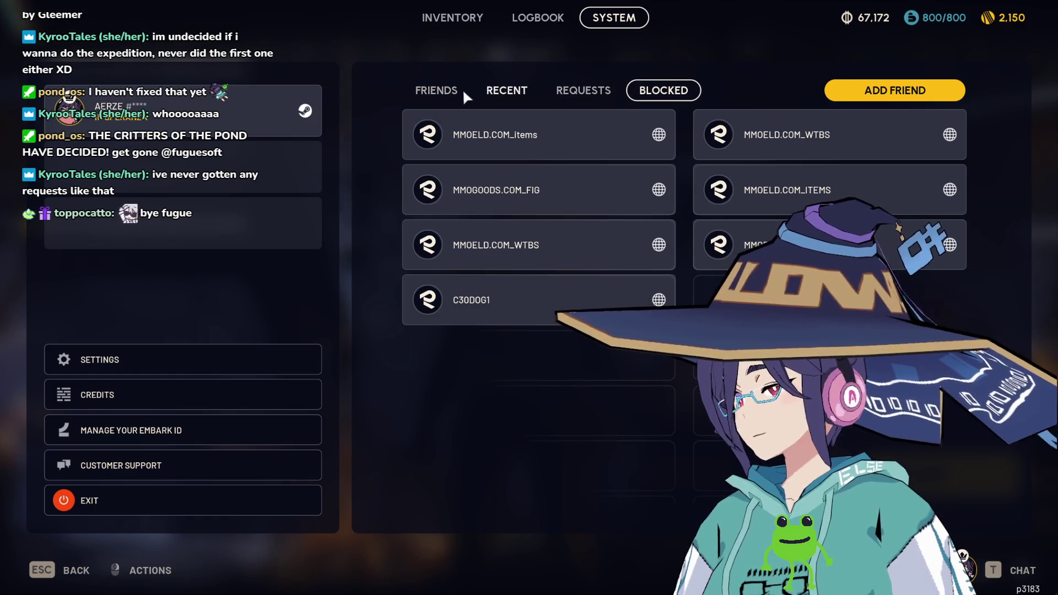
click(463, 93)
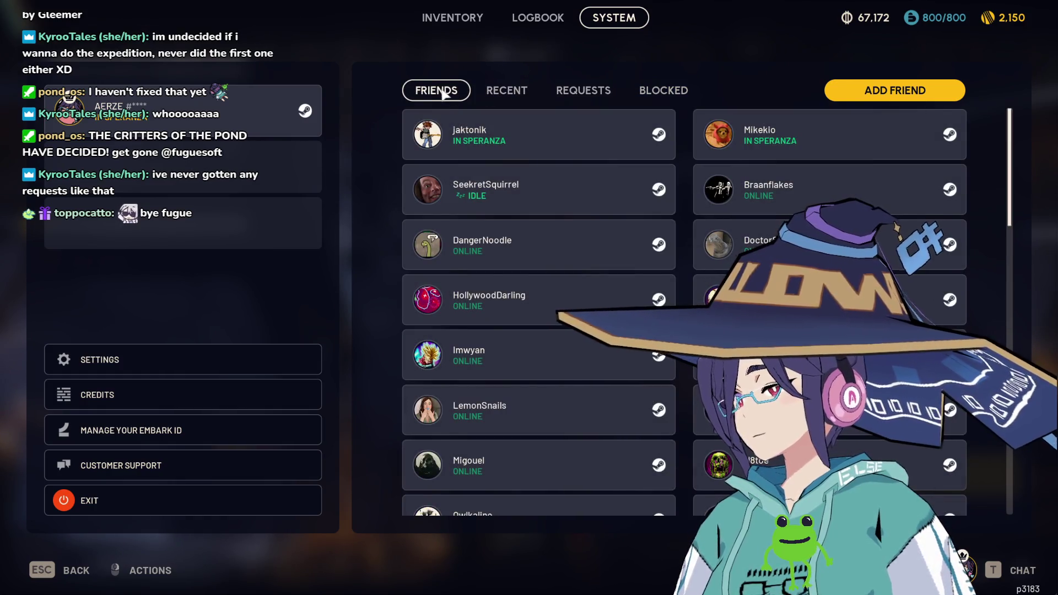
key(Escape)
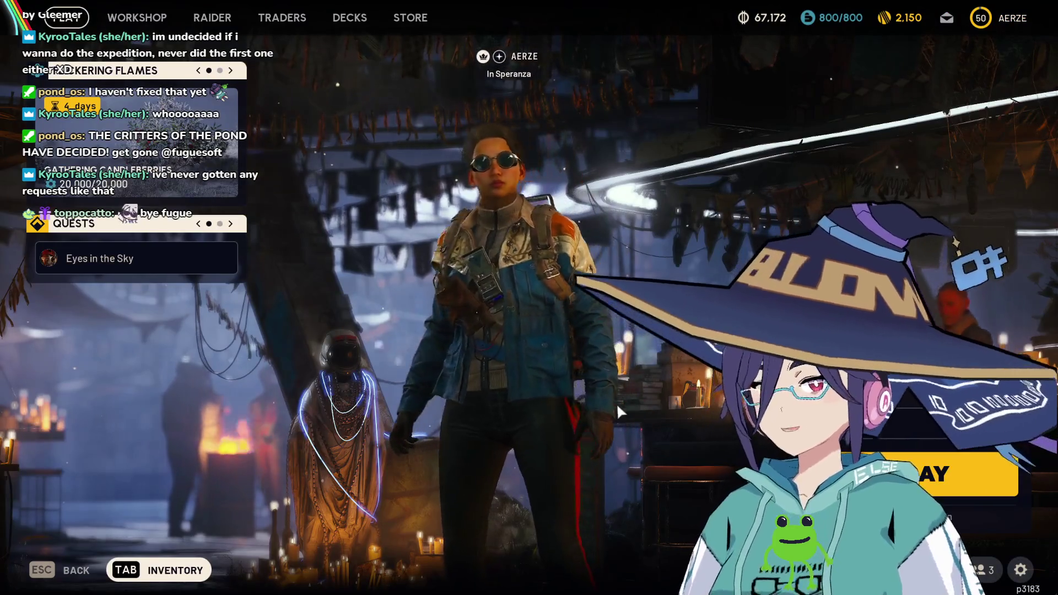
Choose Dam Battlegrounds as the map and ready up with the Free Loadout.
key(Return)
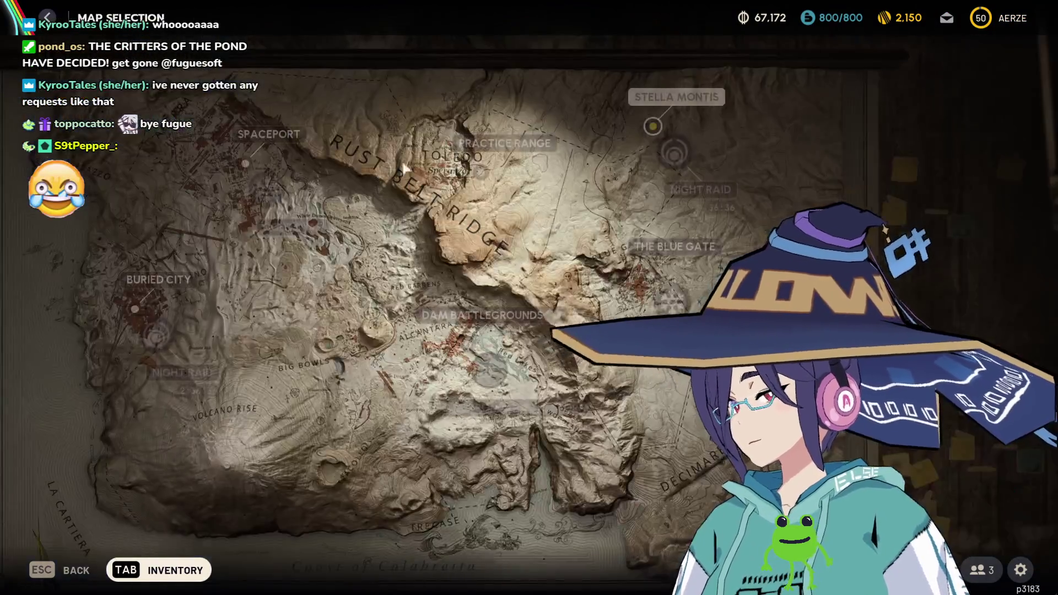
click(461, 321)
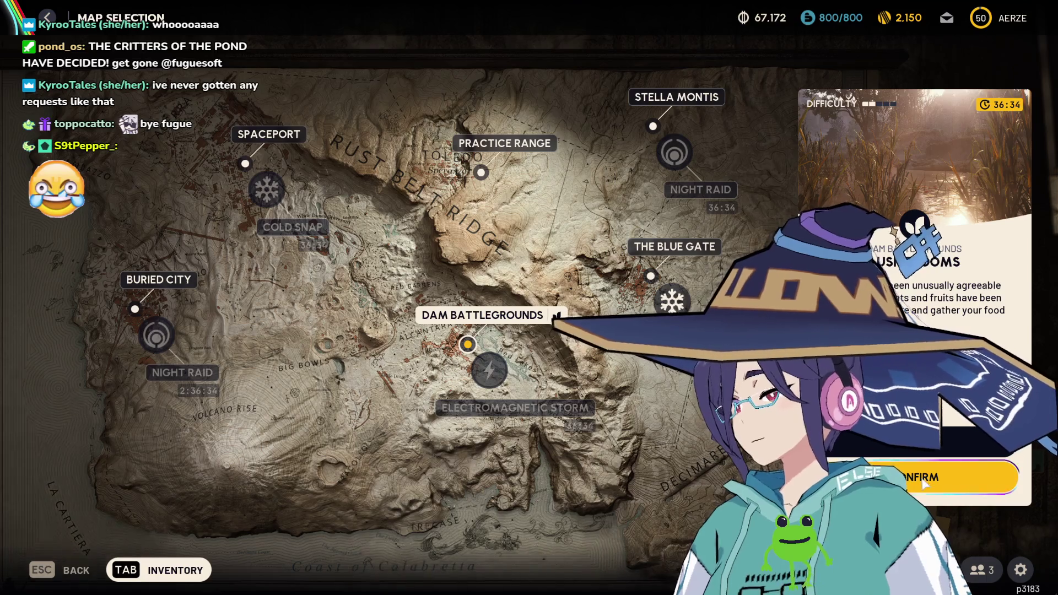
click(925, 483)
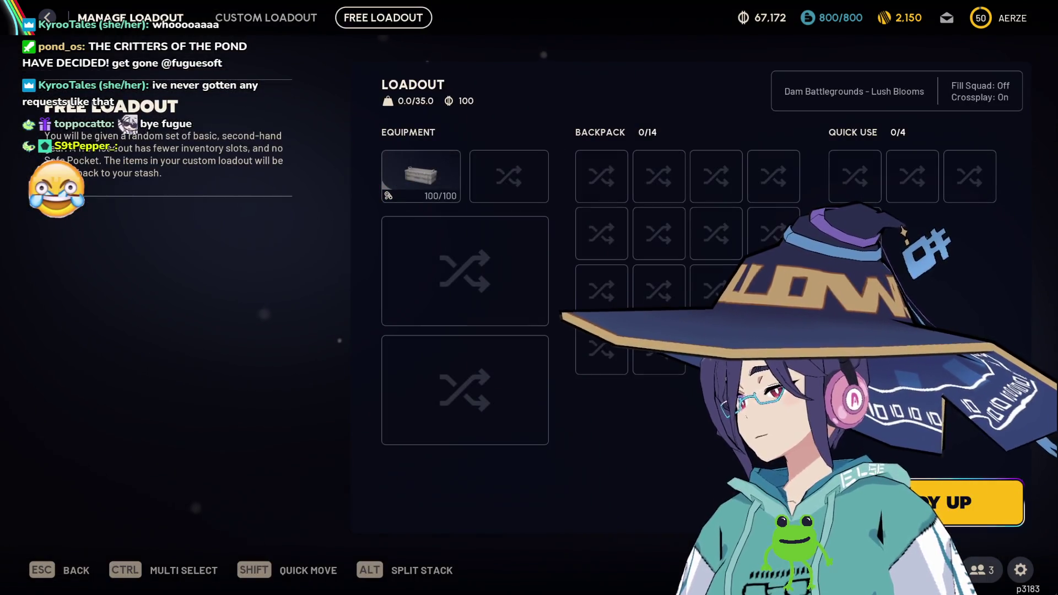
click(924, 485)
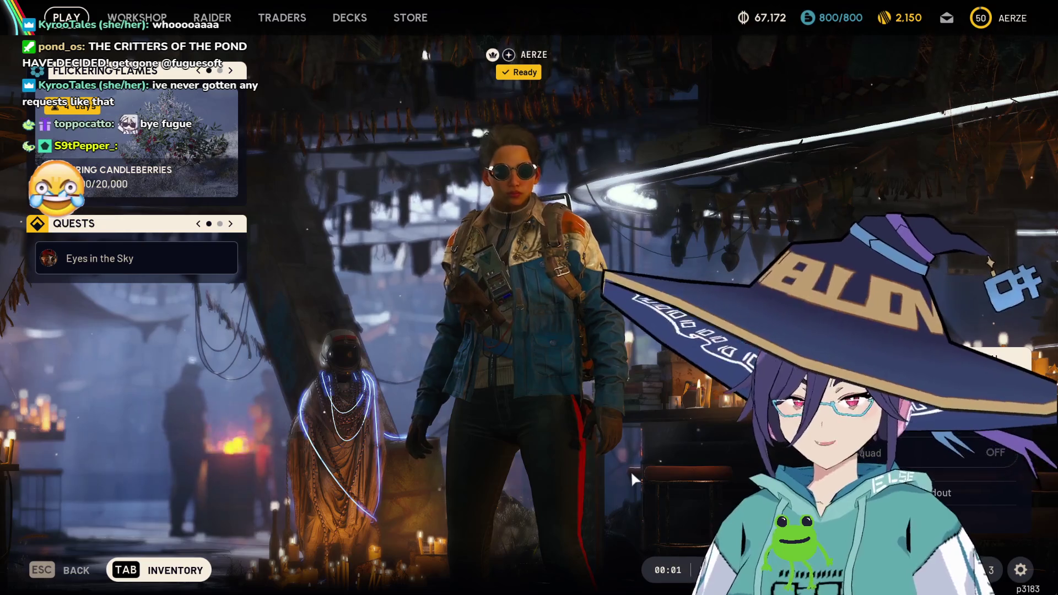
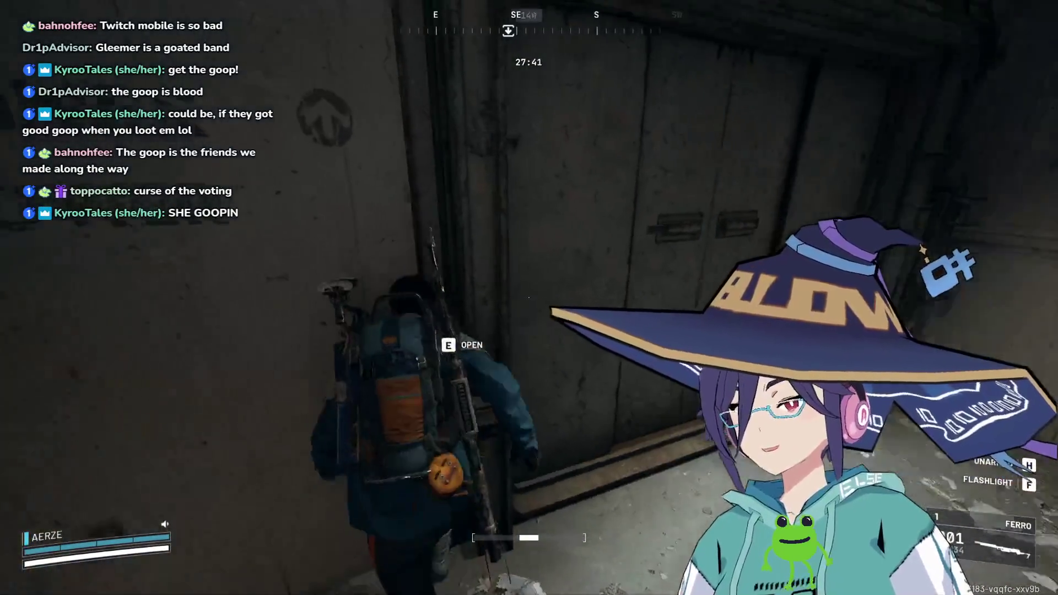
Open the door, walk down the dim corridor to the wall box, and view the inventory loadout.
key(e)
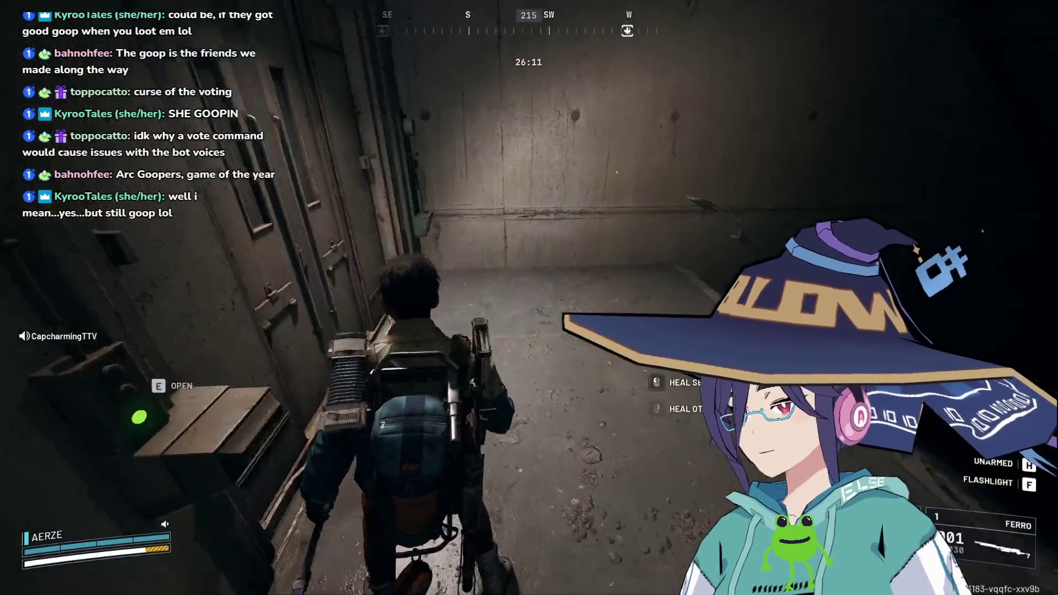
key(Tab)
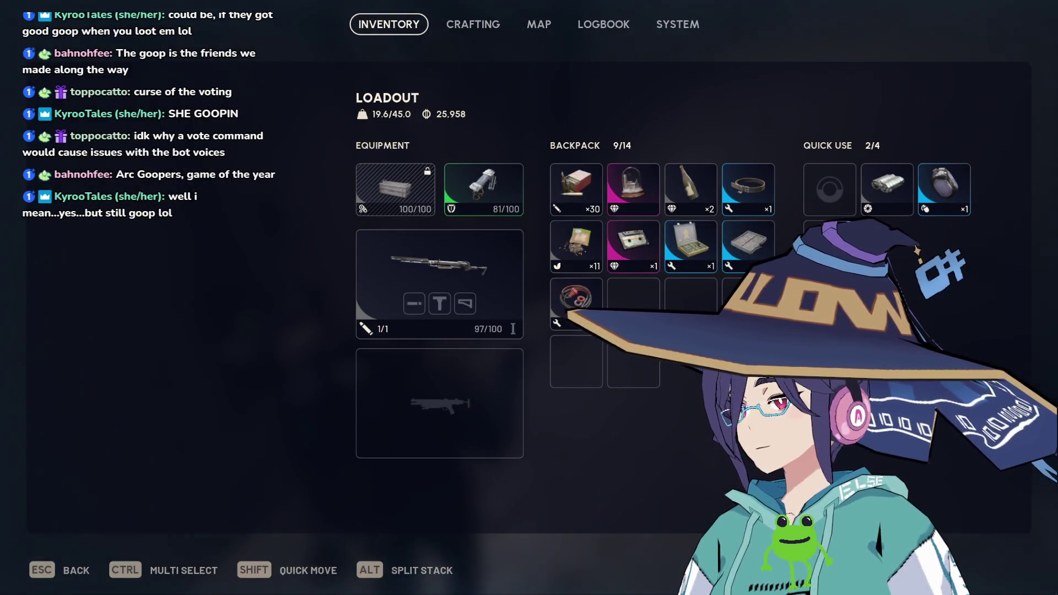
Salvage the Dog Collar in the backpack into parts, then close the inventory.
key(Tab)
key(Tab)
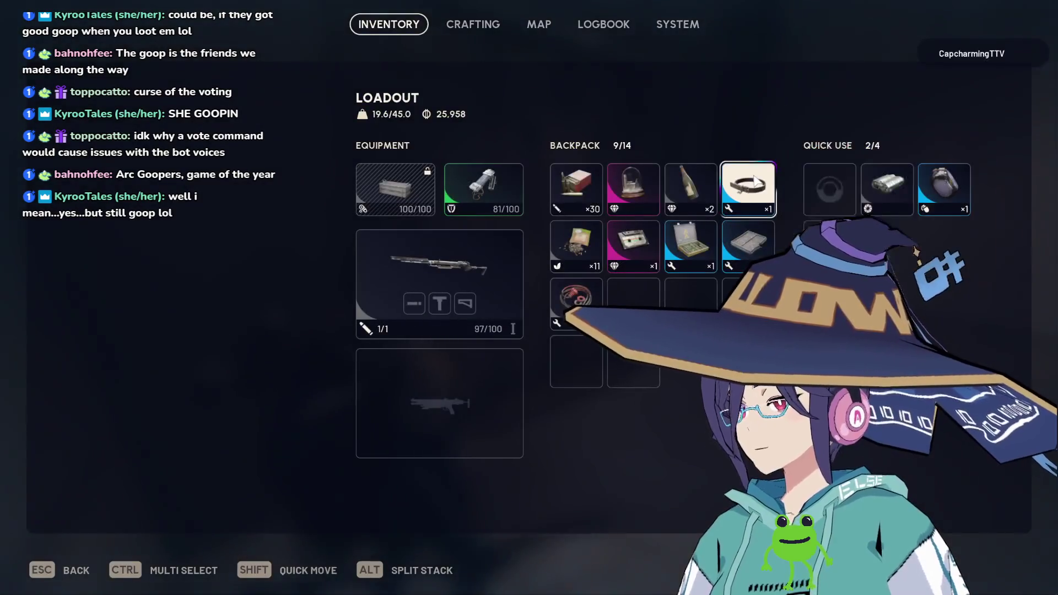
click(843, 270)
click(657, 391)
key(Tab)
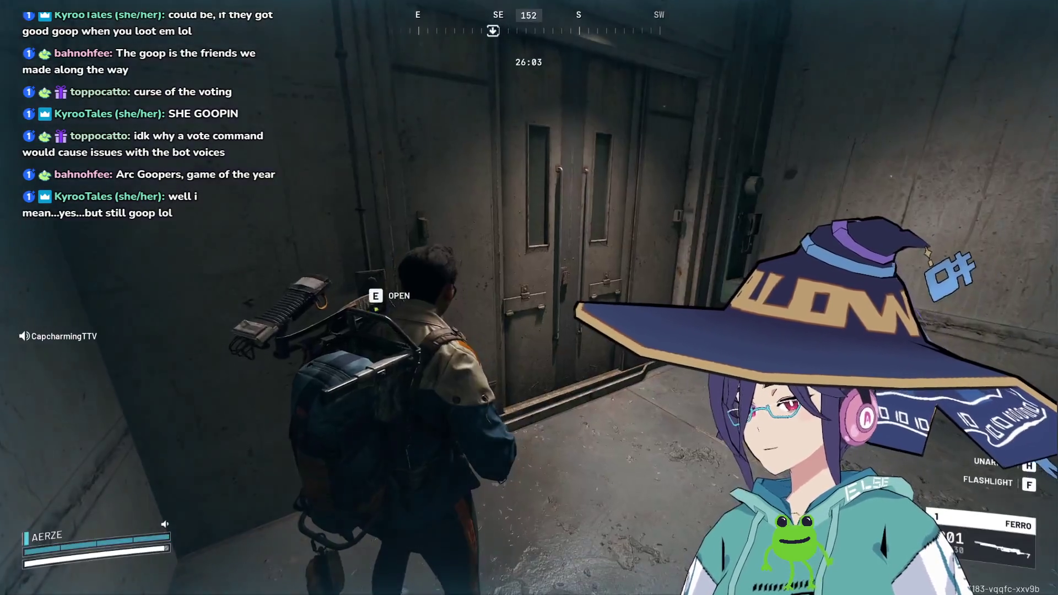
key(Tab)
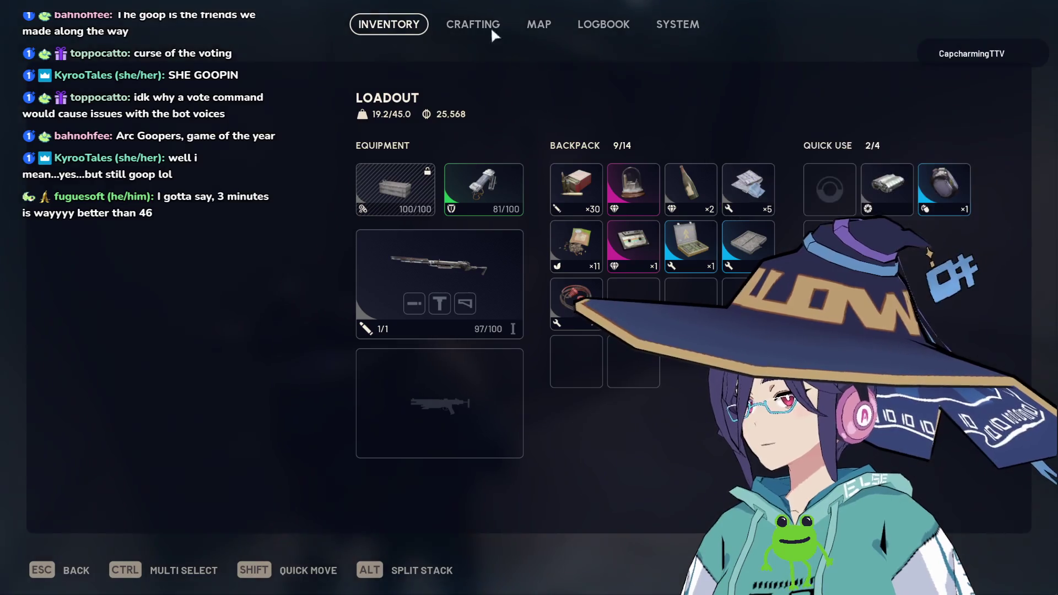
click(485, 26)
key(q)
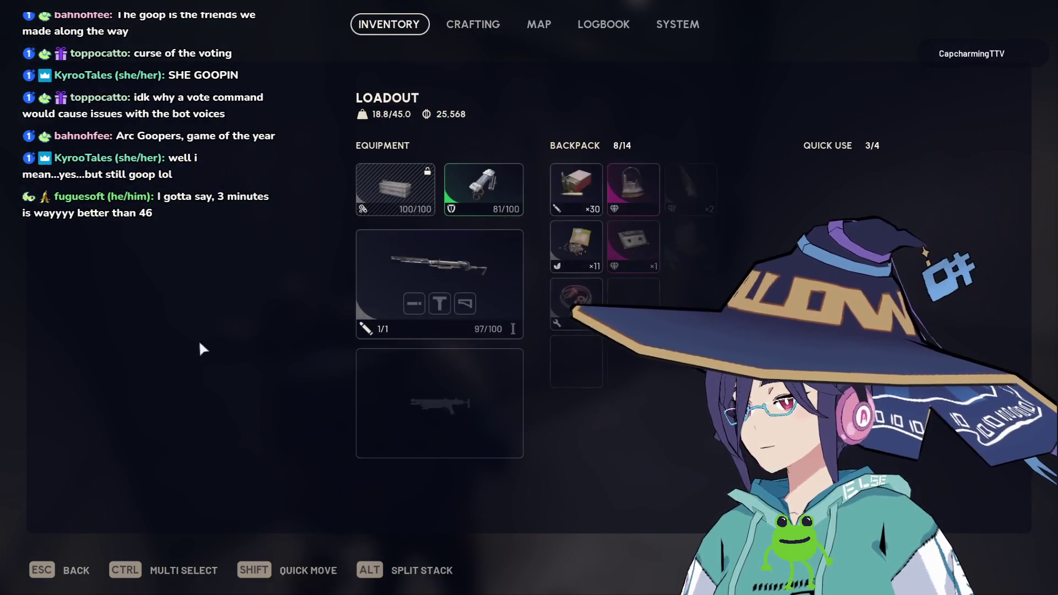
key(Tab)
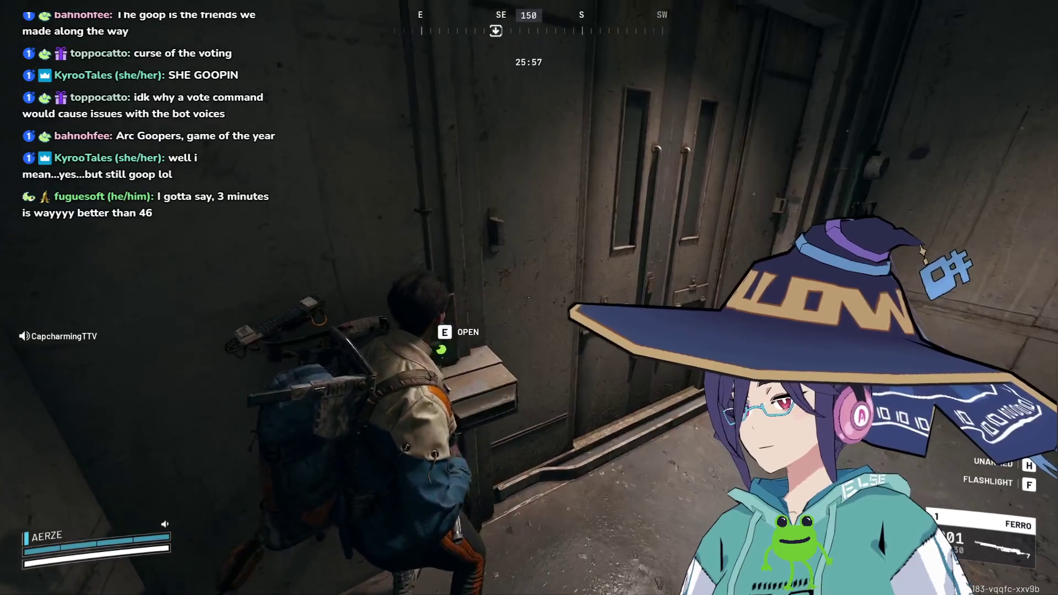
Open the corridor door, shutting and reopening it around an explosion, and head down the stairs.
key(e)
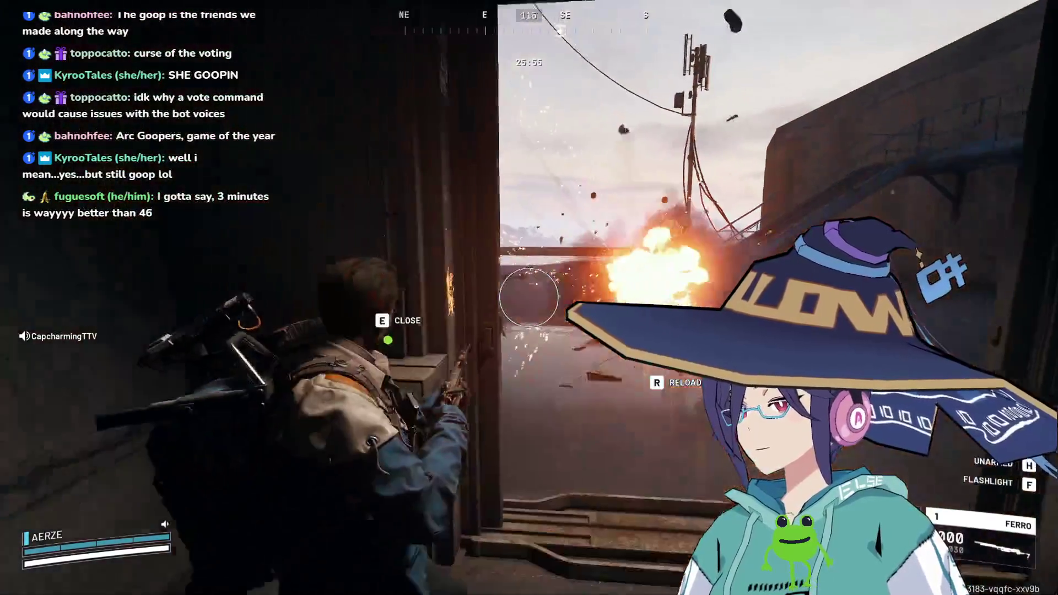
key(e)
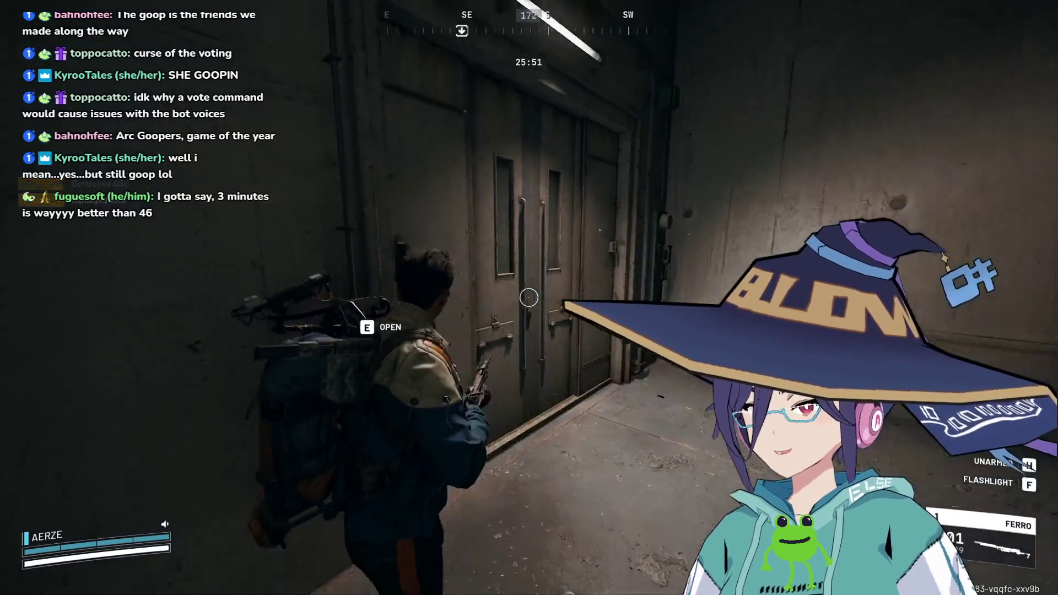
key(e)
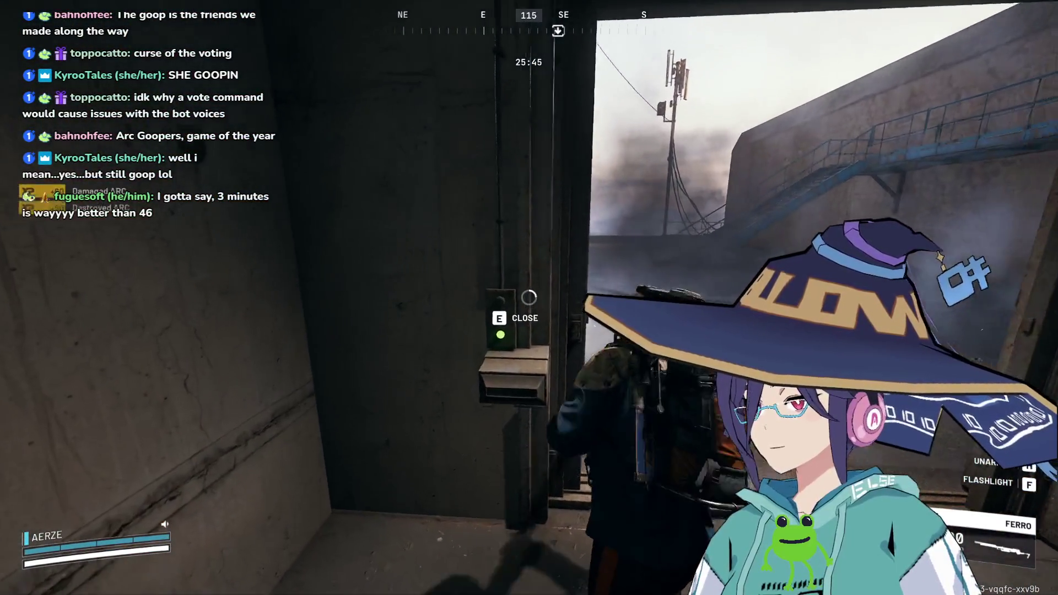
key(e)
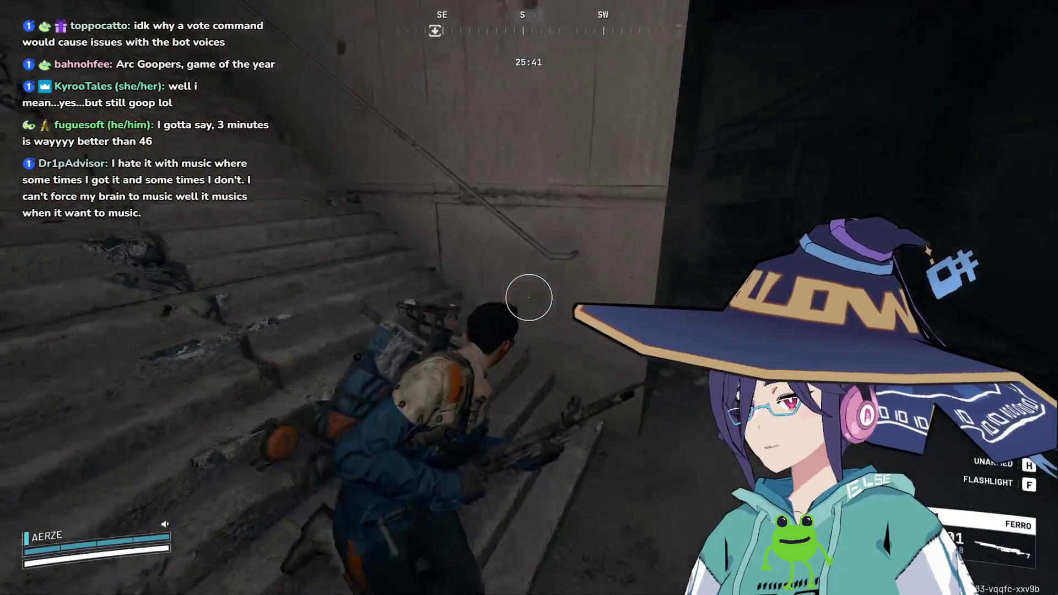
Walk down into the lift room and search its containers.
key(w)
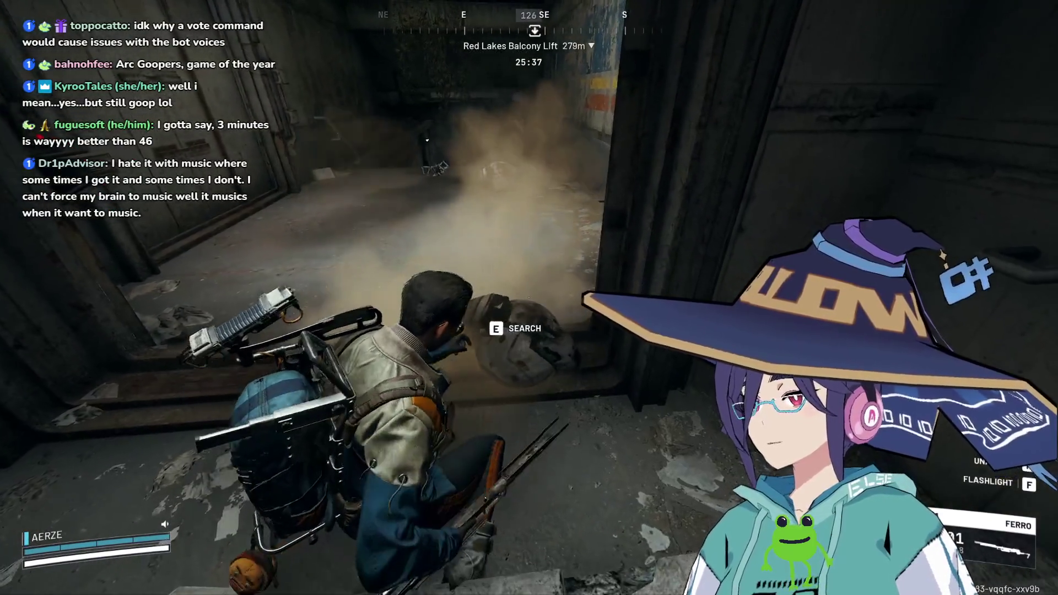
key(e)
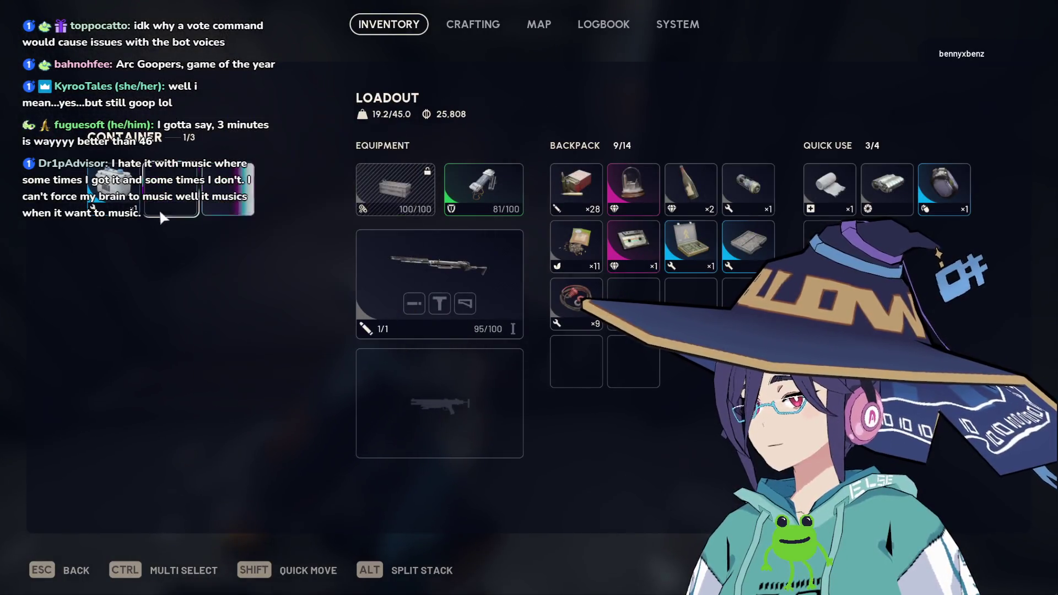
key(Escape)
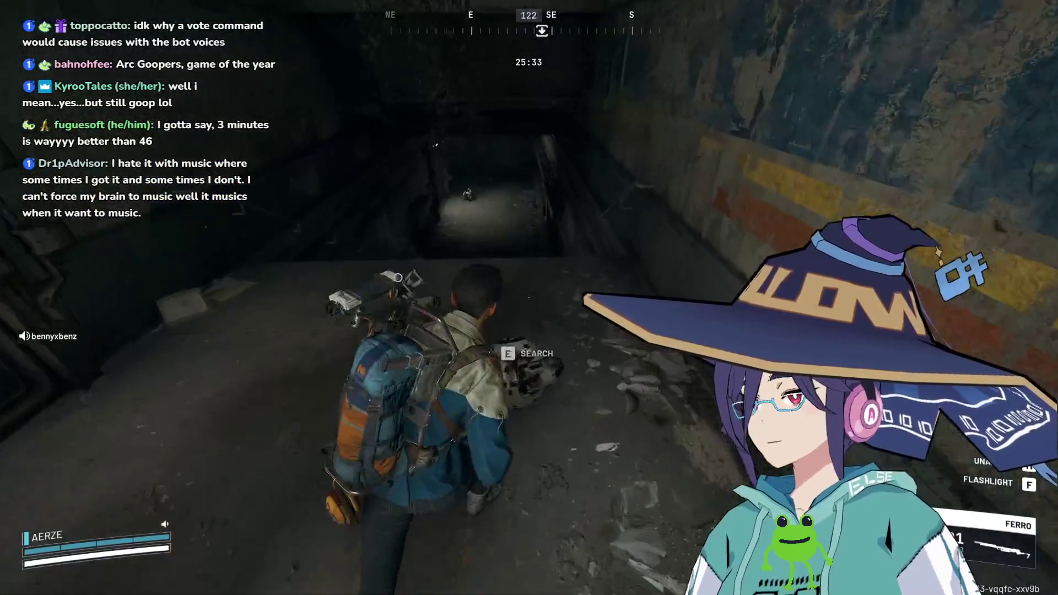
key(Tab)
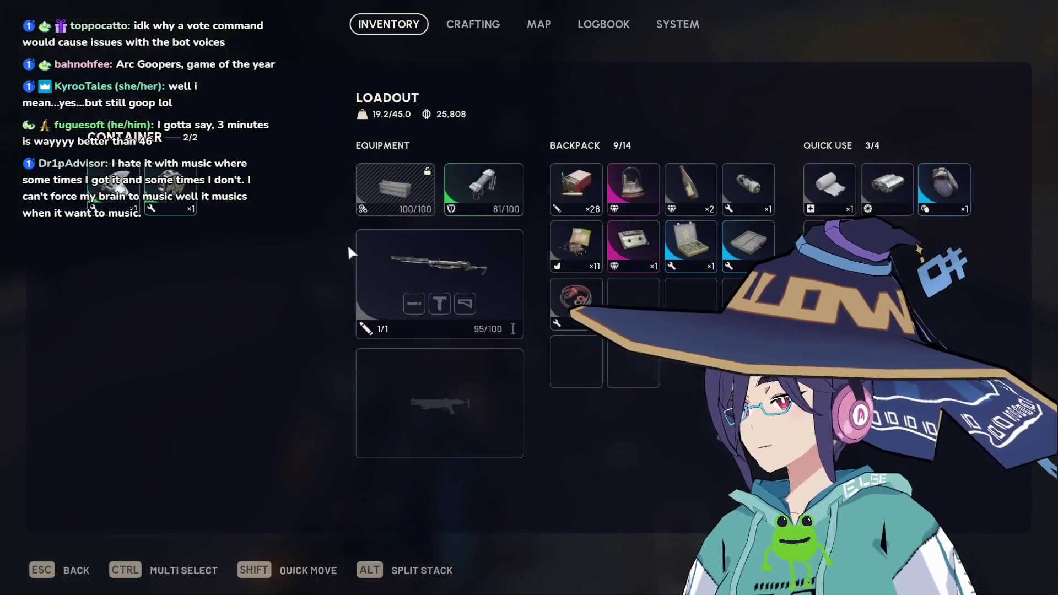
key(Escape)
Search the container and the wall box beside the staircase.
key(w)
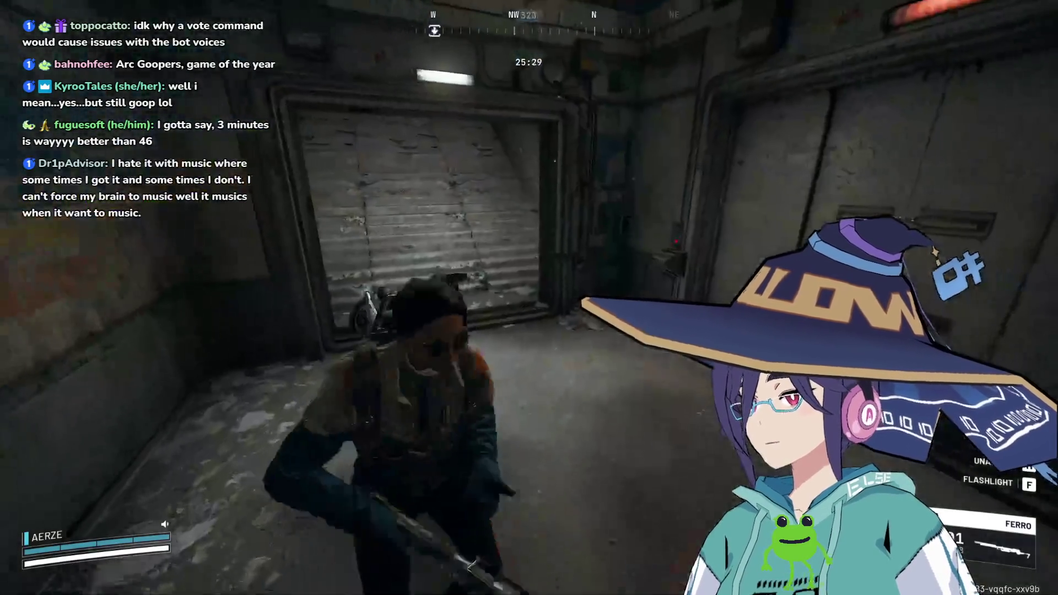
key(w)
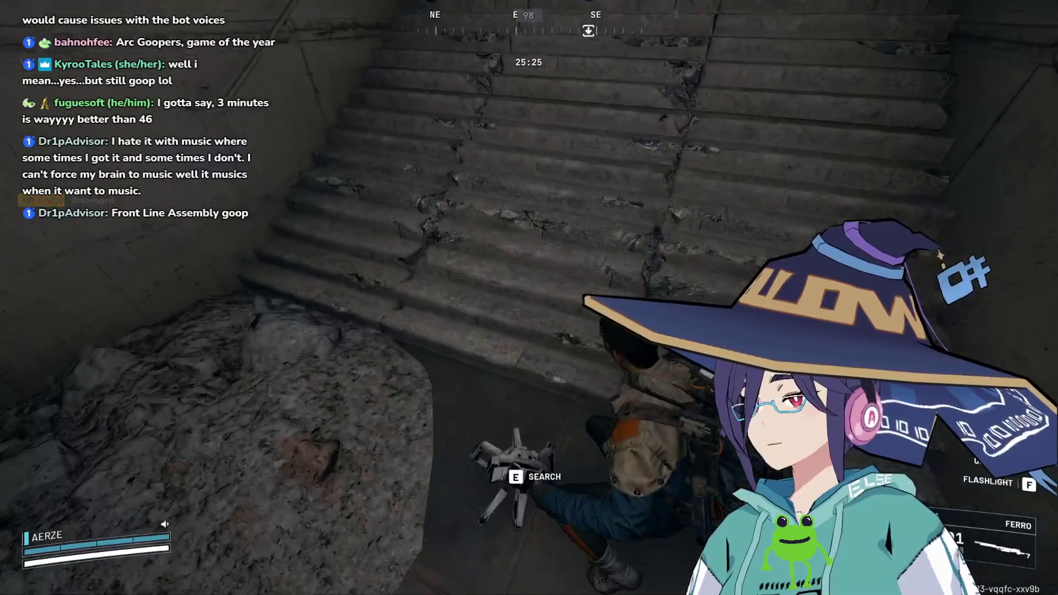
key(e)
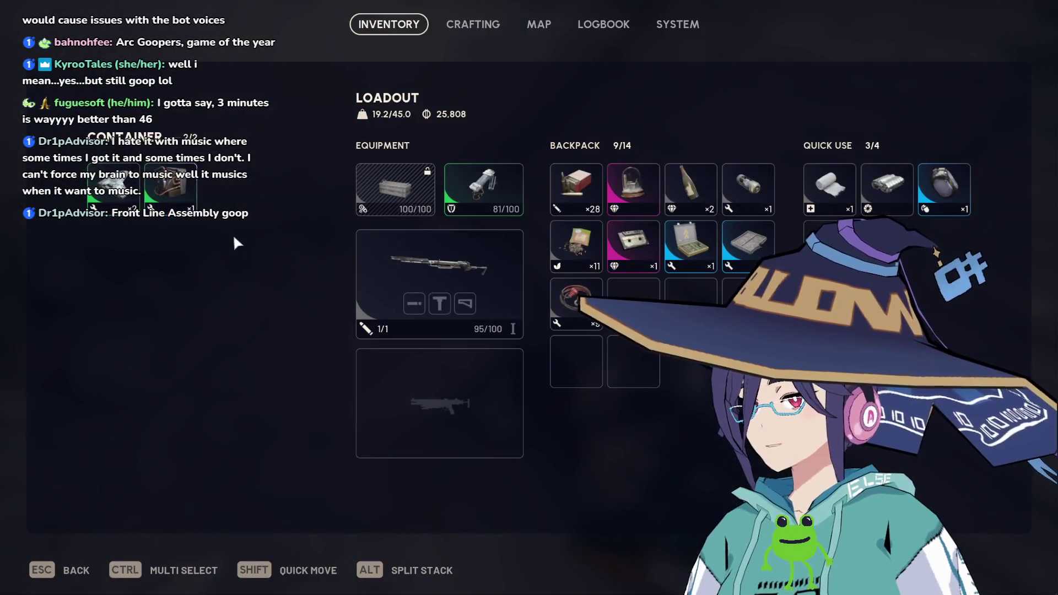
key(Escape)
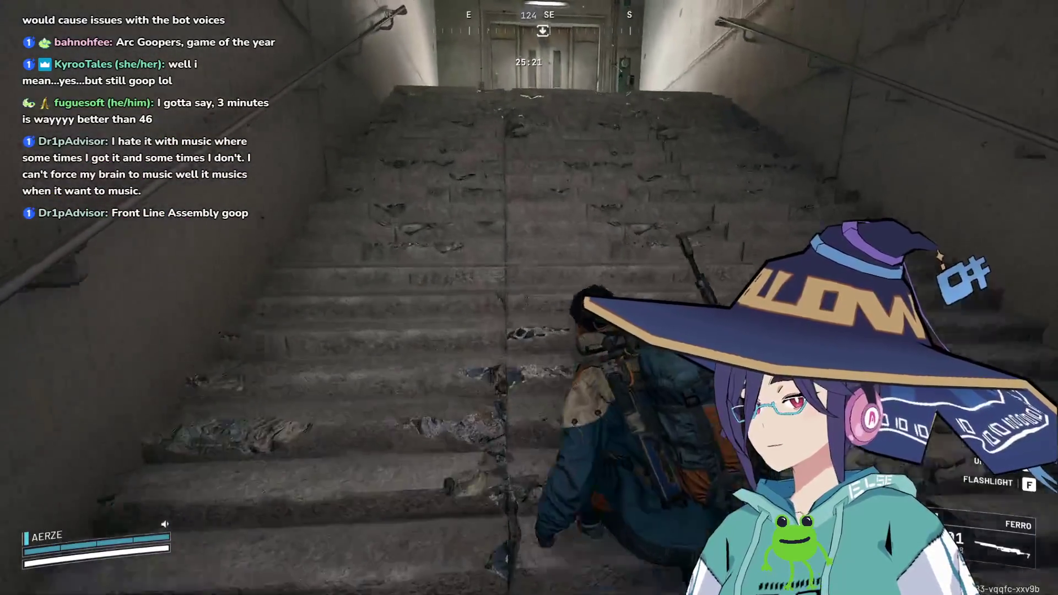
key(w)
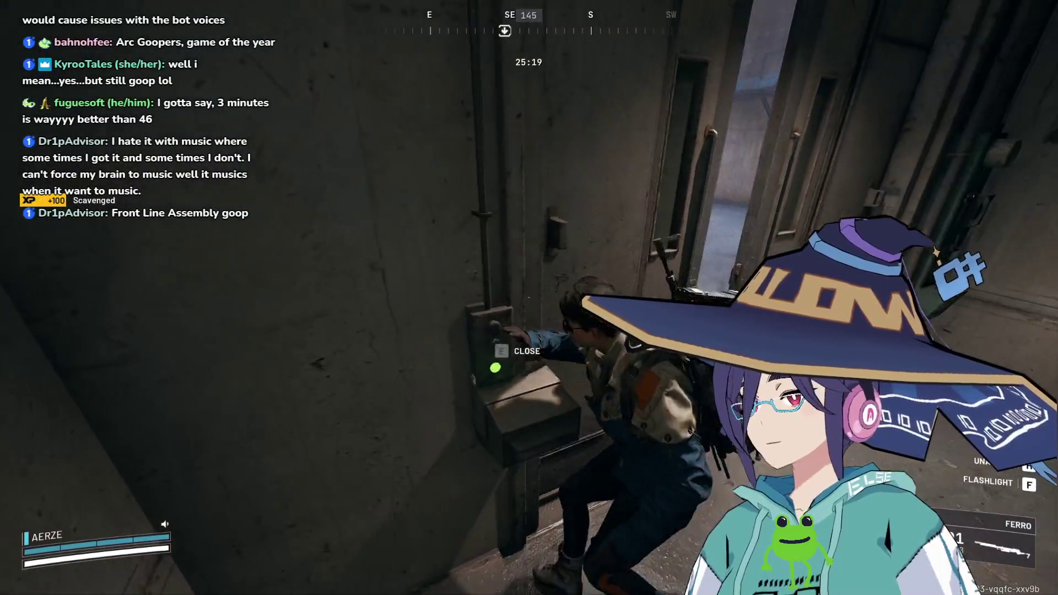
Go through the corridor onto the rooftop, finish off the ARC, and search the debris pile.
key(w)
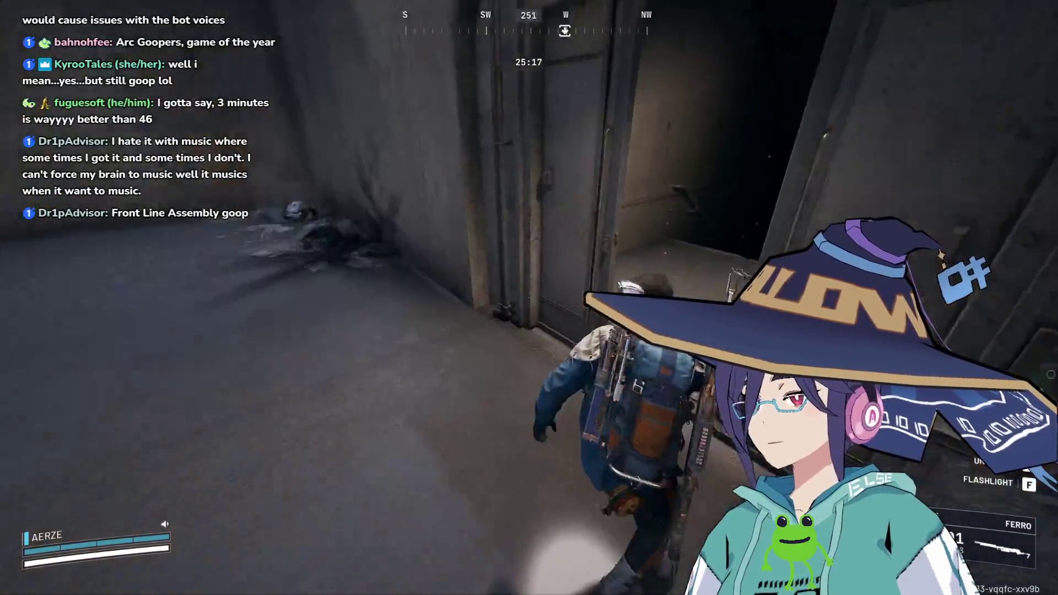
key(w)
key(w)
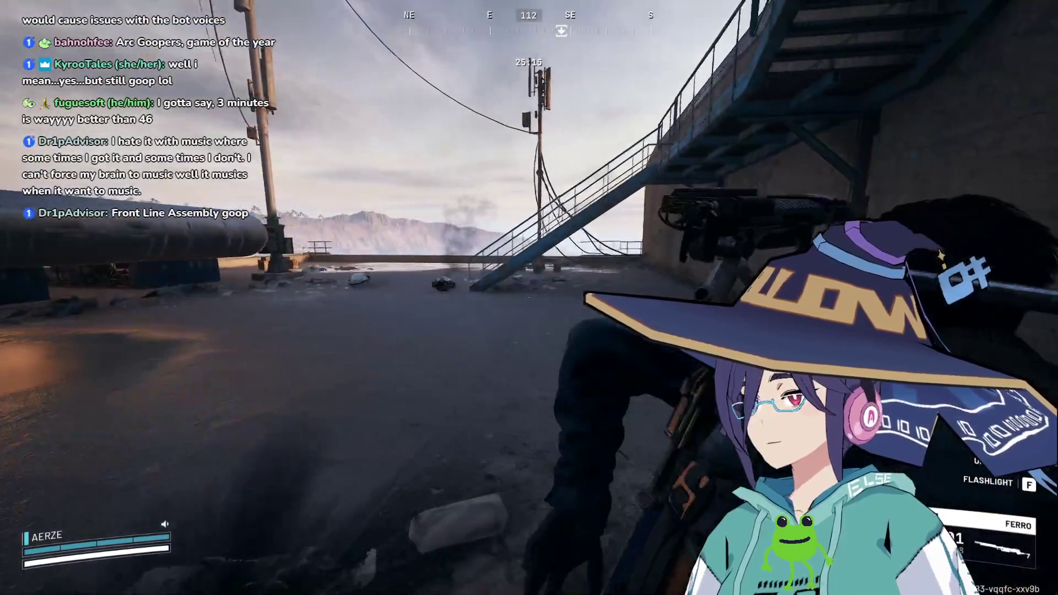
key(w)
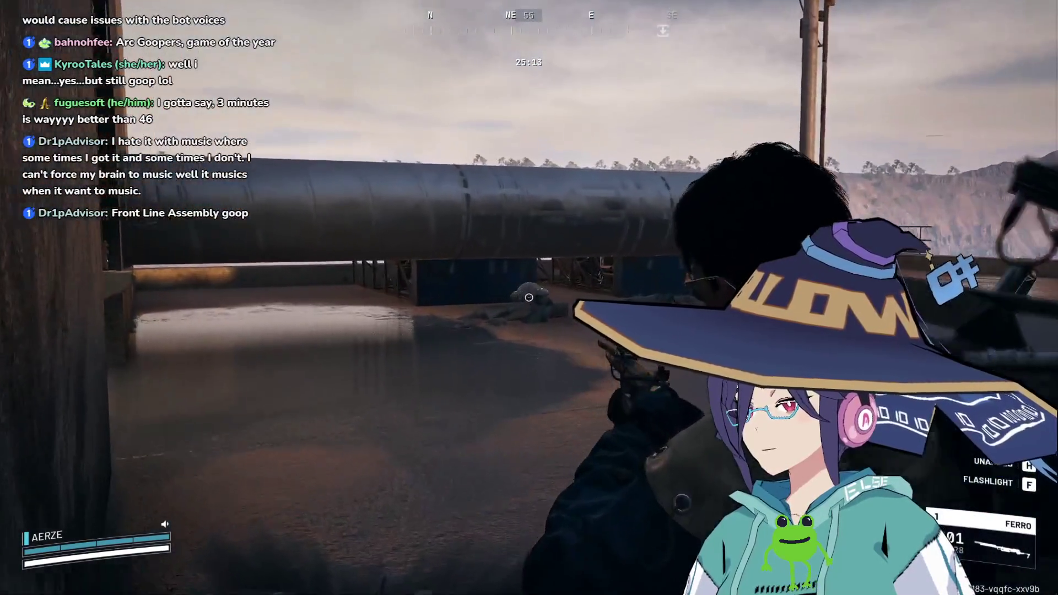
key(w)
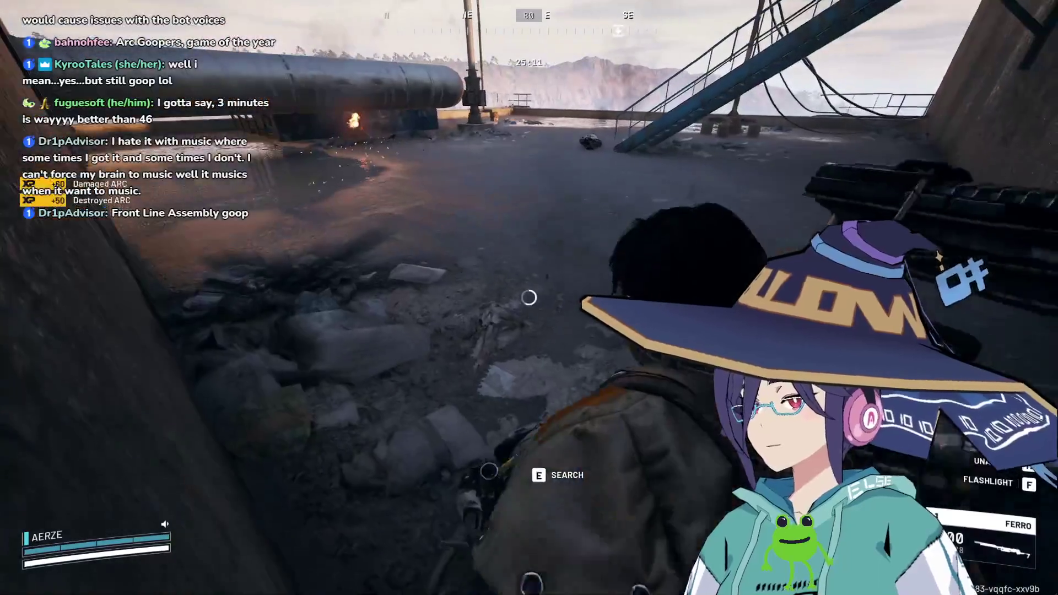
key(w)
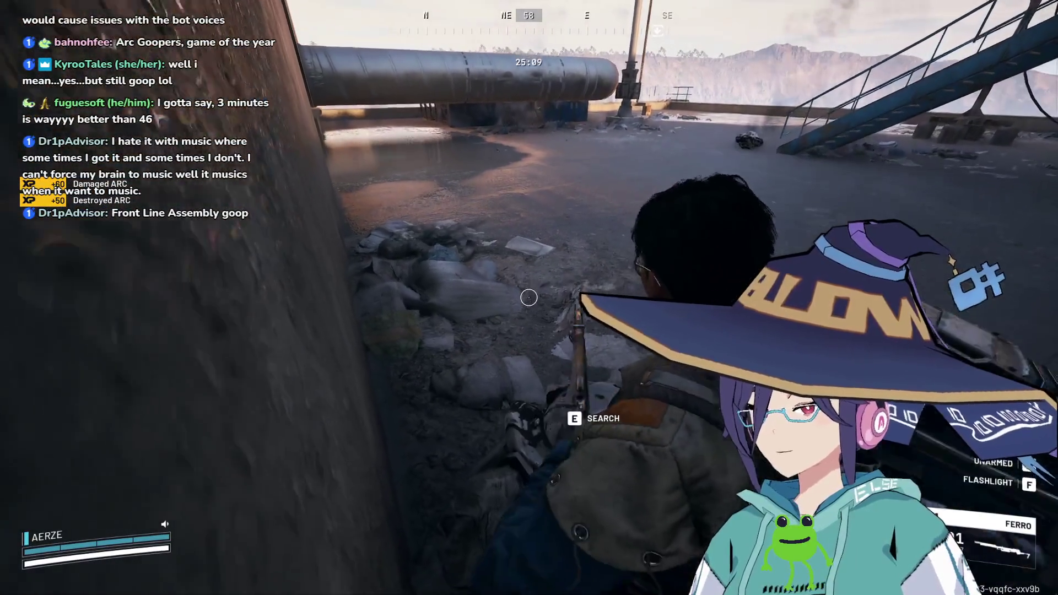
key(e)
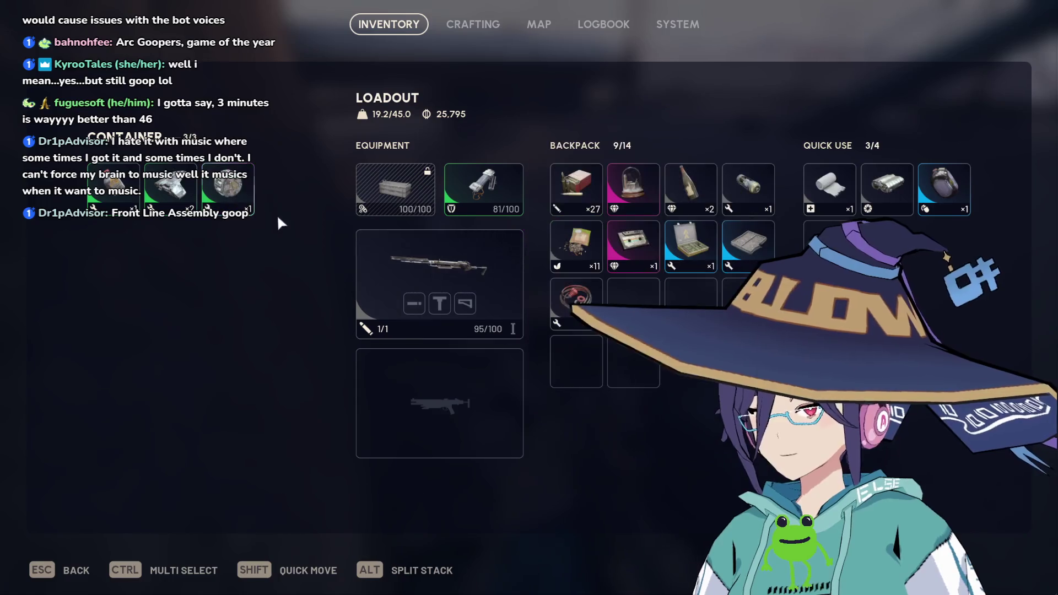
key(Escape)
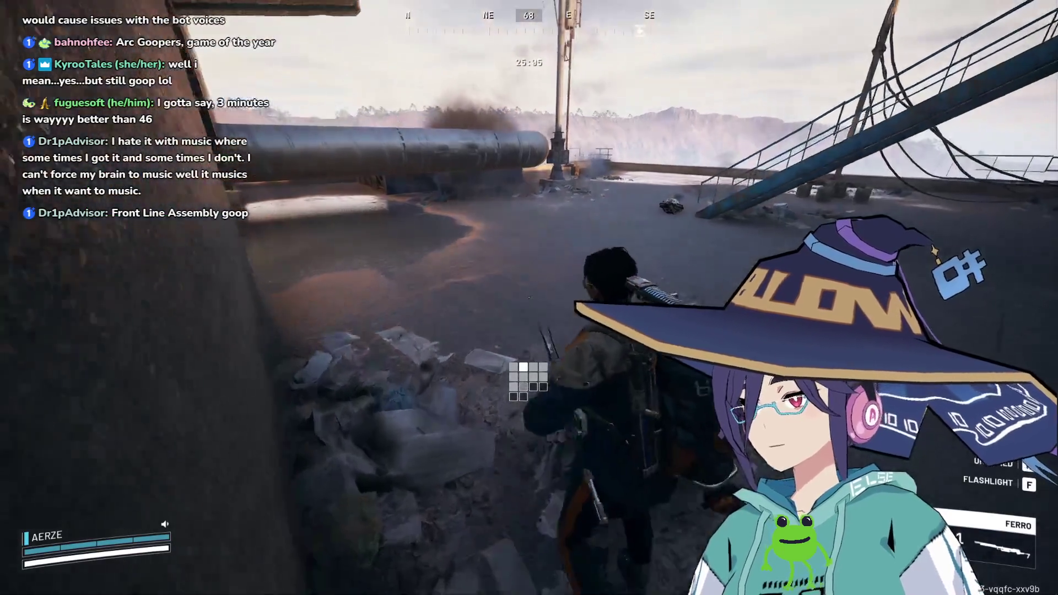
Search the spot by the railing and the blue container between the trucks.
key(w)
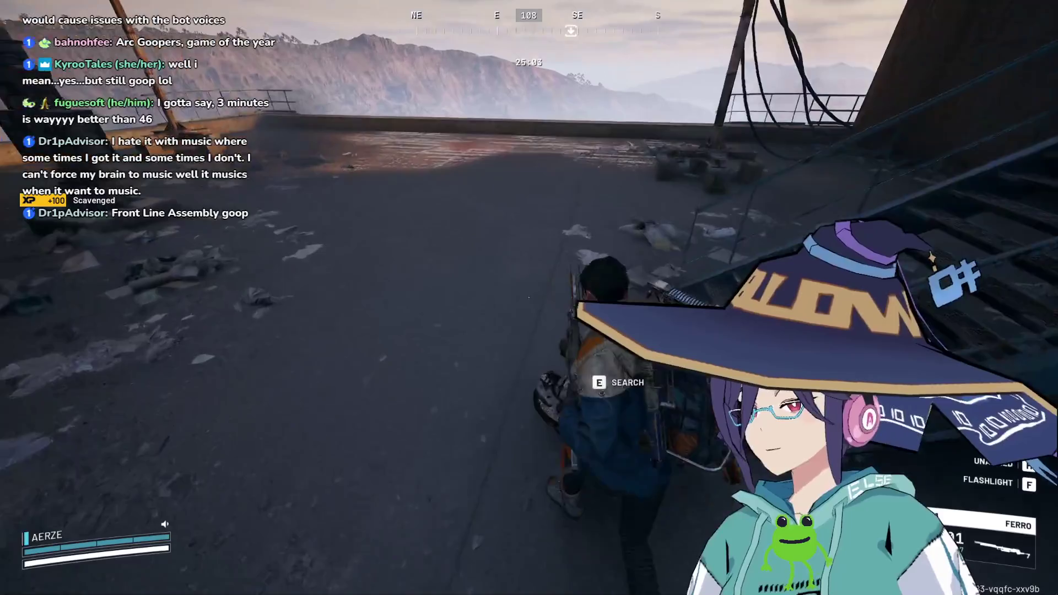
key(Tab)
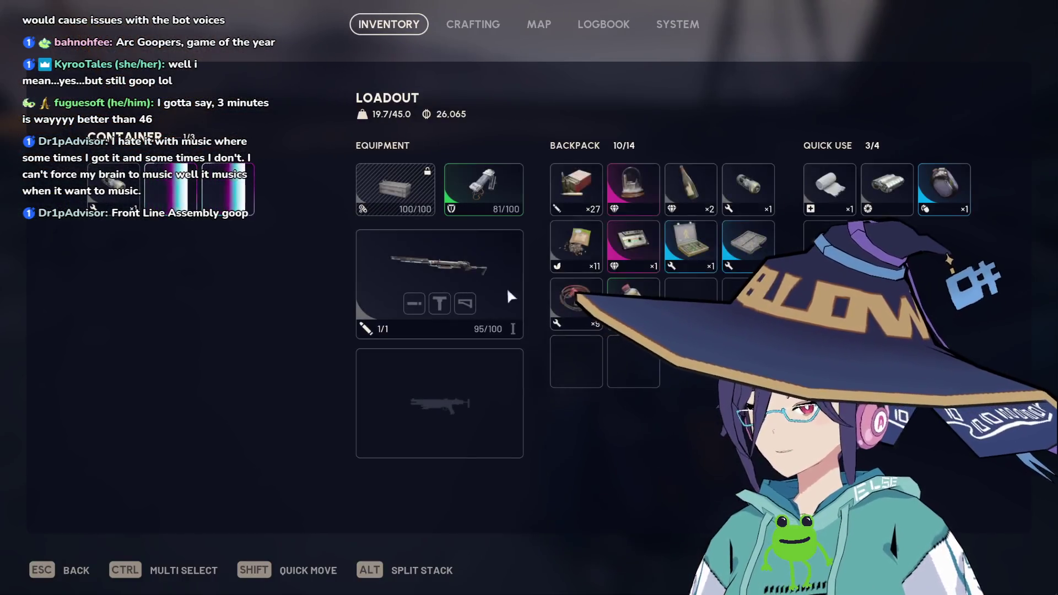
key(Tab)
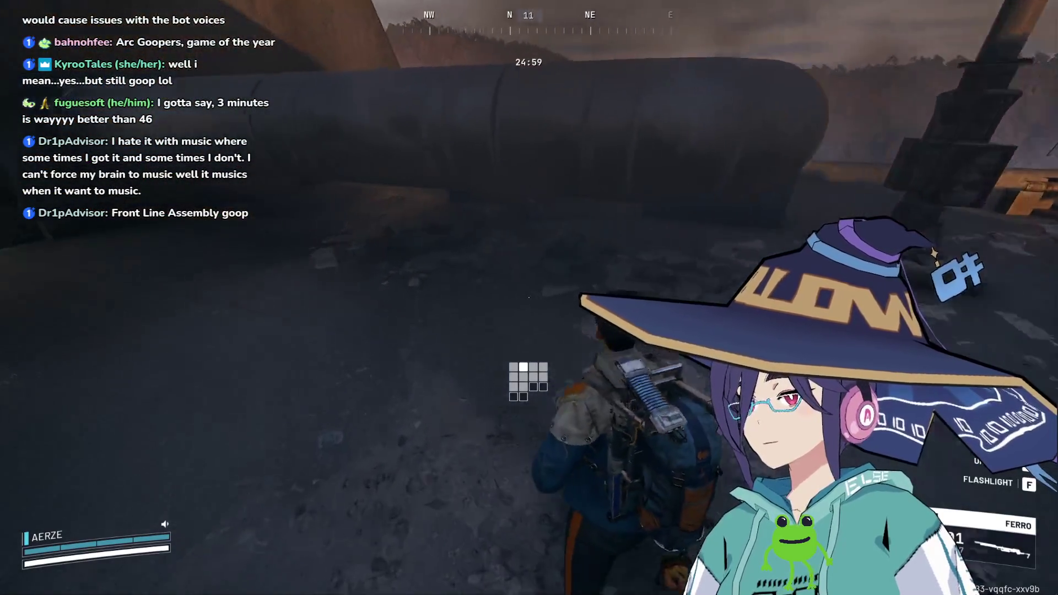
key(w)
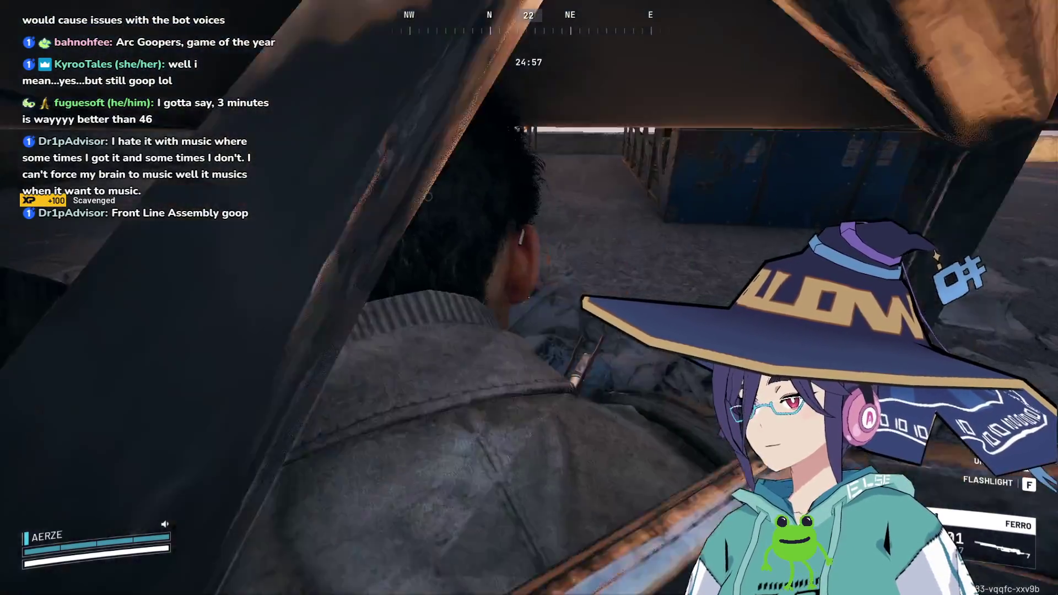
key(w)
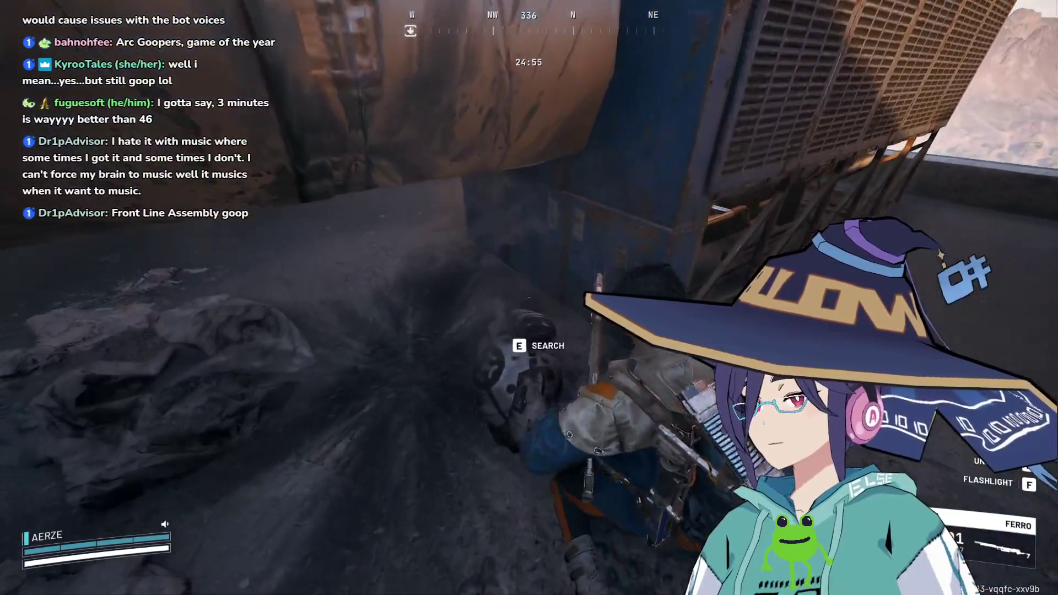
key(e)
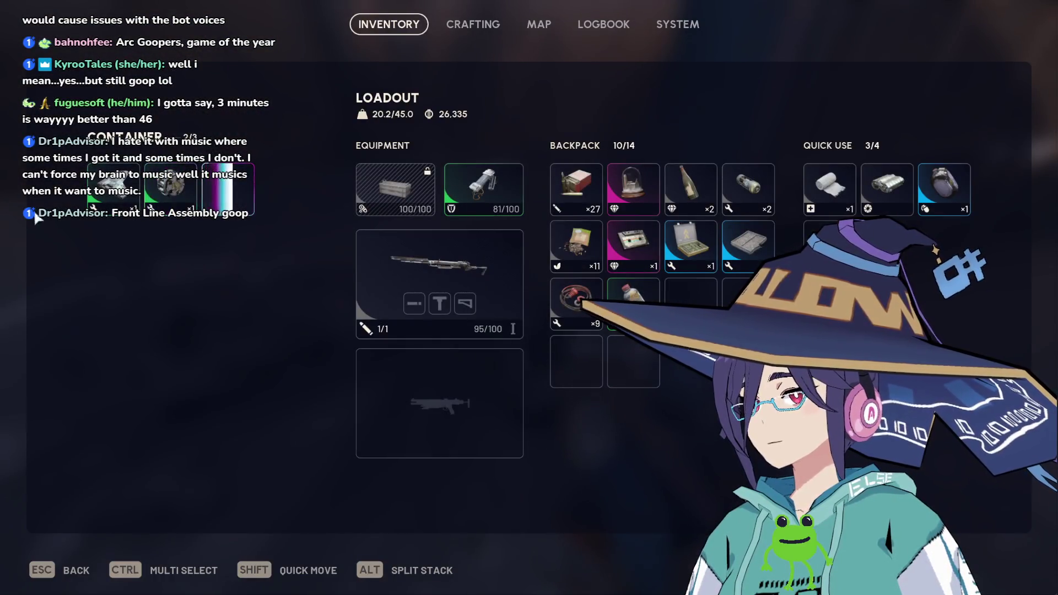
key(Escape)
Walk the fenced ledge to the tripod and install the LiDAR scanner for Eyes in the Sky.
key(w)
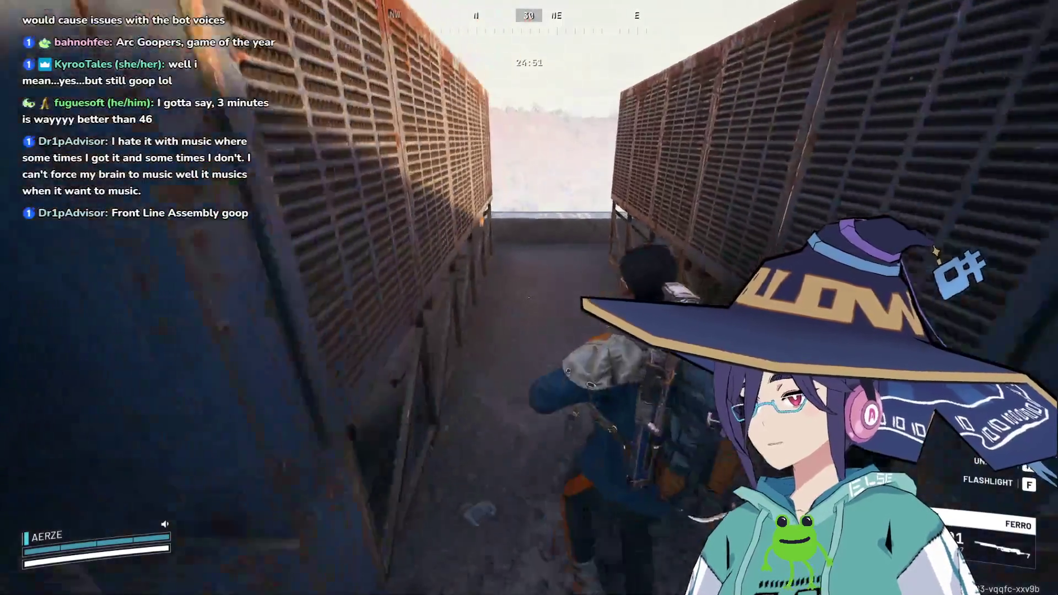
key(w)
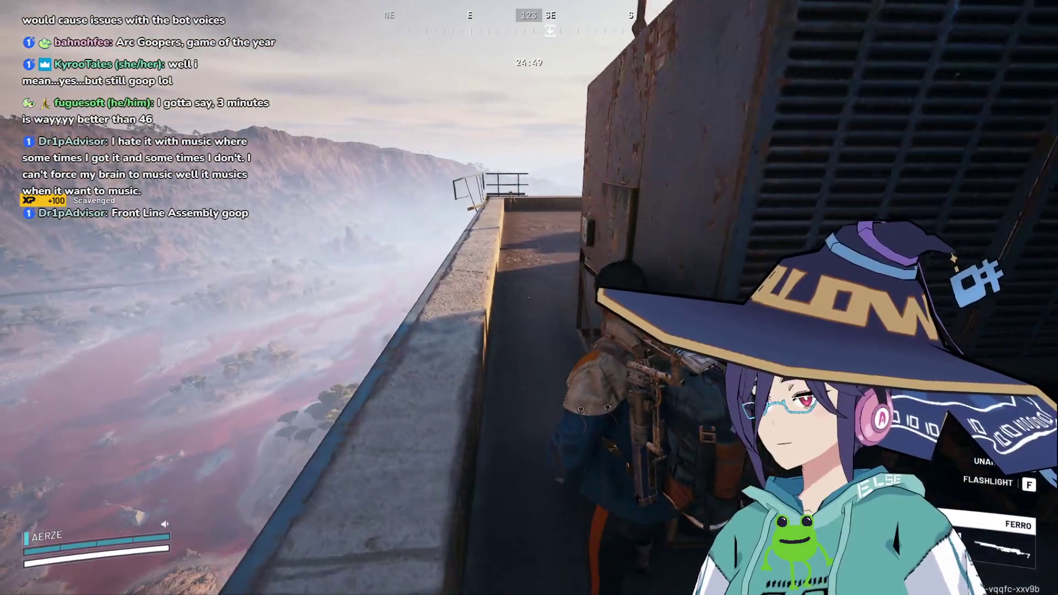
key(w)
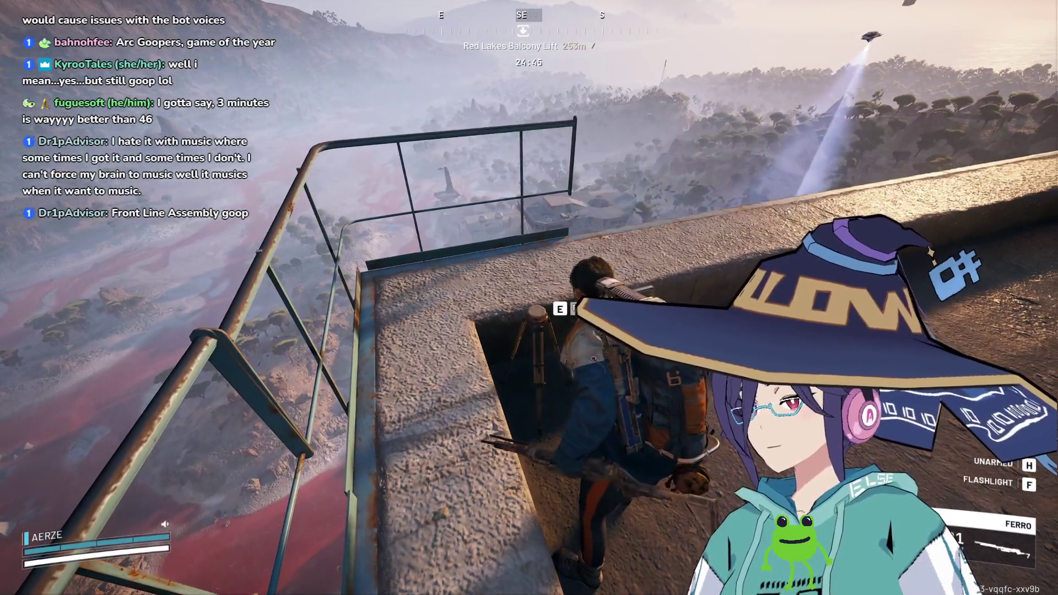
key(w)
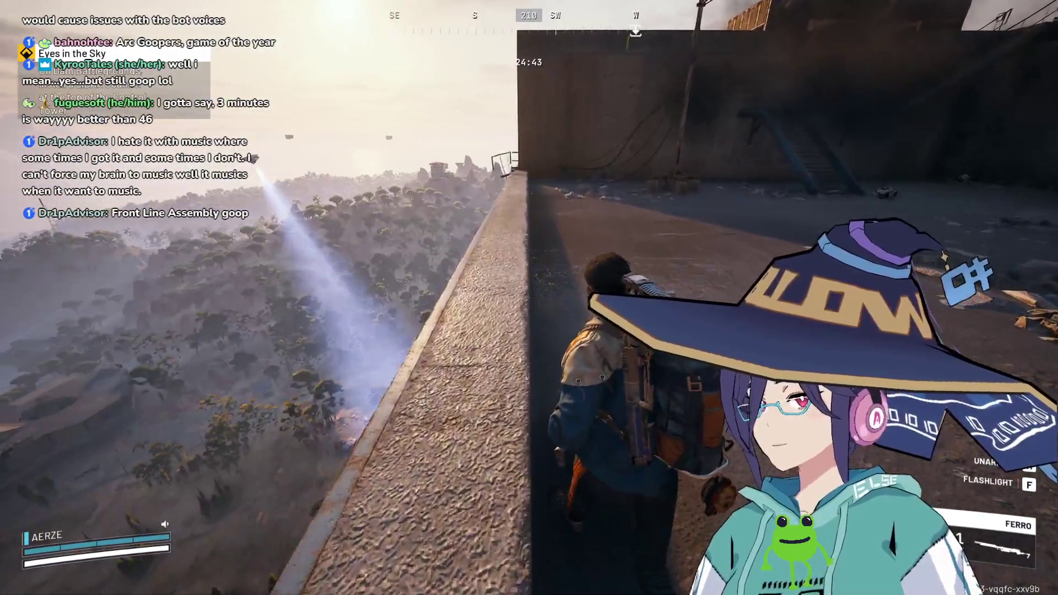
key(Tab)
Check the Eyes in the Sky quest progress on the map, then close the menu.
click(552, 31)
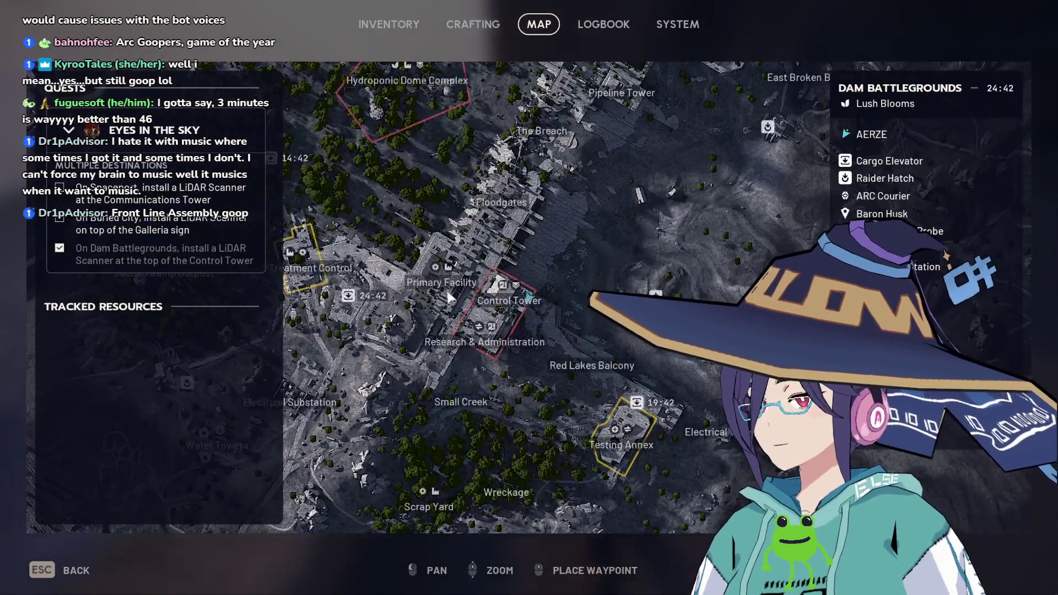
click(389, 24)
key(Tab)
Walk to the railing and jump off the tower ledge toward the facility below.
key(w)
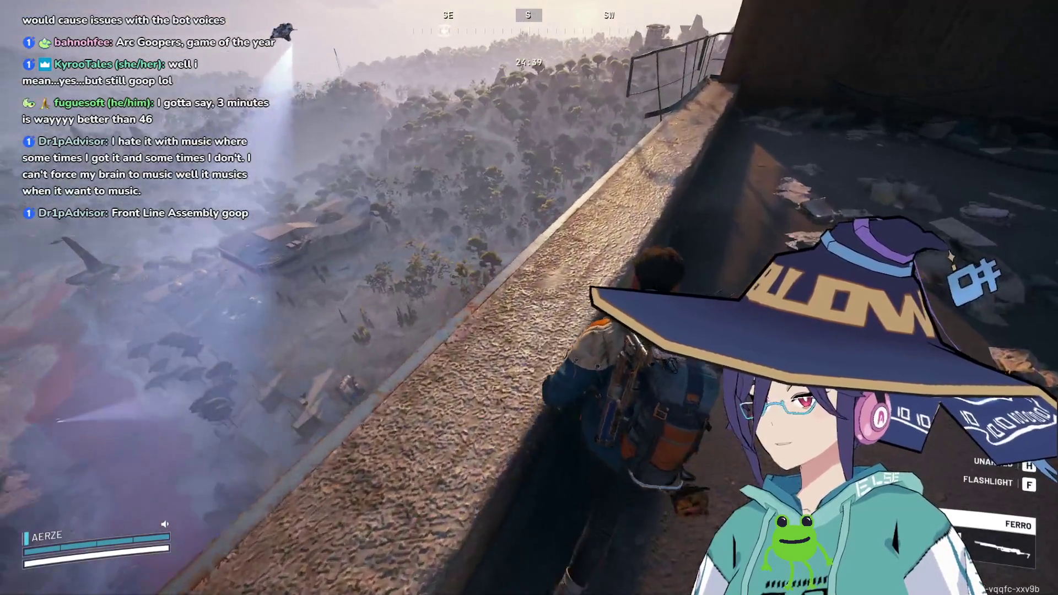
key(space)
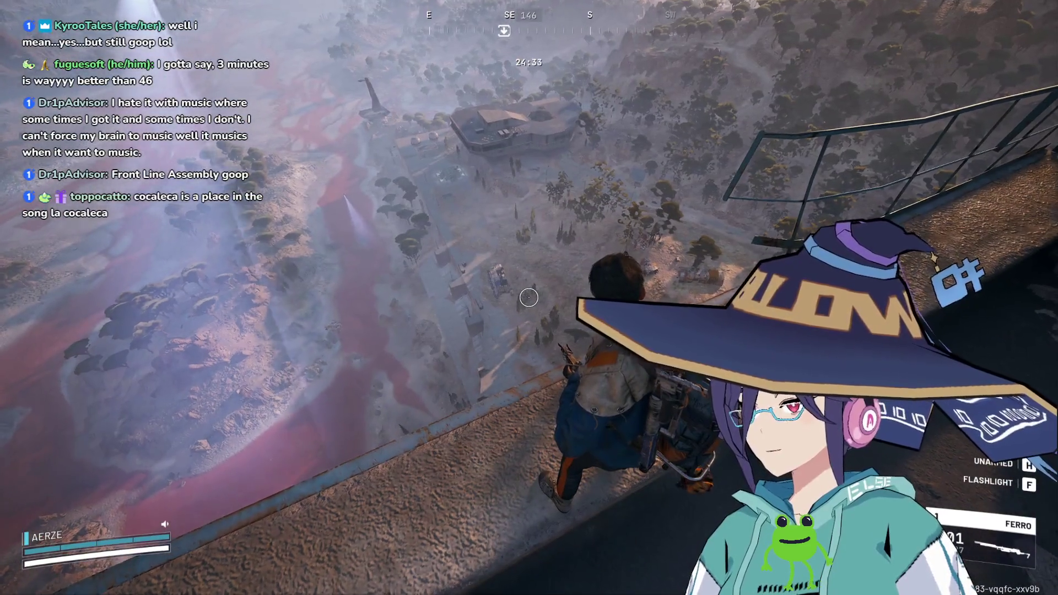
key(space)
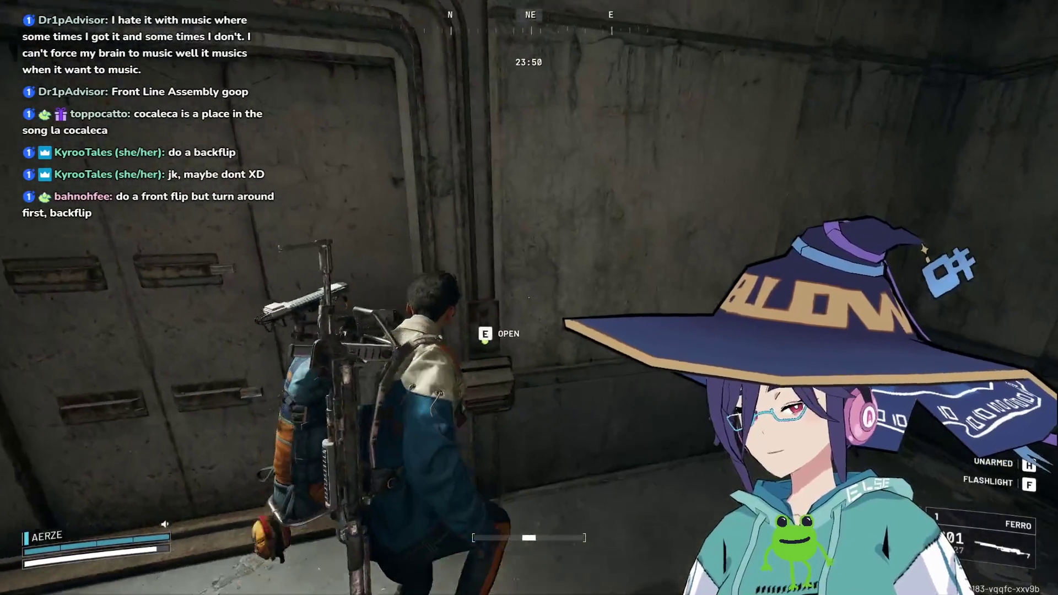
Open the sliding door and make your way through the facility to the locker-room crate.
key(e)
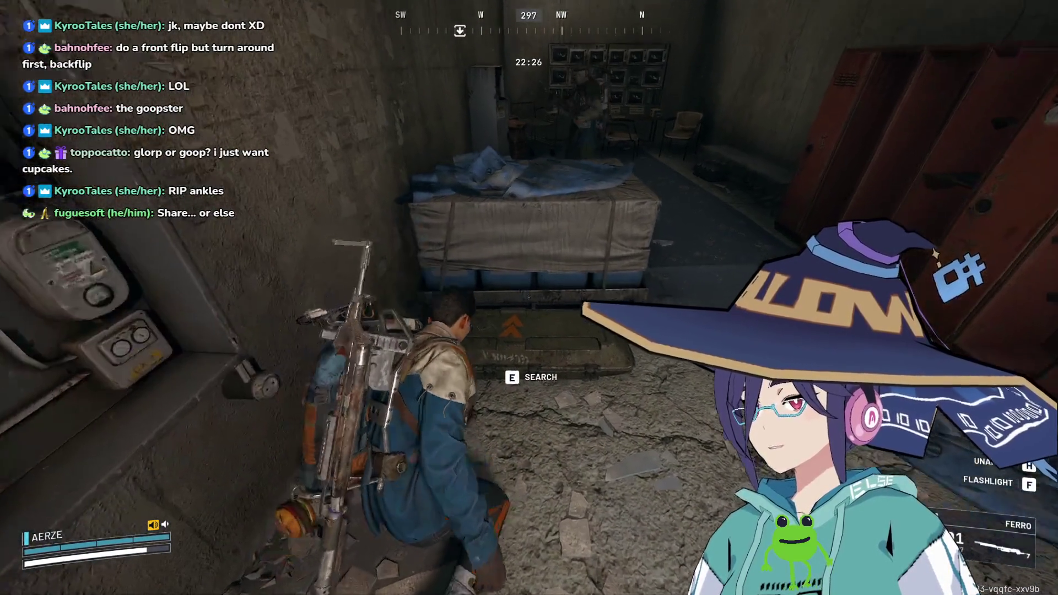
Search the crate and the bag by the wall.
key(e)
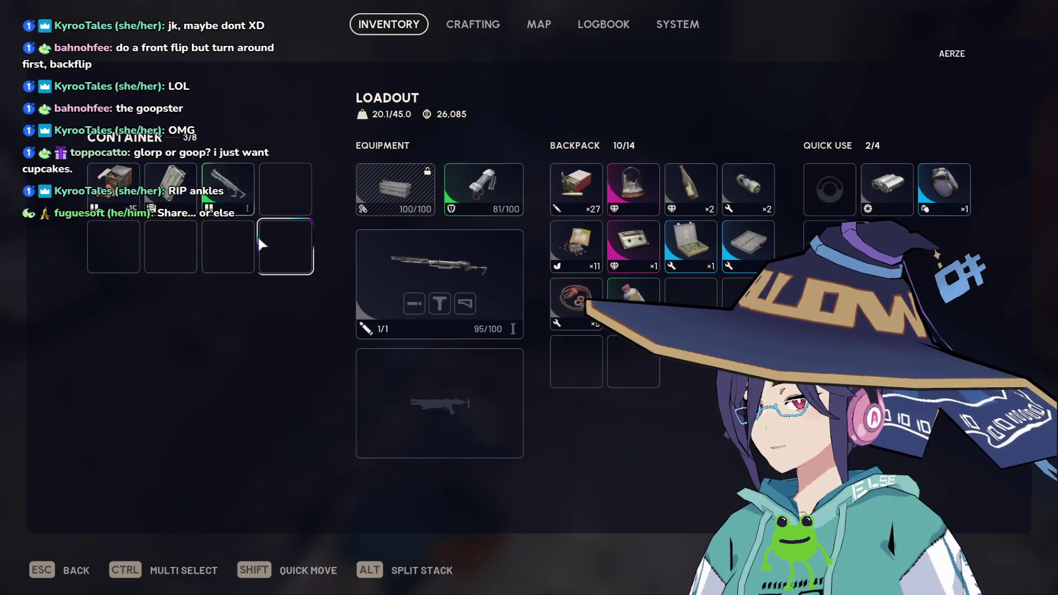
key(Escape)
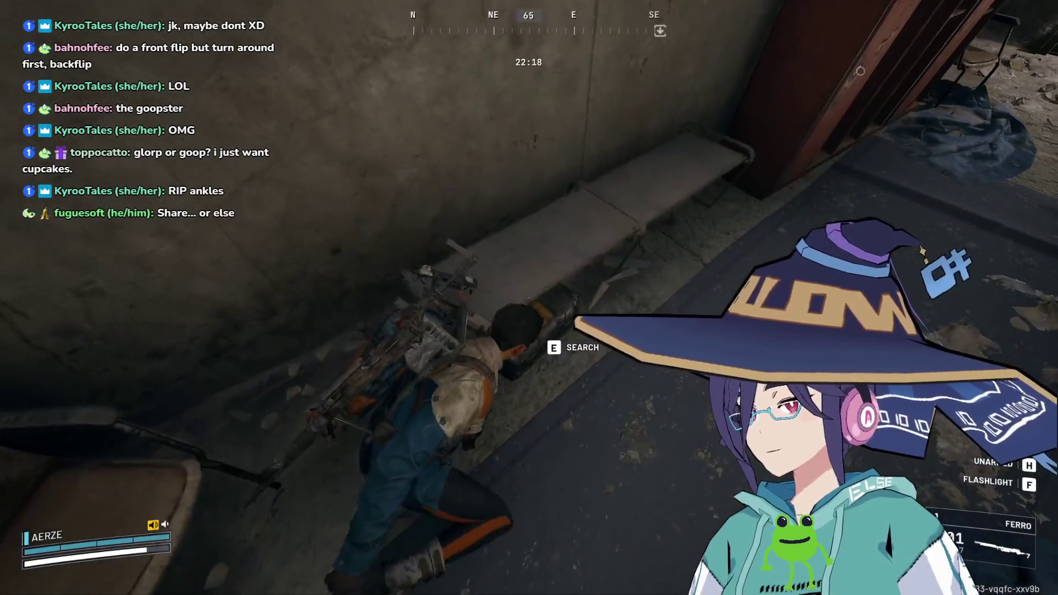
key(e)
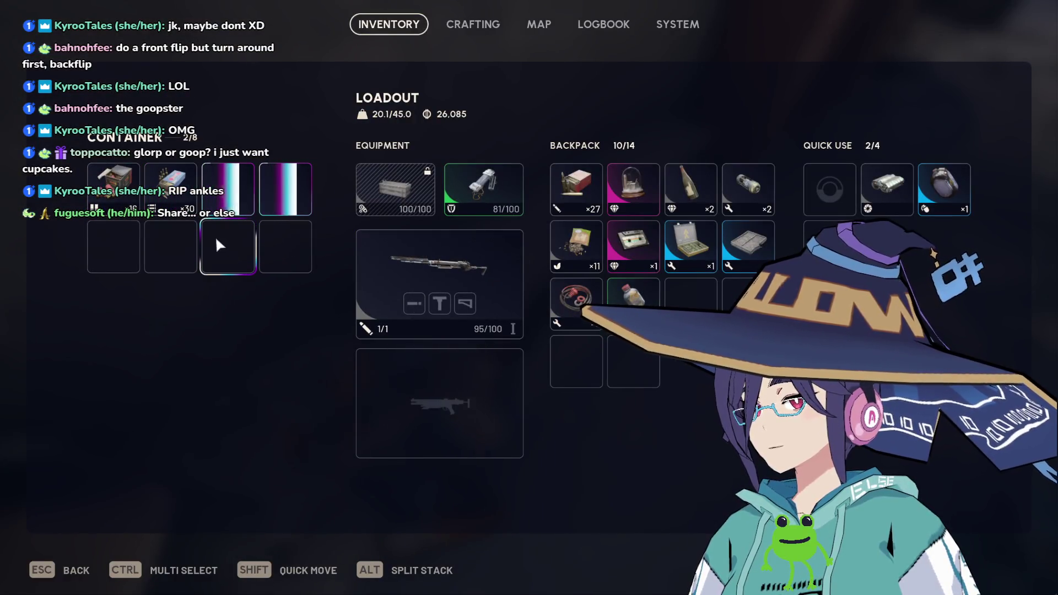
key(Escape)
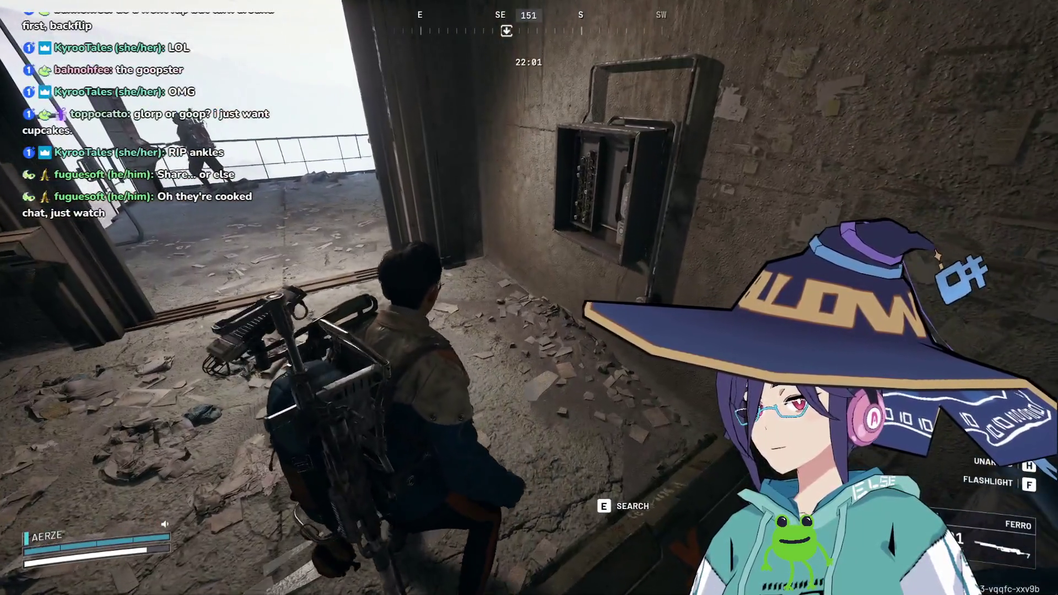
Loot the case beneath the fuse box, taking the Il Toro I shotgun and remaining items.
key(e)
shift+click(228, 189)
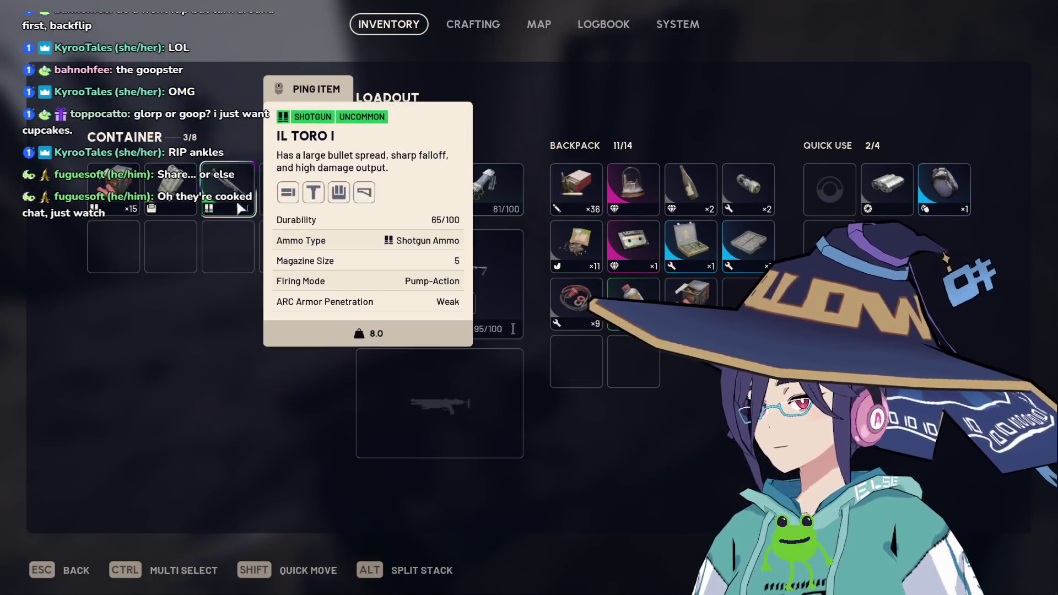
shift+click(170, 189)
shift+click(114, 189)
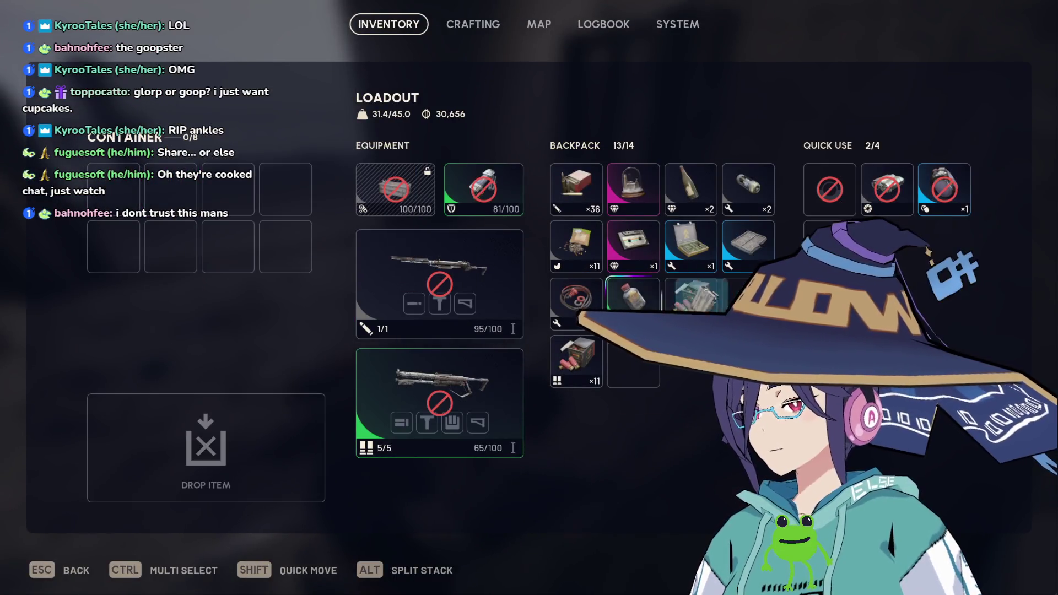
key(Escape)
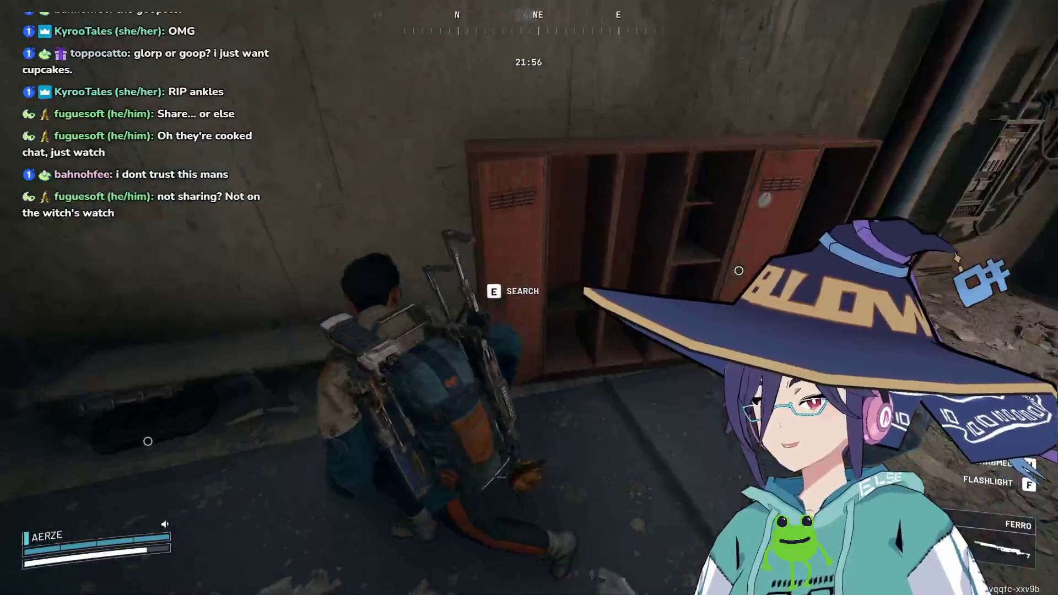
Search the lockers and move the Blaze Grenade into a Quick Use slot.
key(e)
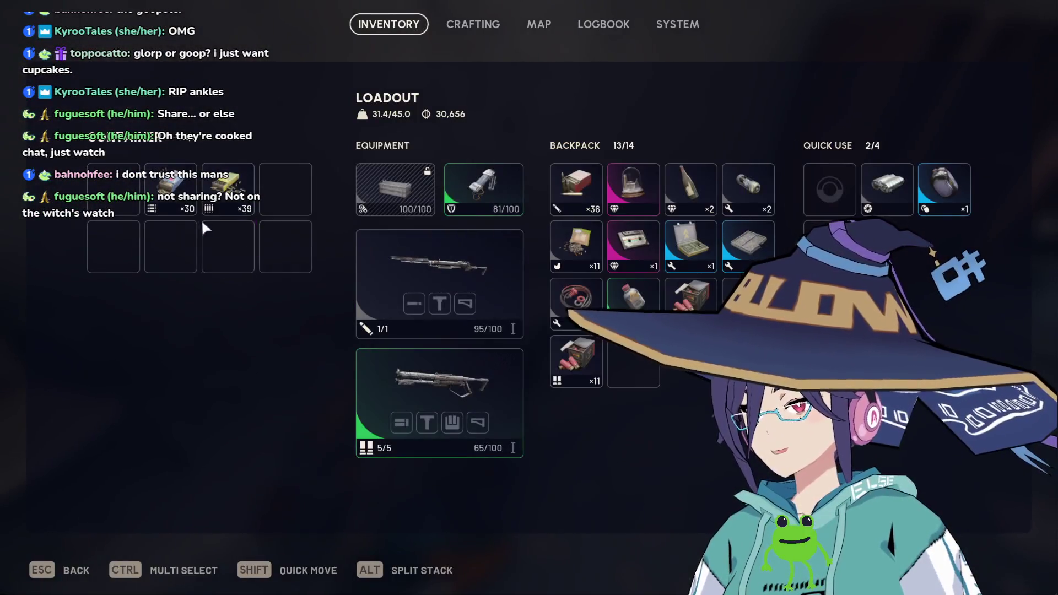
key(Escape)
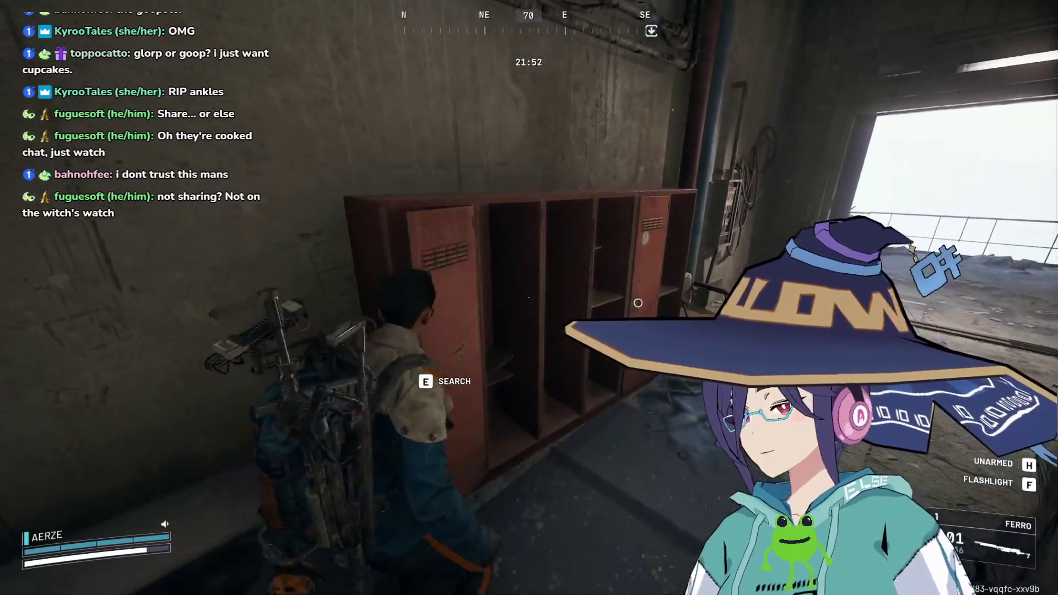
key(e)
key(Escape)
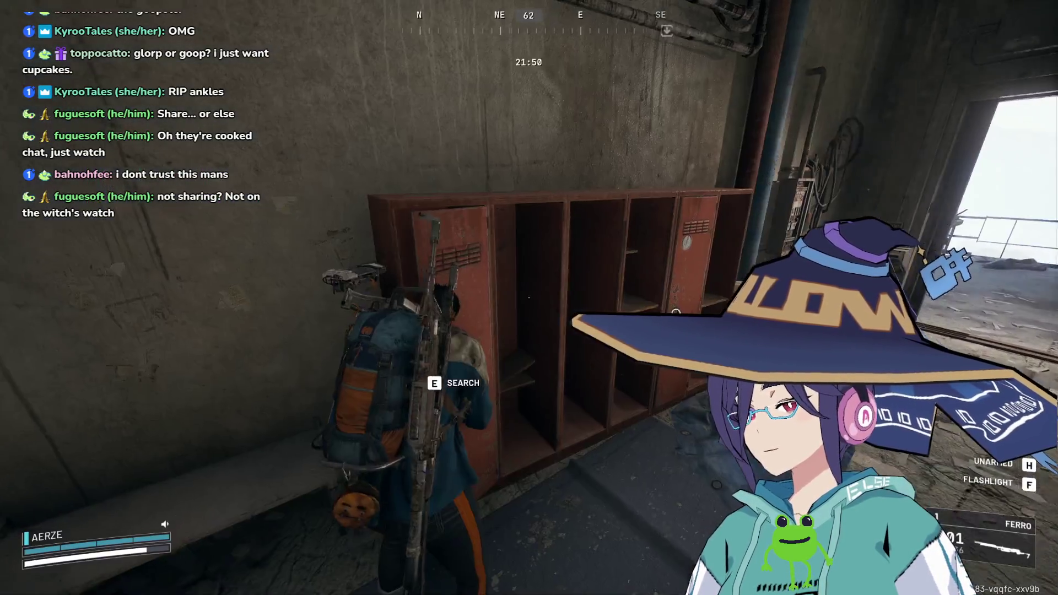
key(e)
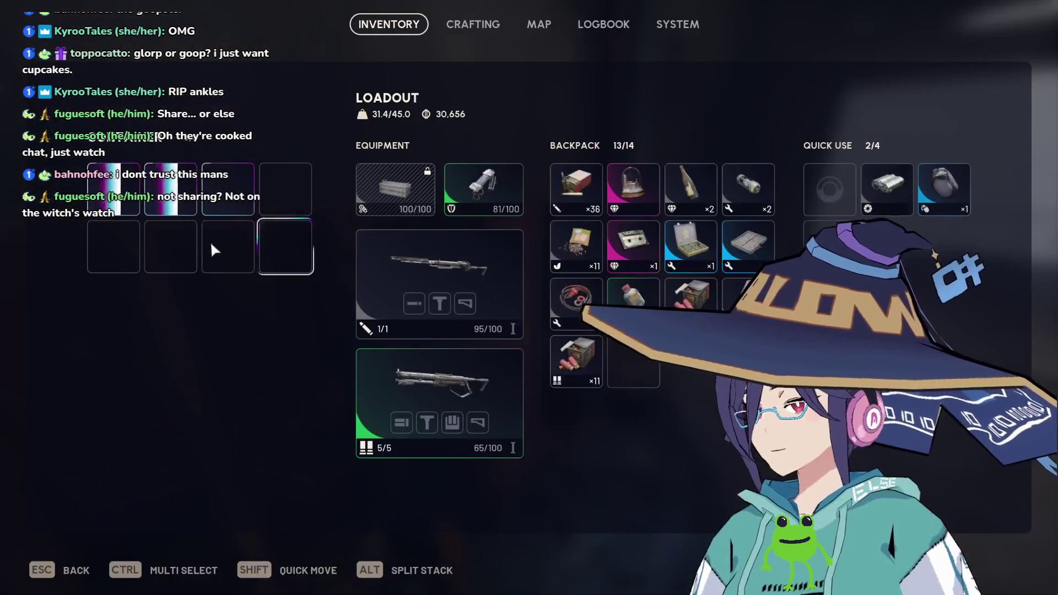
drag(228, 189, 944, 189)
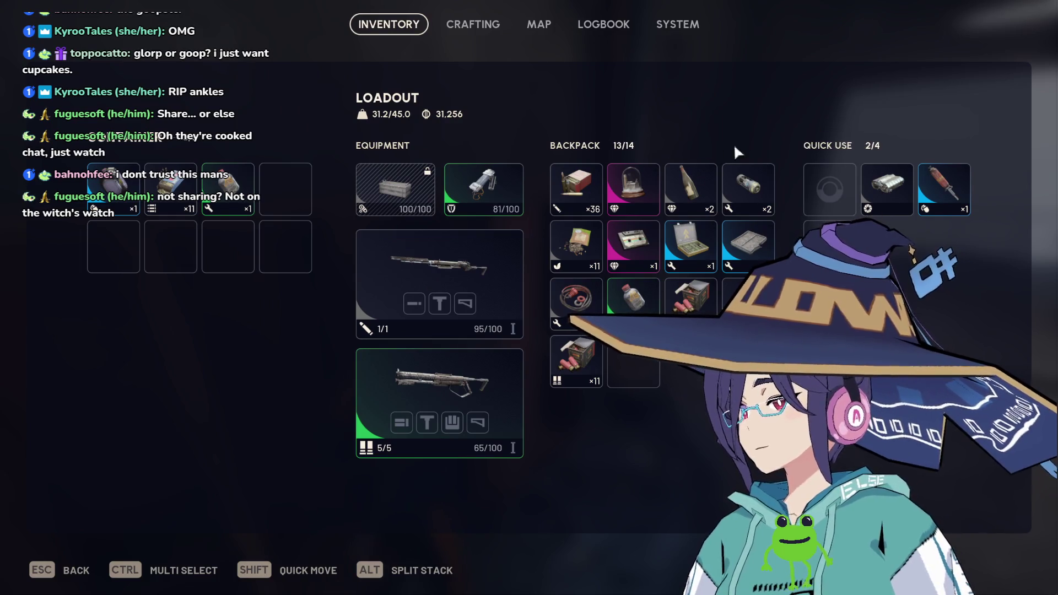
click(475, 26)
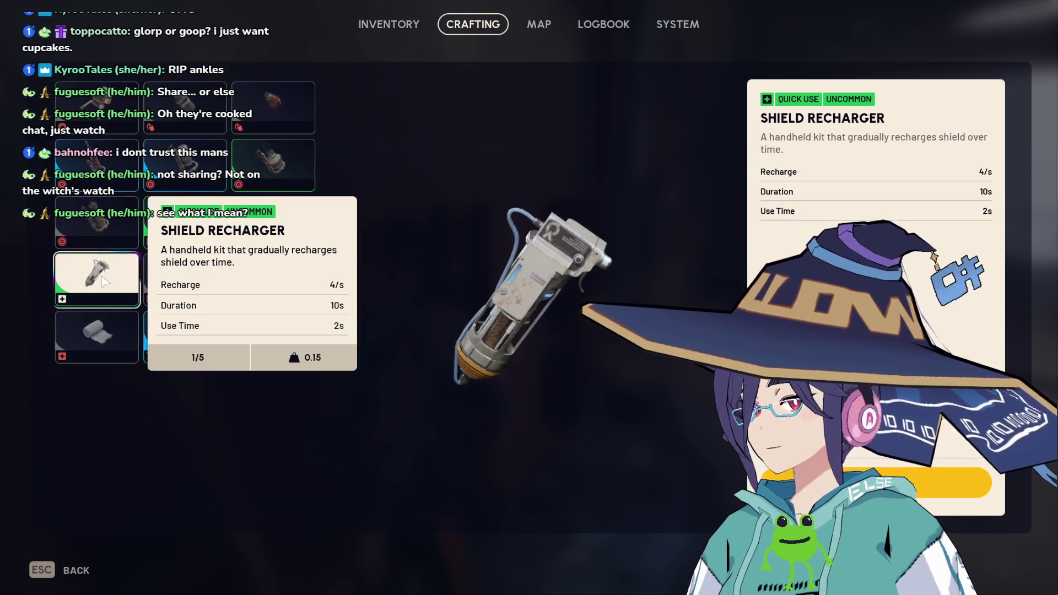
key(Escape)
key(Tab)
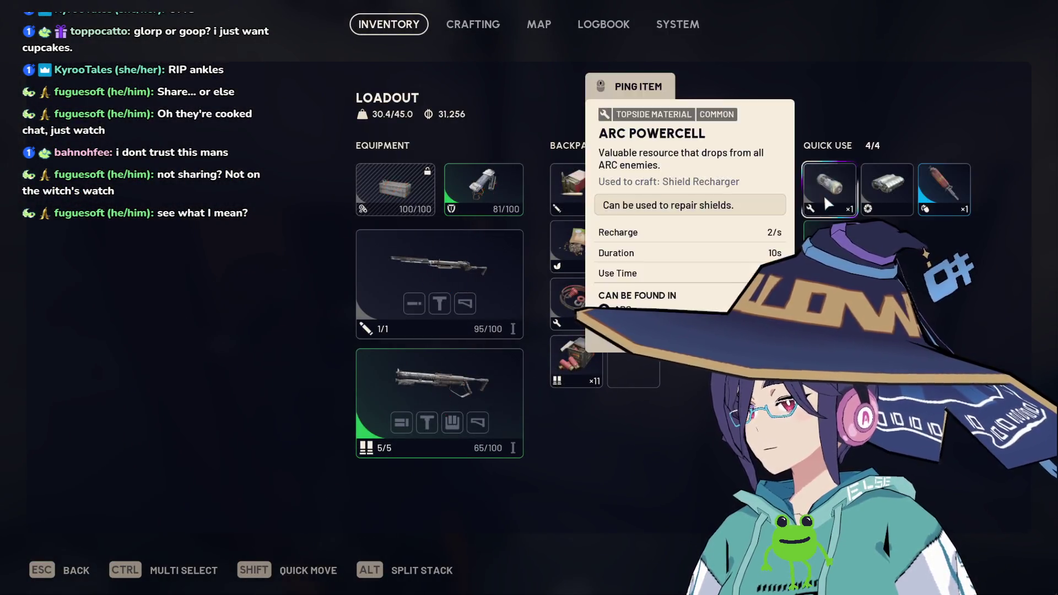
key(Tab)
Loot the Security Breach cabinet, stacking its grenade into Quick Use to fill 4/4 slots.
key(w)
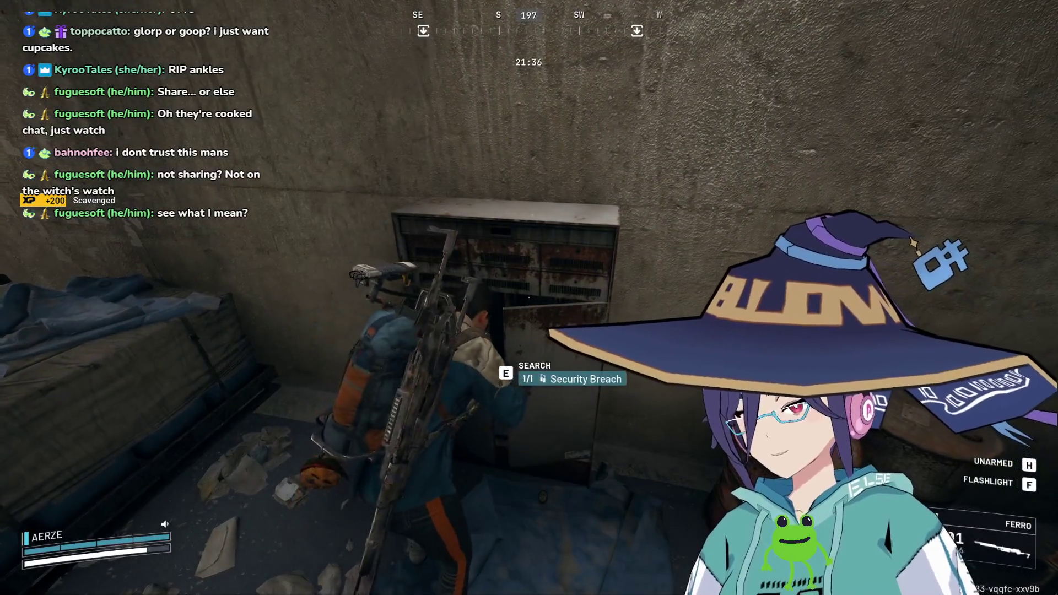
key(e)
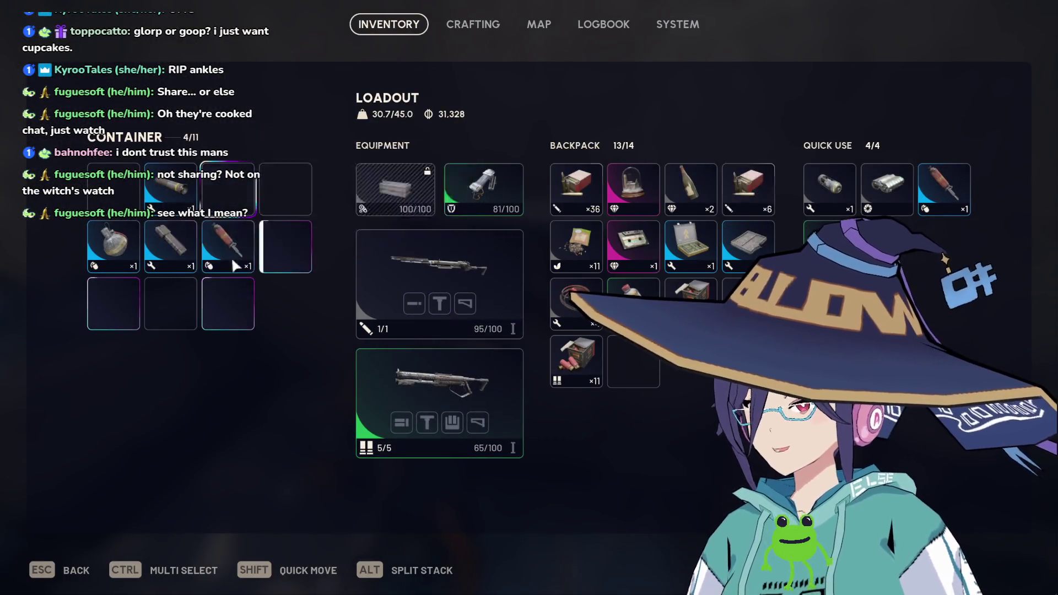
drag(117, 256, 168, 278)
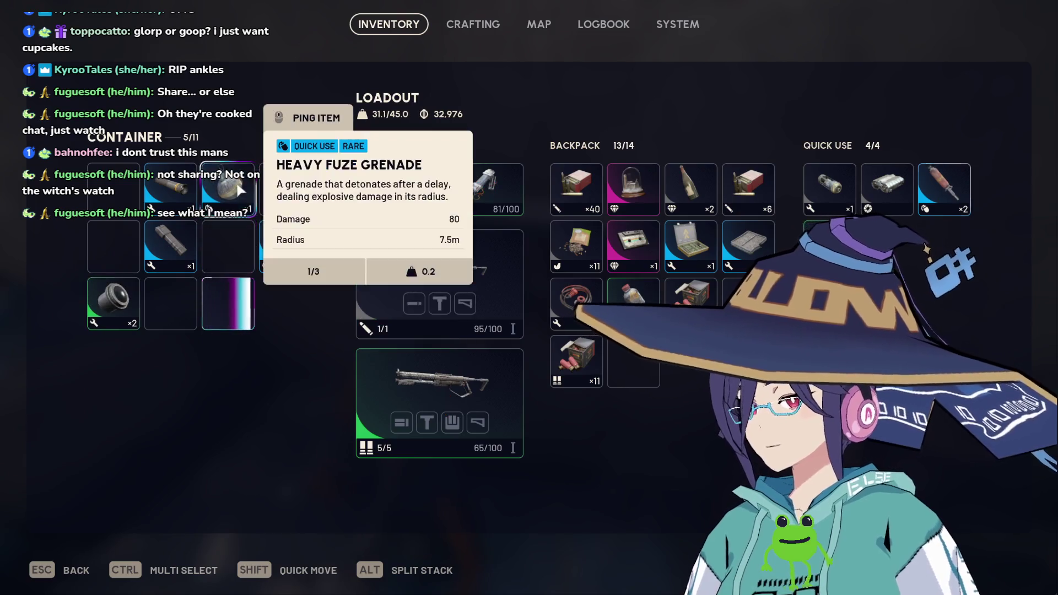
shift+click(227, 190)
shift+click(228, 247)
key(Escape)
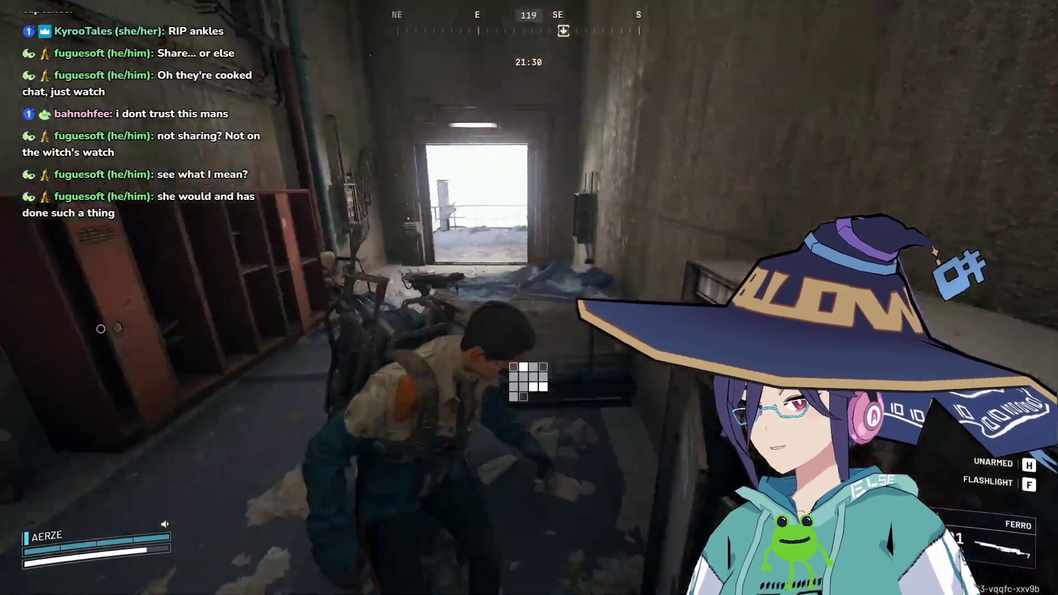
Cross the outdoor platform and catwalk, then pass through the Primary Facility stairwell to the downed raiders.
key(w)
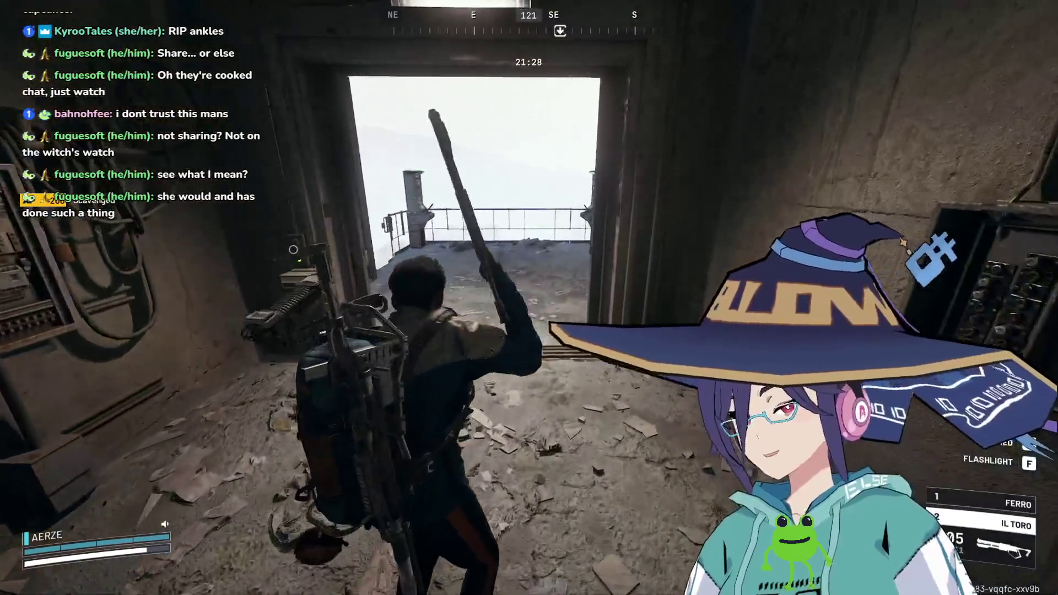
key(w)
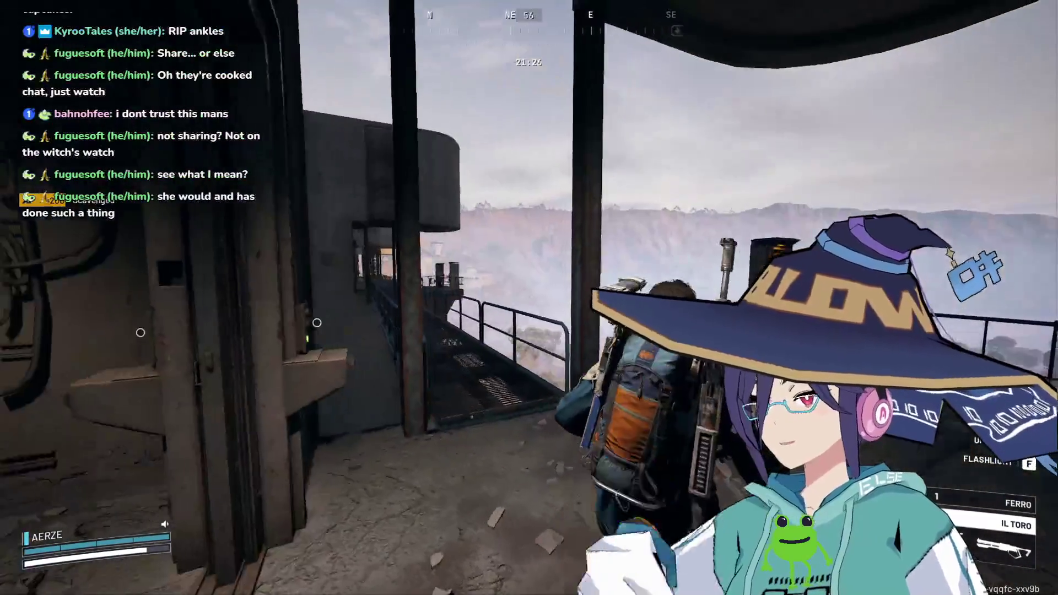
key(w)
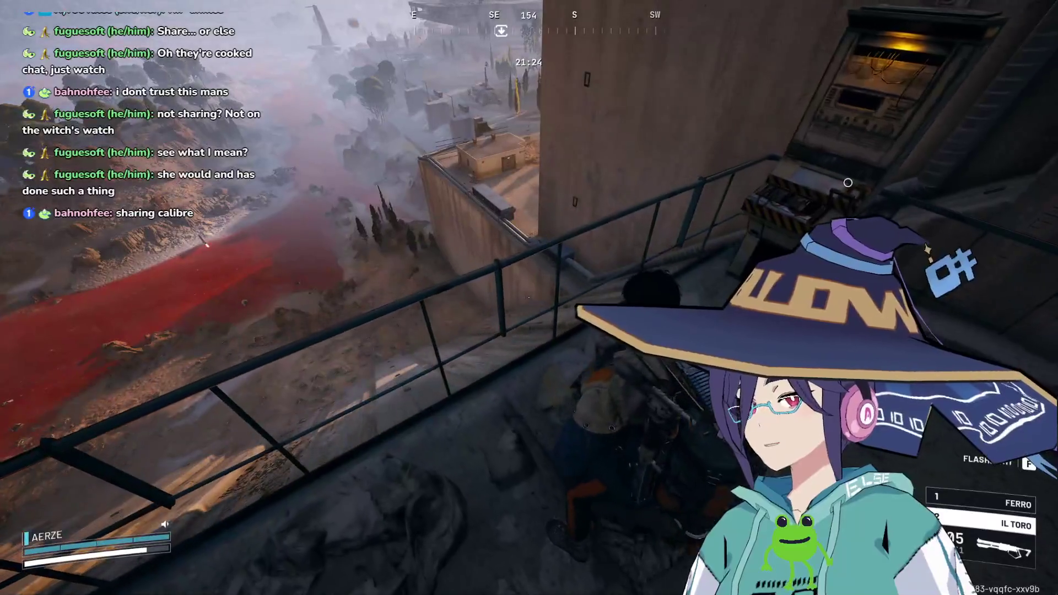
key(w)
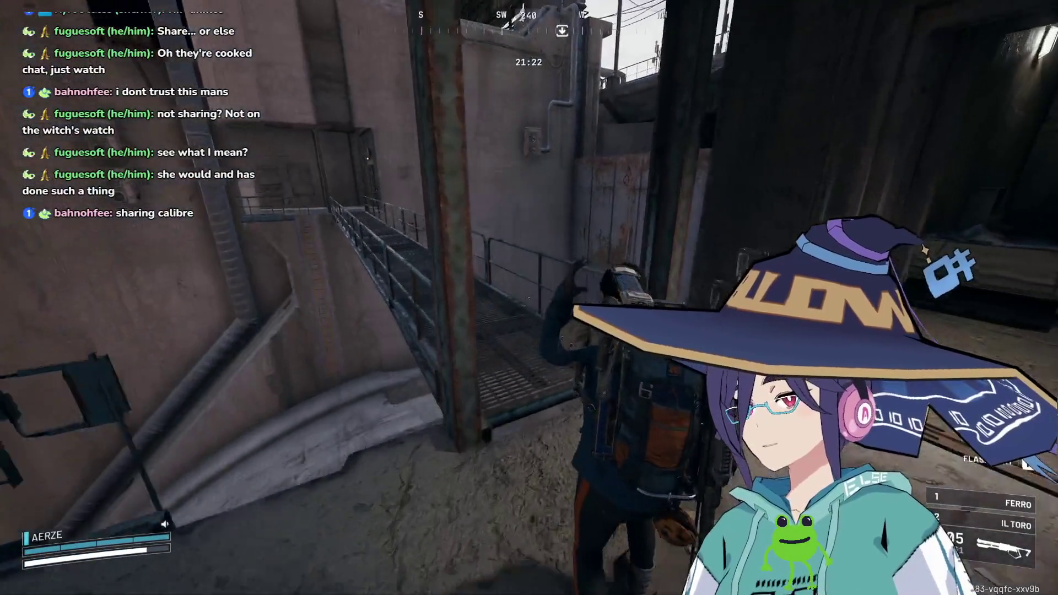
key(w)
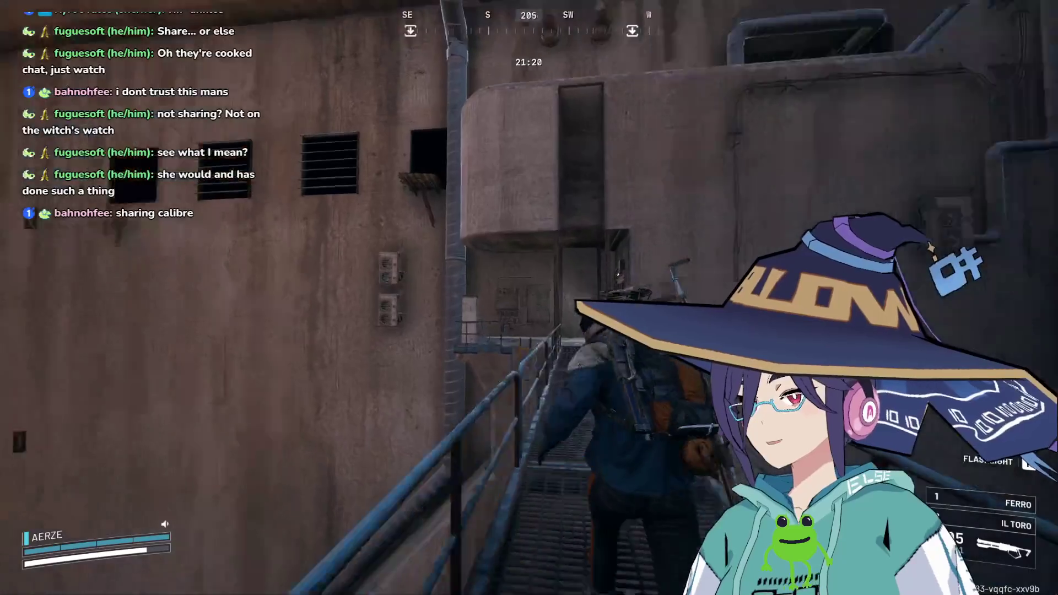
key(w)
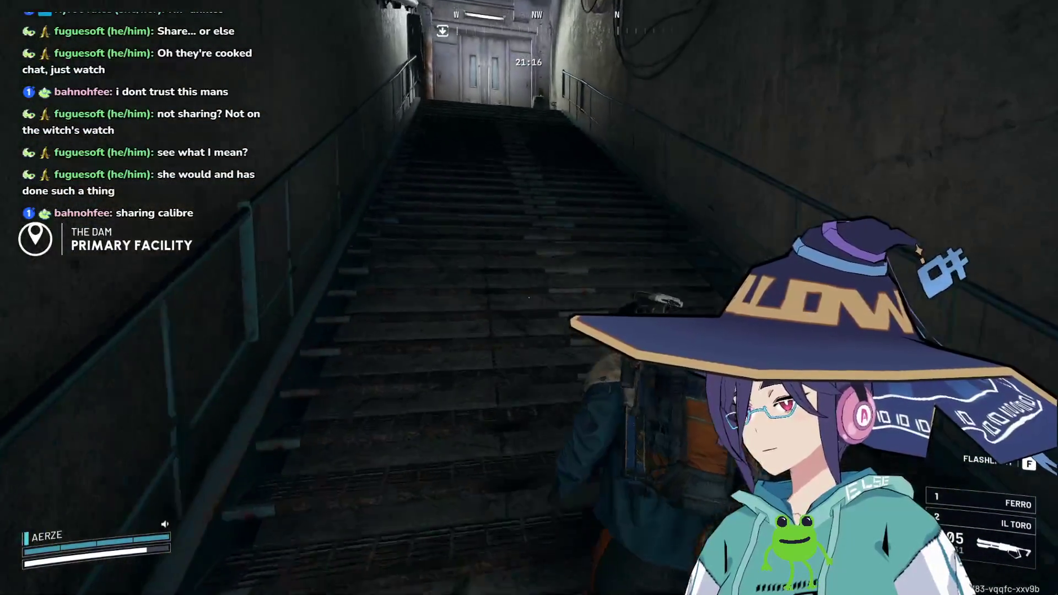
key(w)
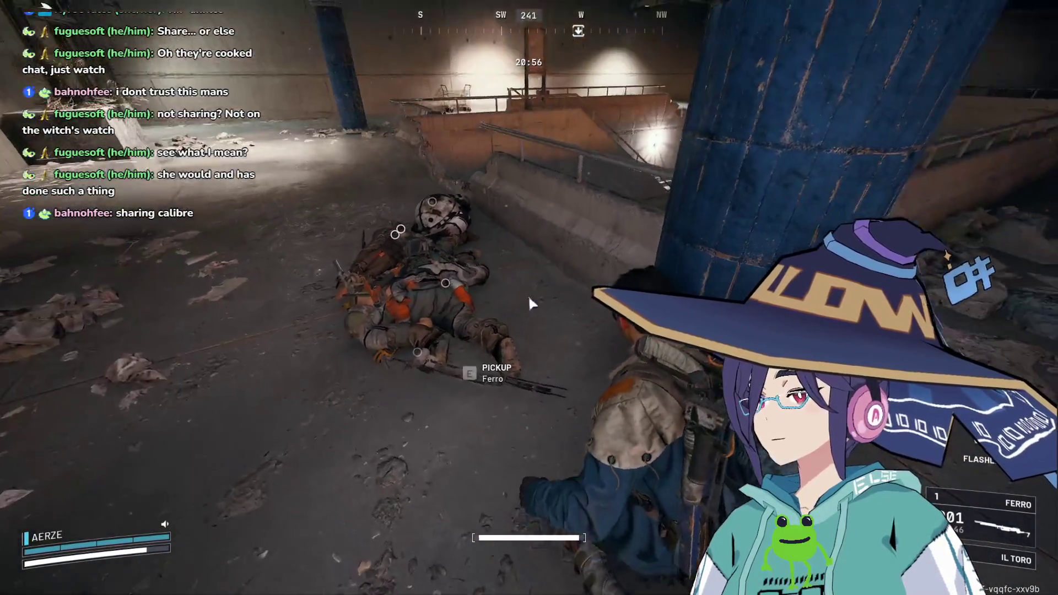
Drop two unwanted items from the backpack onto the ground.
key(Tab)
drag(274, 324, 276, 325)
key(Tab)
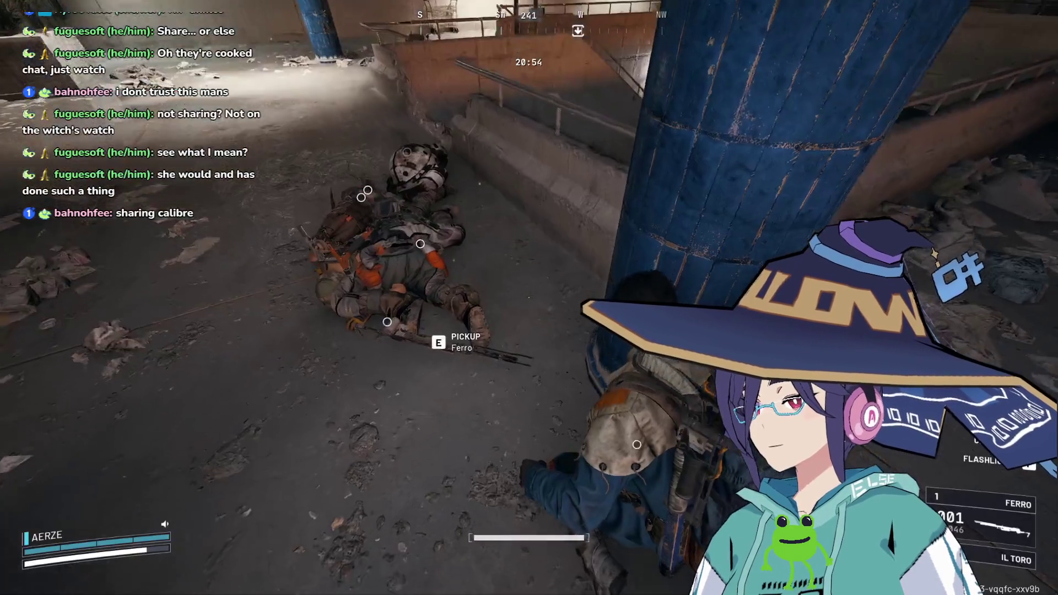
key(Tab)
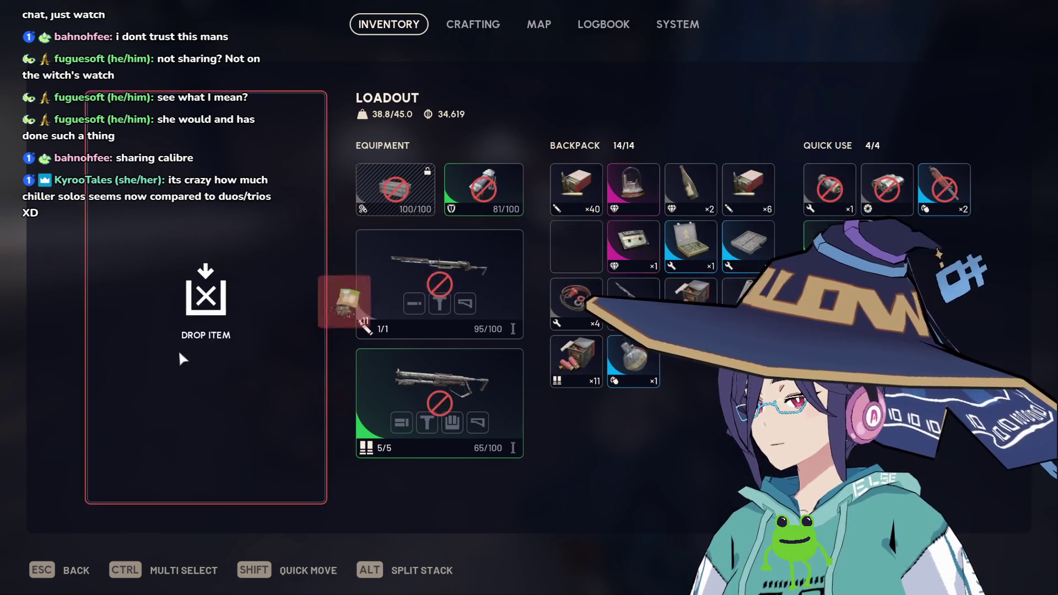
drag(183, 358, 183, 358)
key(Tab)
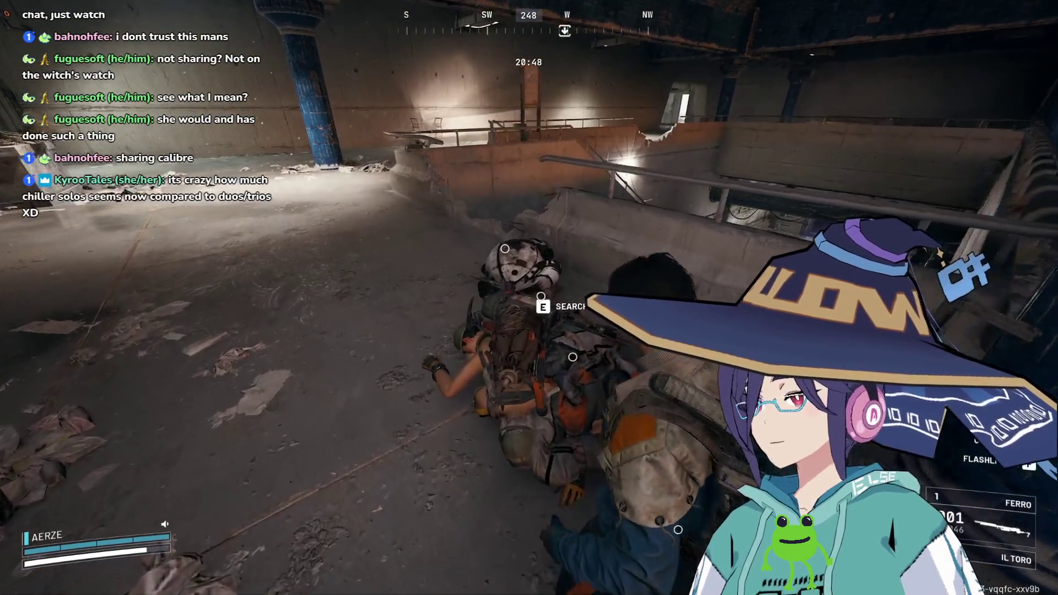
Search the downed raider's body and take the Heavy Ammo stack.
key(e)
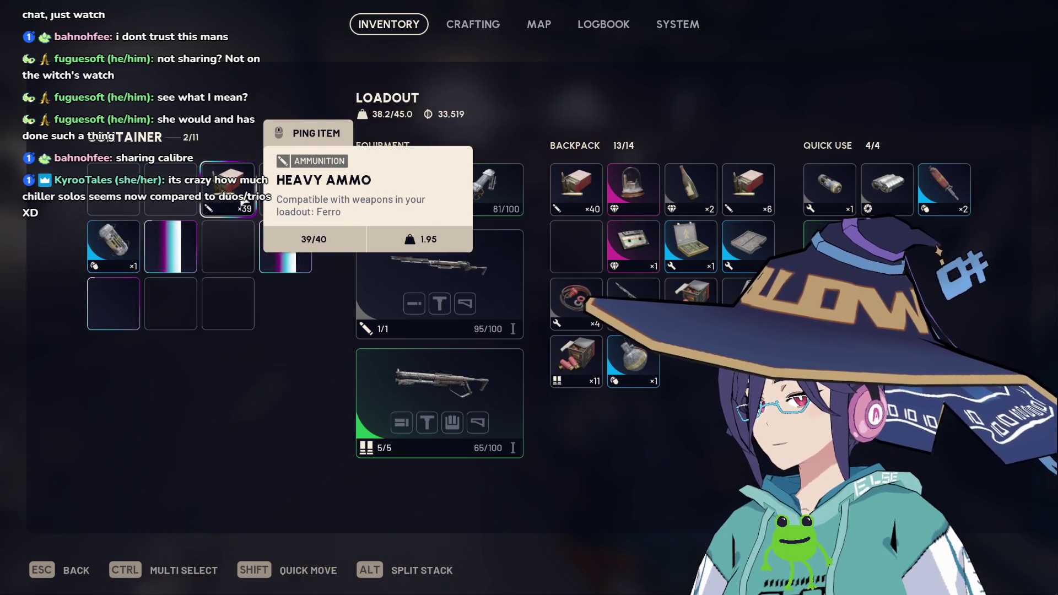
drag(229, 423, 229, 424)
key(Tab)
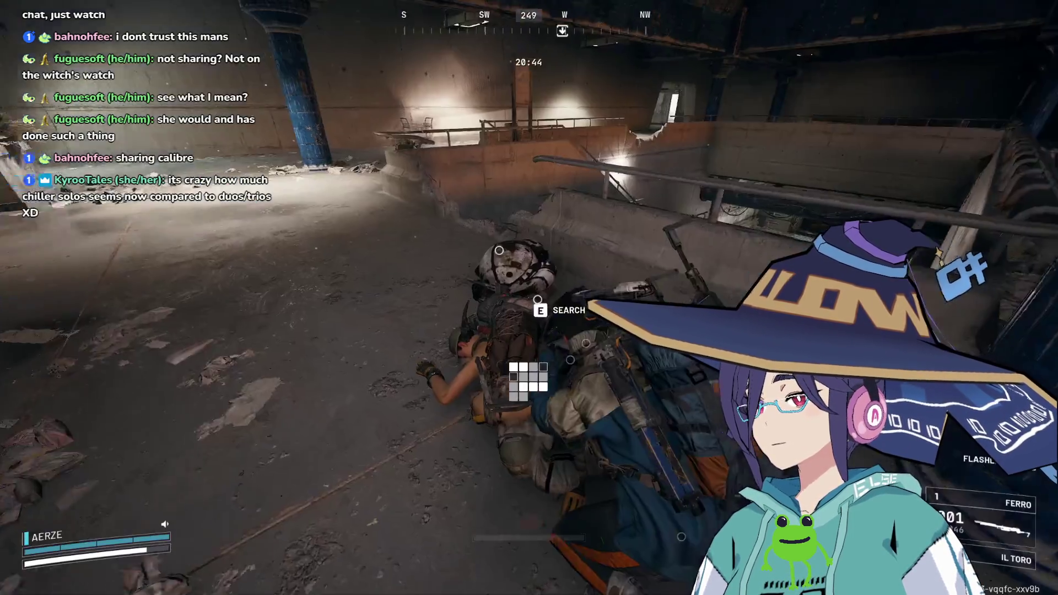
Walk down the corridor, climb the concrete ledge, and check the 46.9/45.0 load.
key(w)
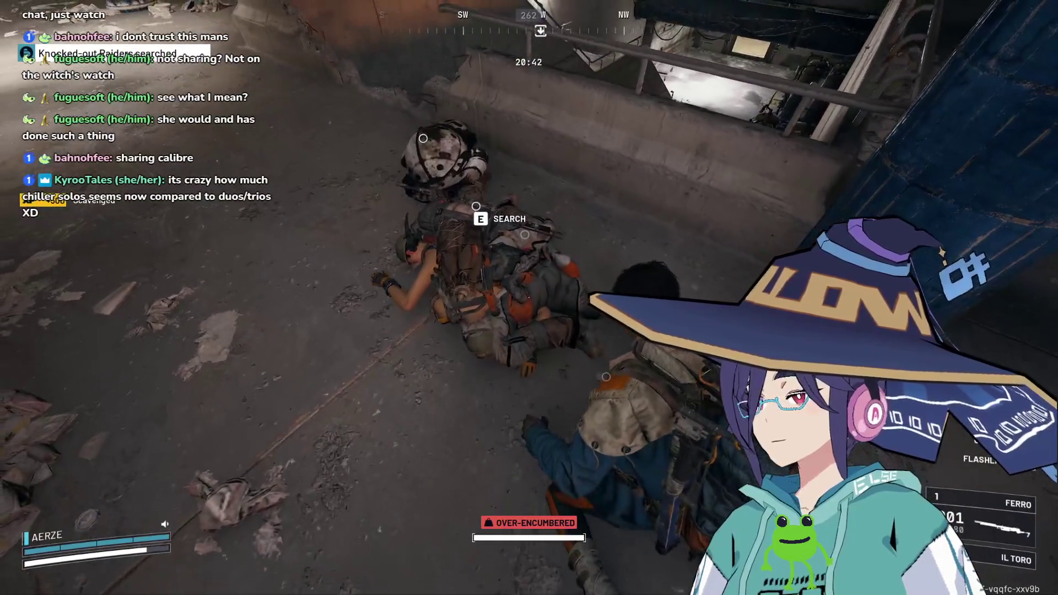
key(w)
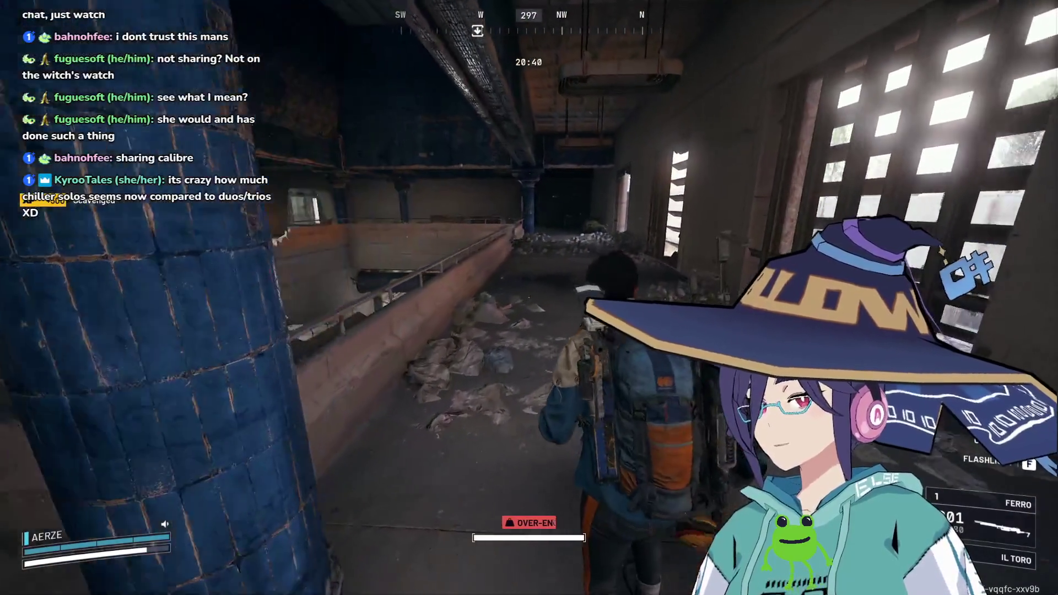
key(w)
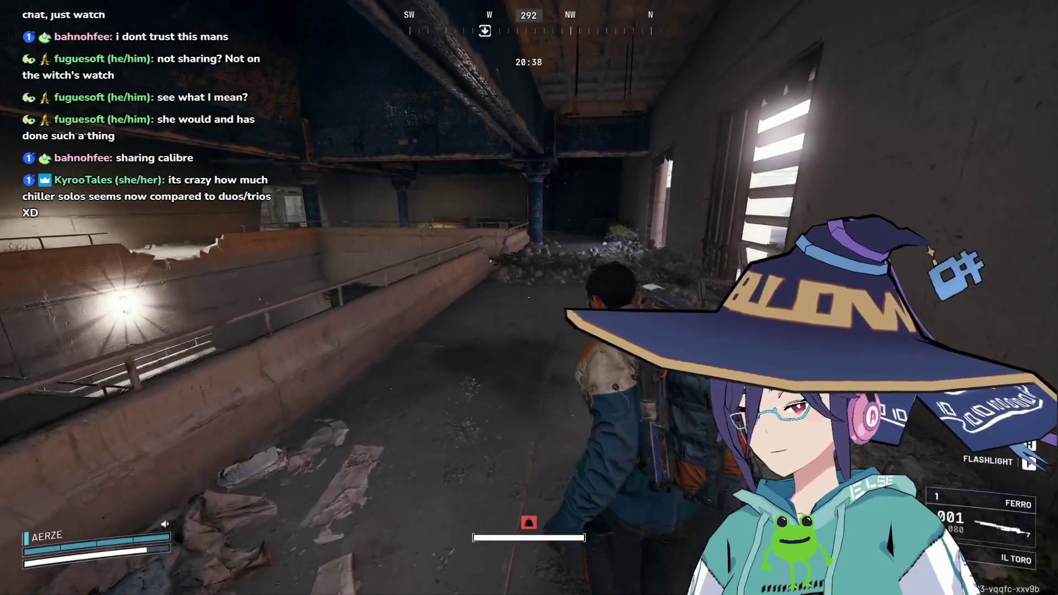
key(w)
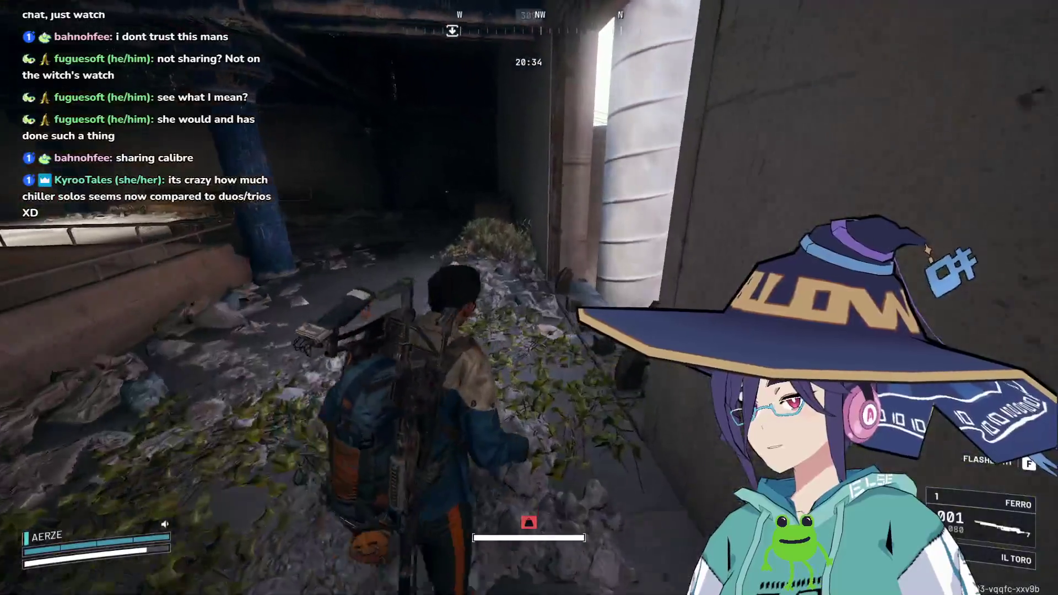
key(w)
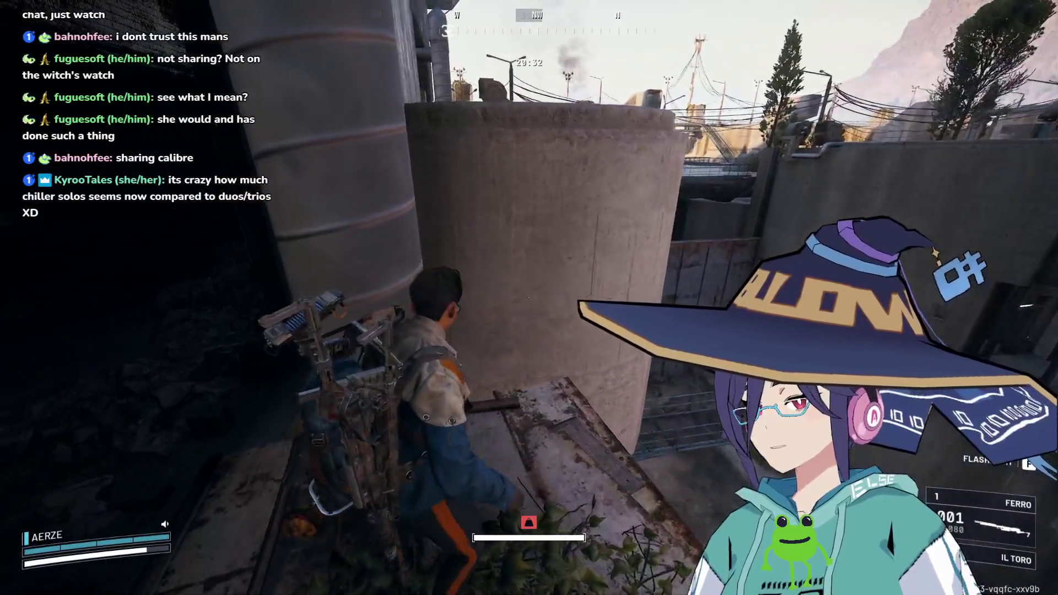
key(w)
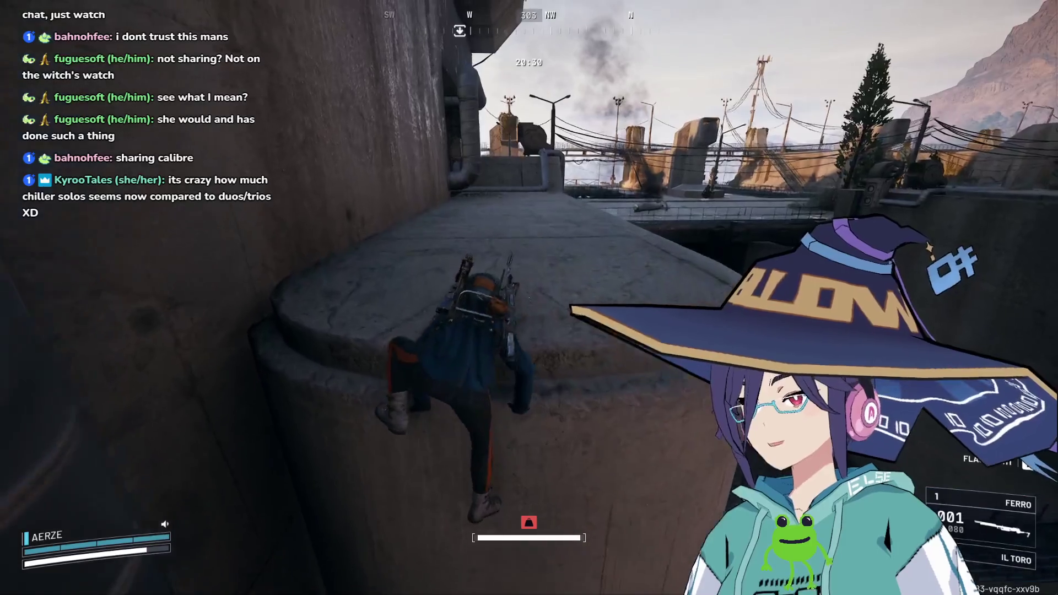
key(Tab)
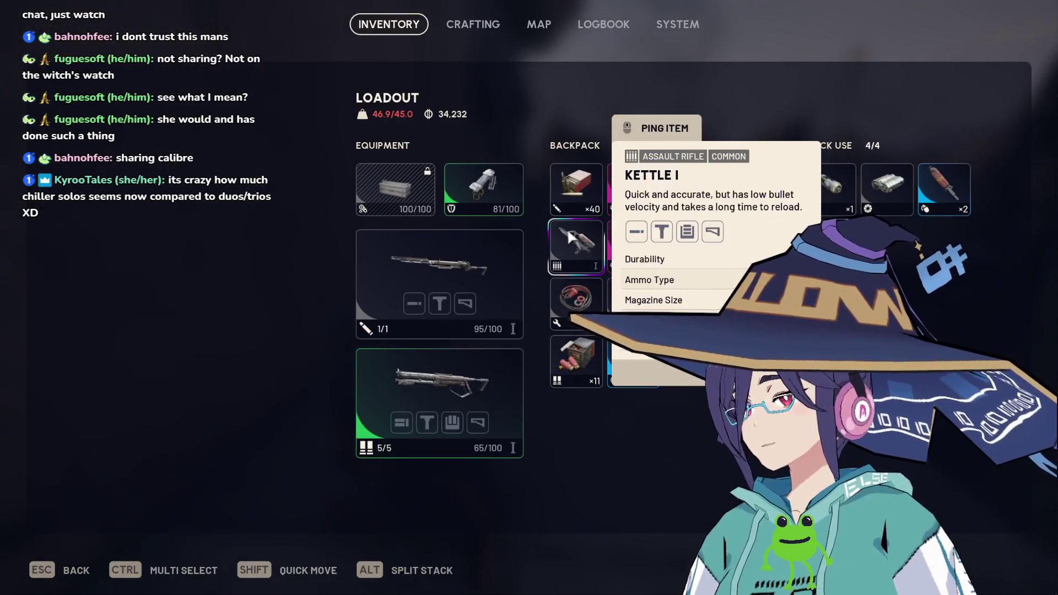
Check the crafting page and the Dam map, then move out from under the bridge.
click(478, 29)
click(539, 25)
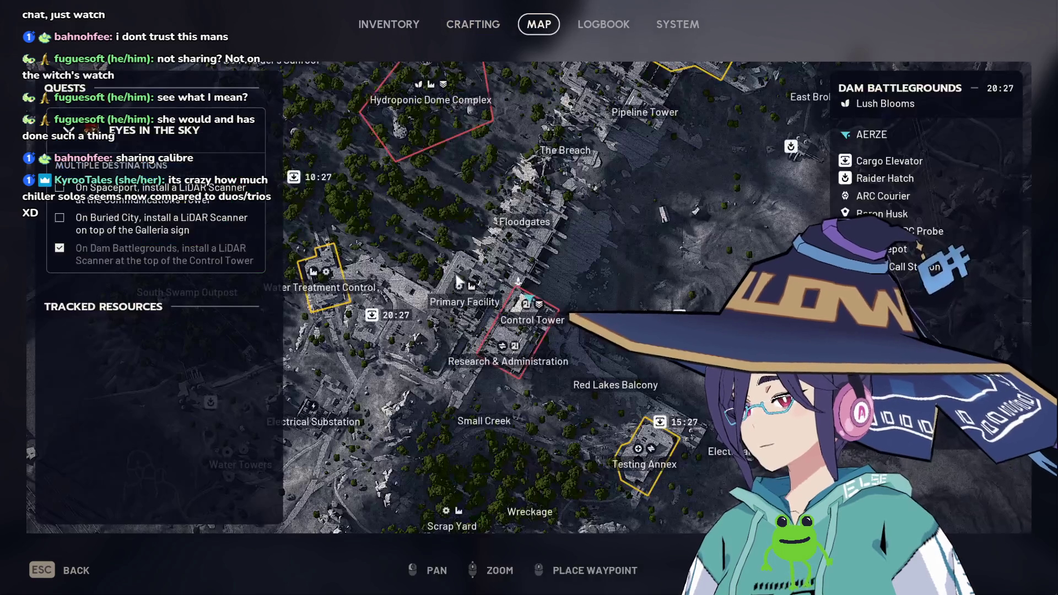
click(389, 24)
key(Tab)
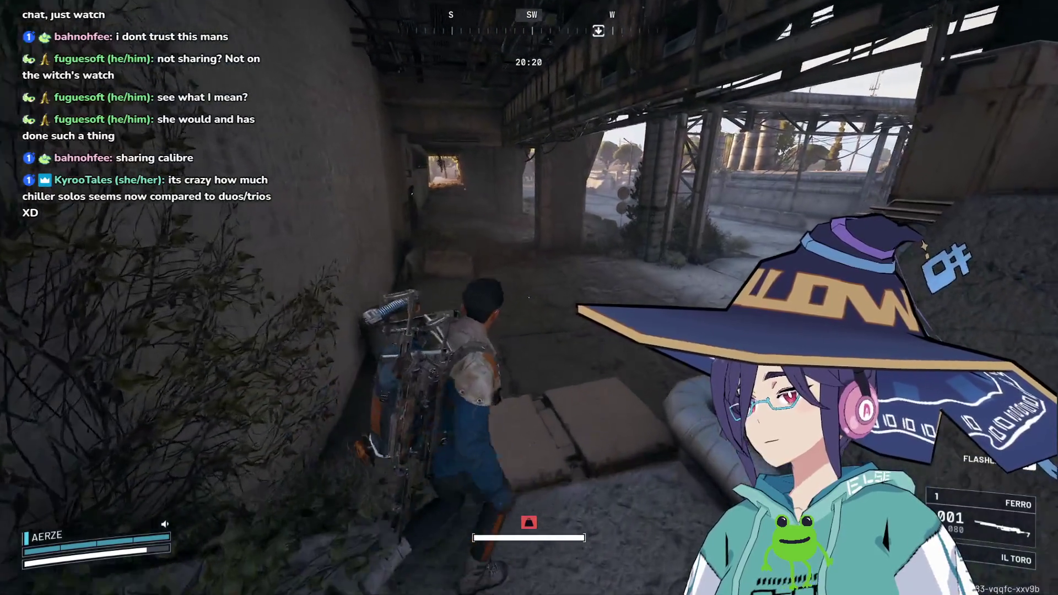
key(w)
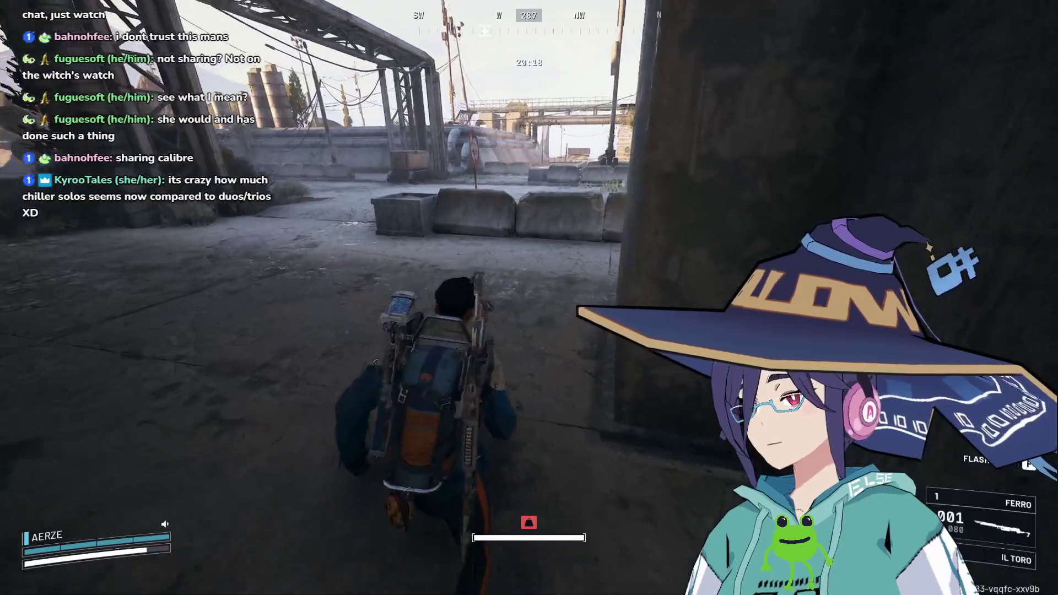
Try the Kettle I in the second weapon slot, then put the IL TORO back there.
key(Tab)
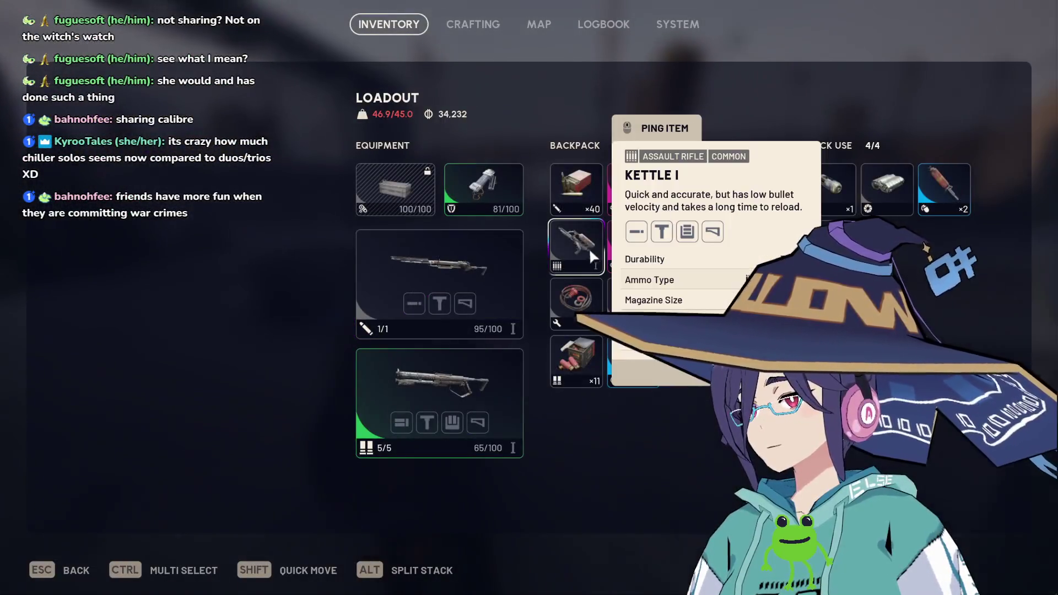
drag(589, 247, 458, 369)
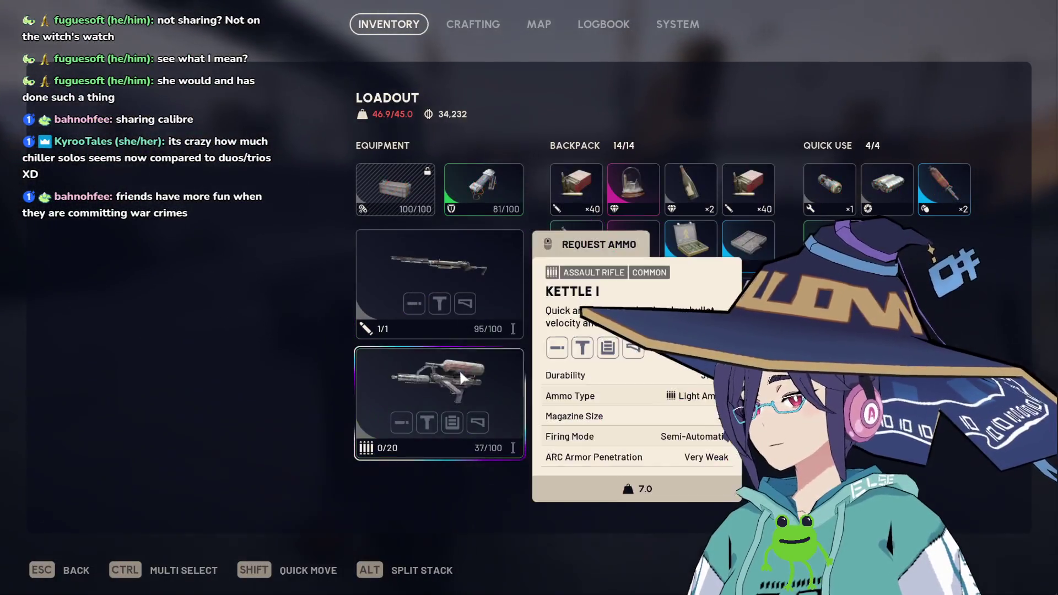
key(Tab)
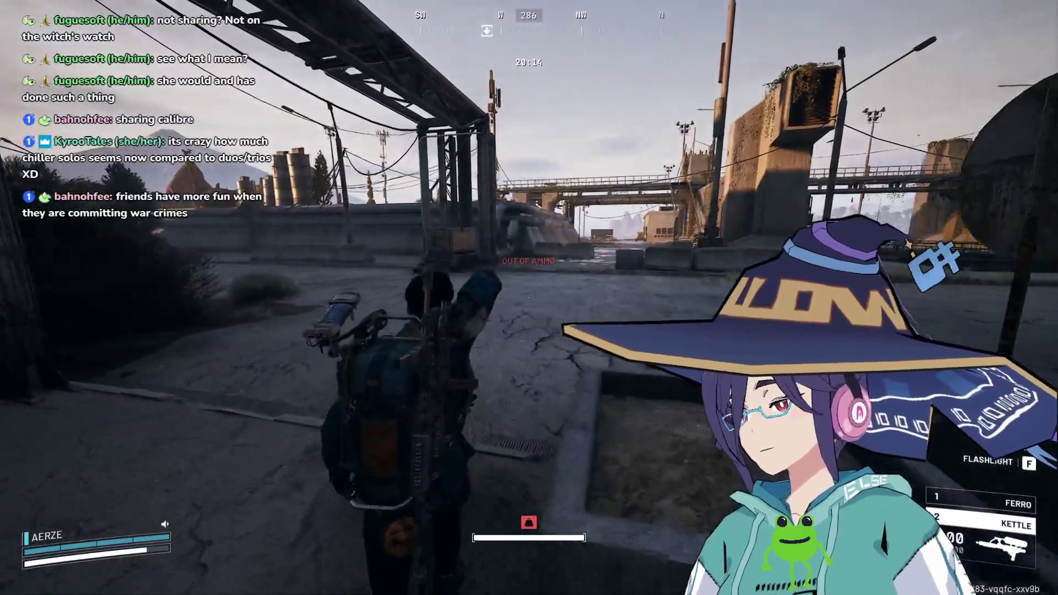
key(Tab)
drag(573, 266, 457, 397)
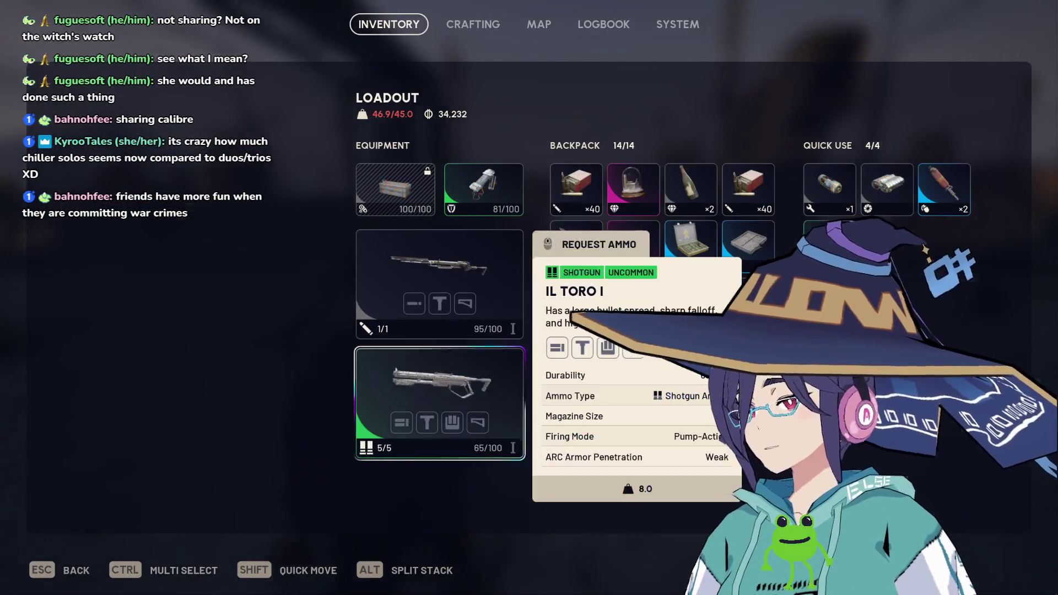
key(Tab)
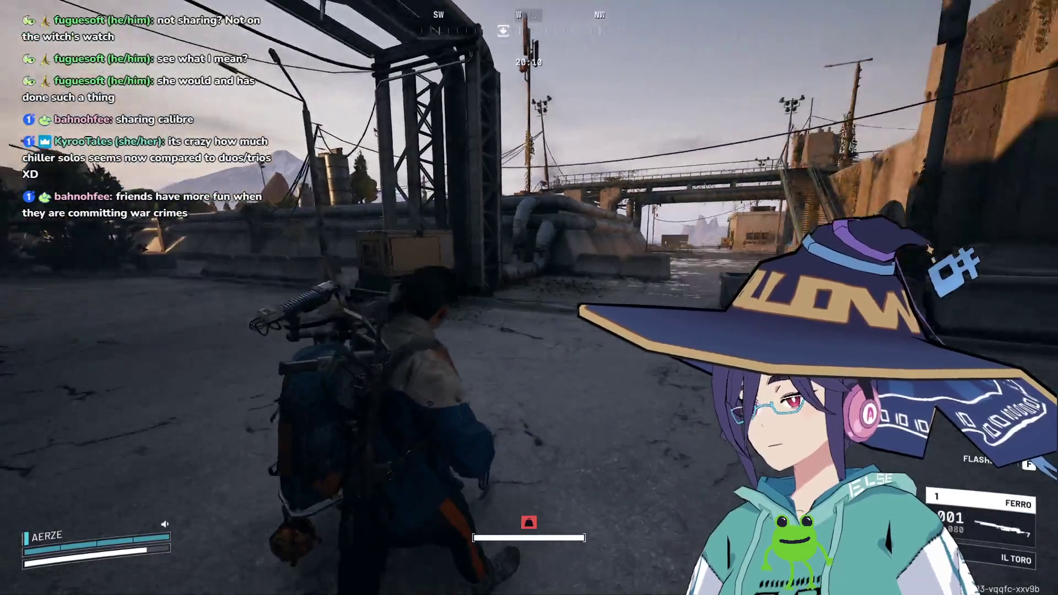
Run across toward the bridge and the Central Swamp Lift.
key(w)
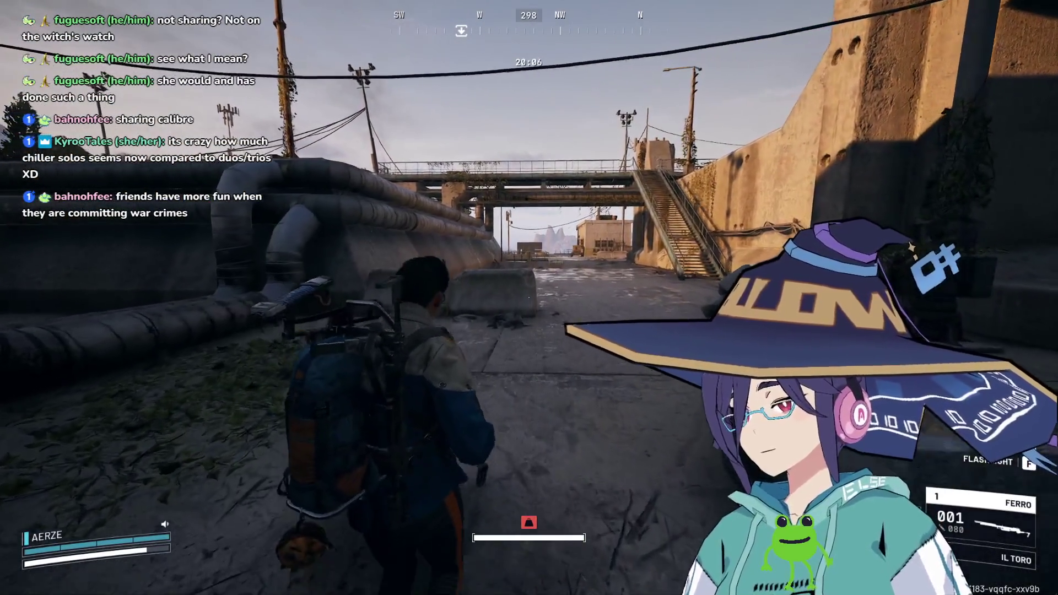
key(w)
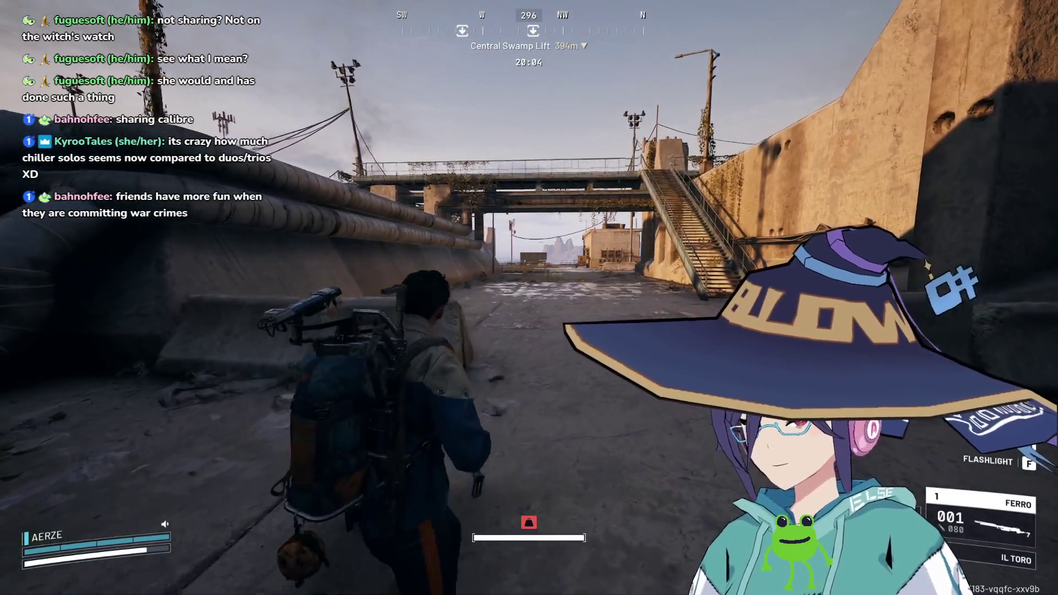
key(w)
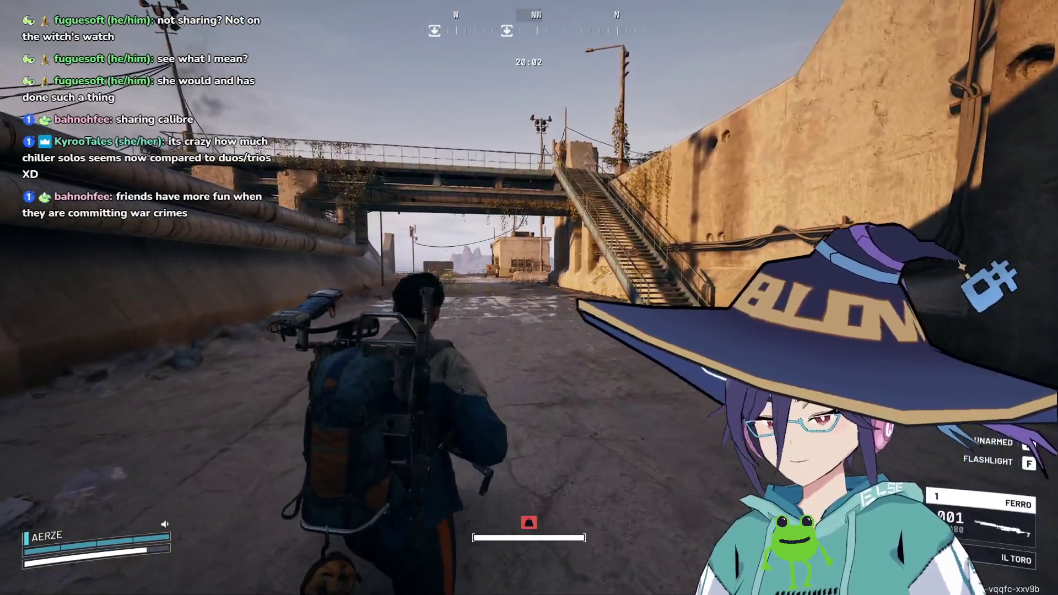
key(w)
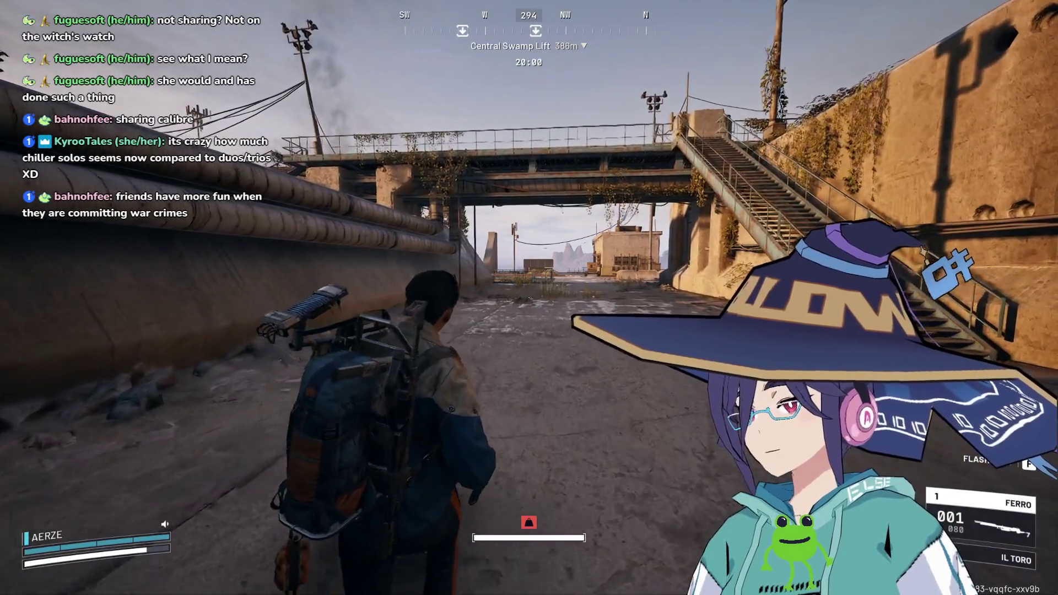
key(w)
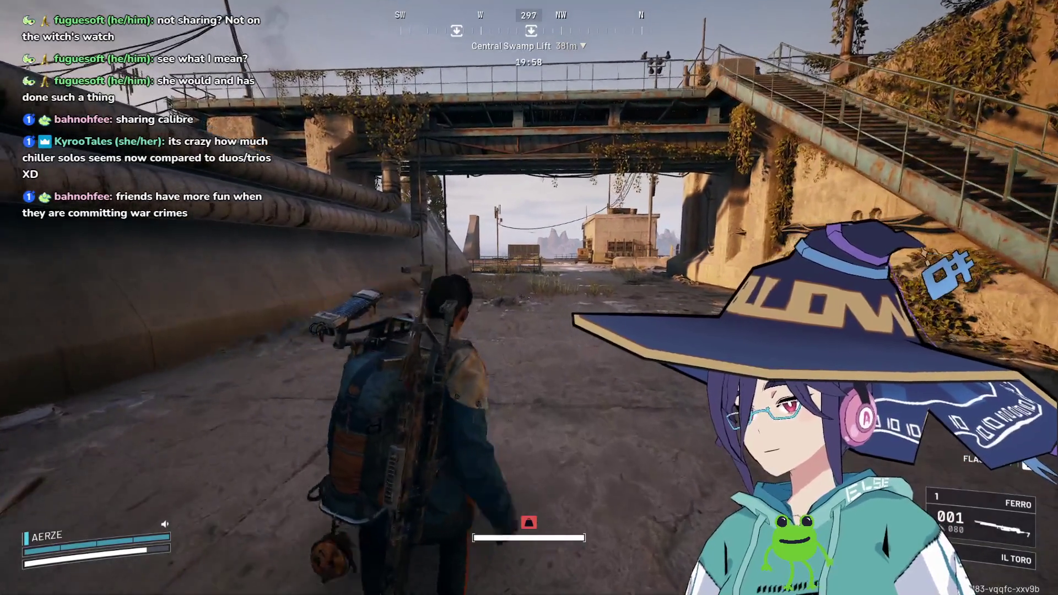
key(w)
Rearrange the backpack to fit the coil item, then vault the railing into the pit.
key(Tab)
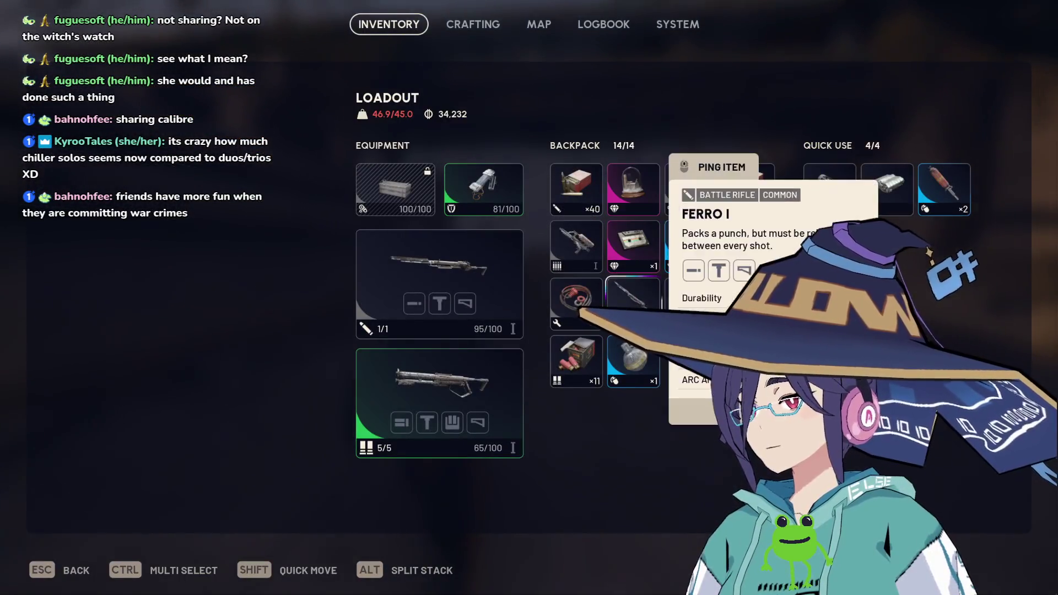
drag(600, 303, 633, 303)
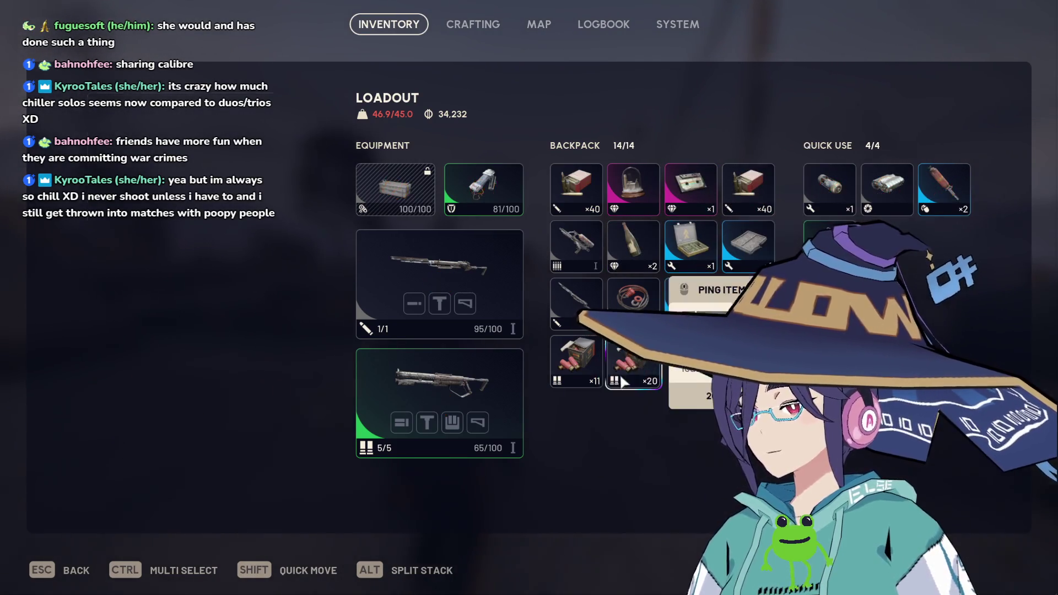
key(Tab)
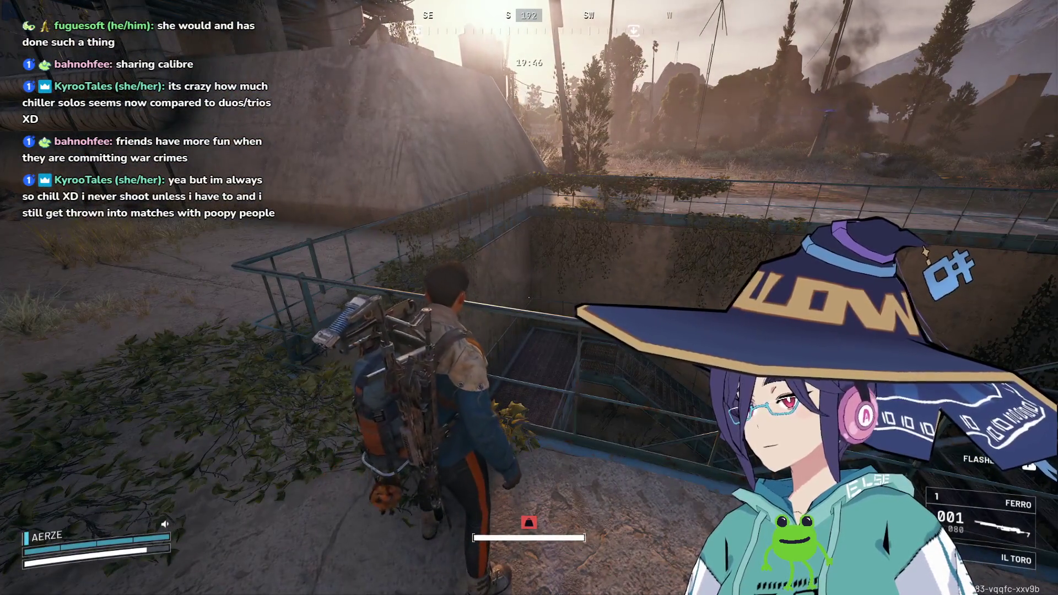
key(w)
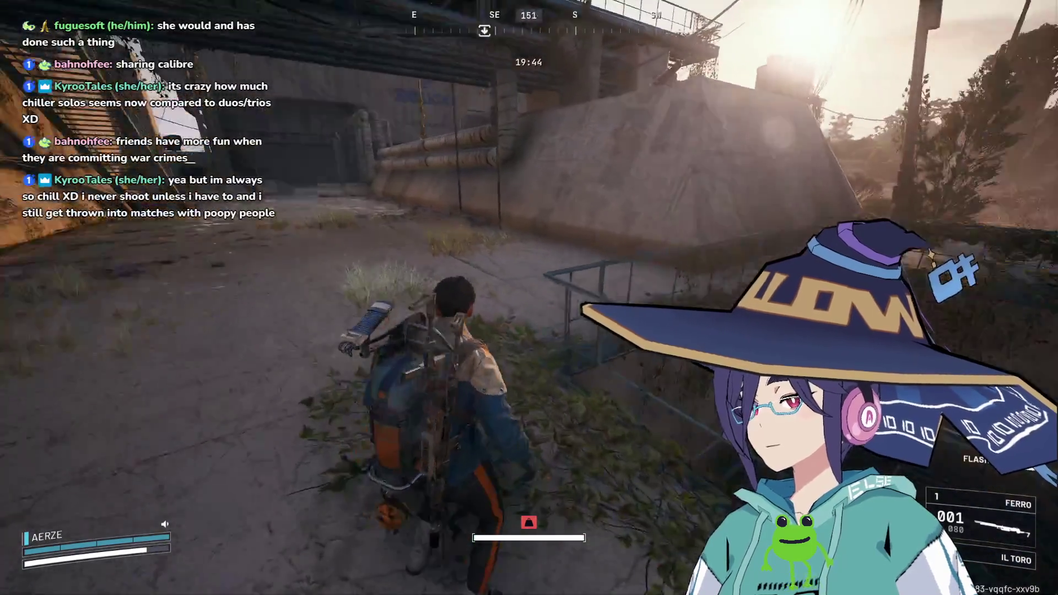